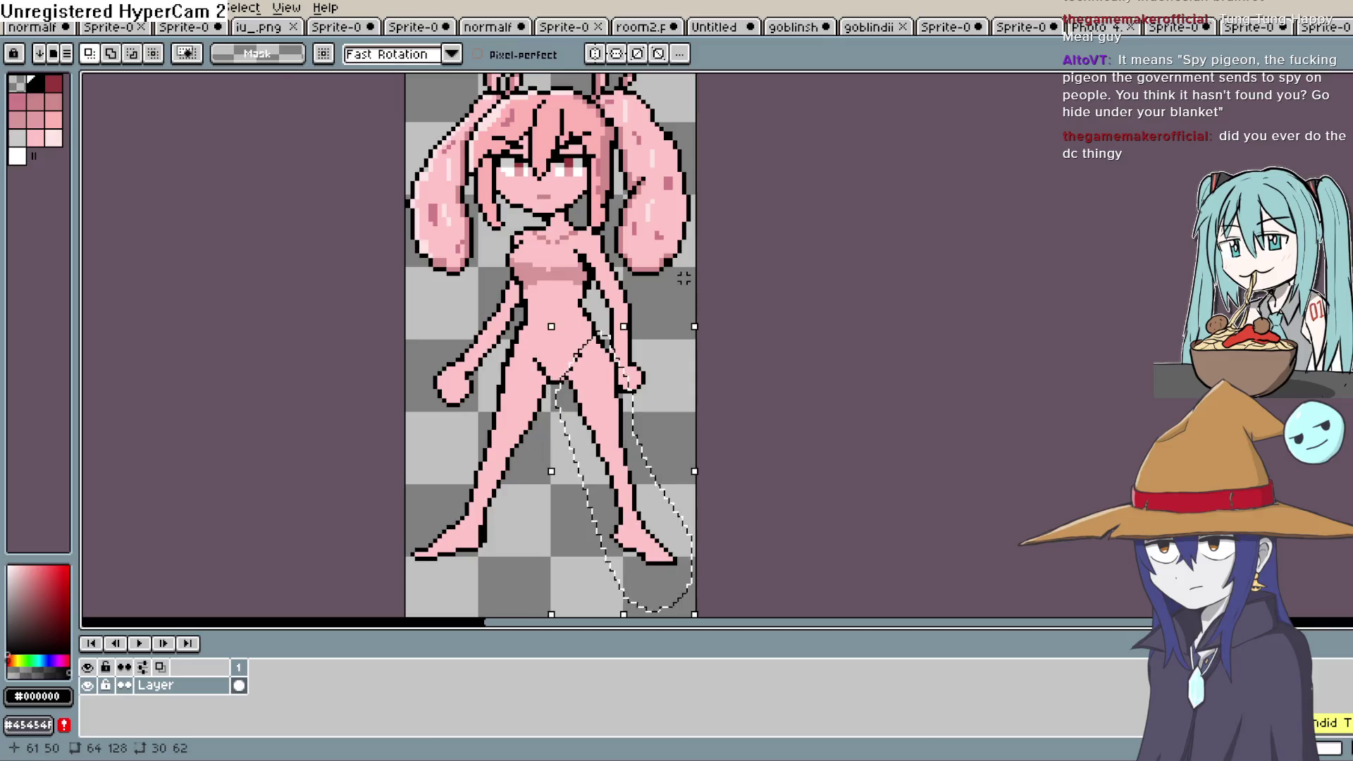
# Drop the rotated leg onto the sprite, nudge the view, and switch to the to-do list app.
pyautogui.hotkey('ctrl', 'd')
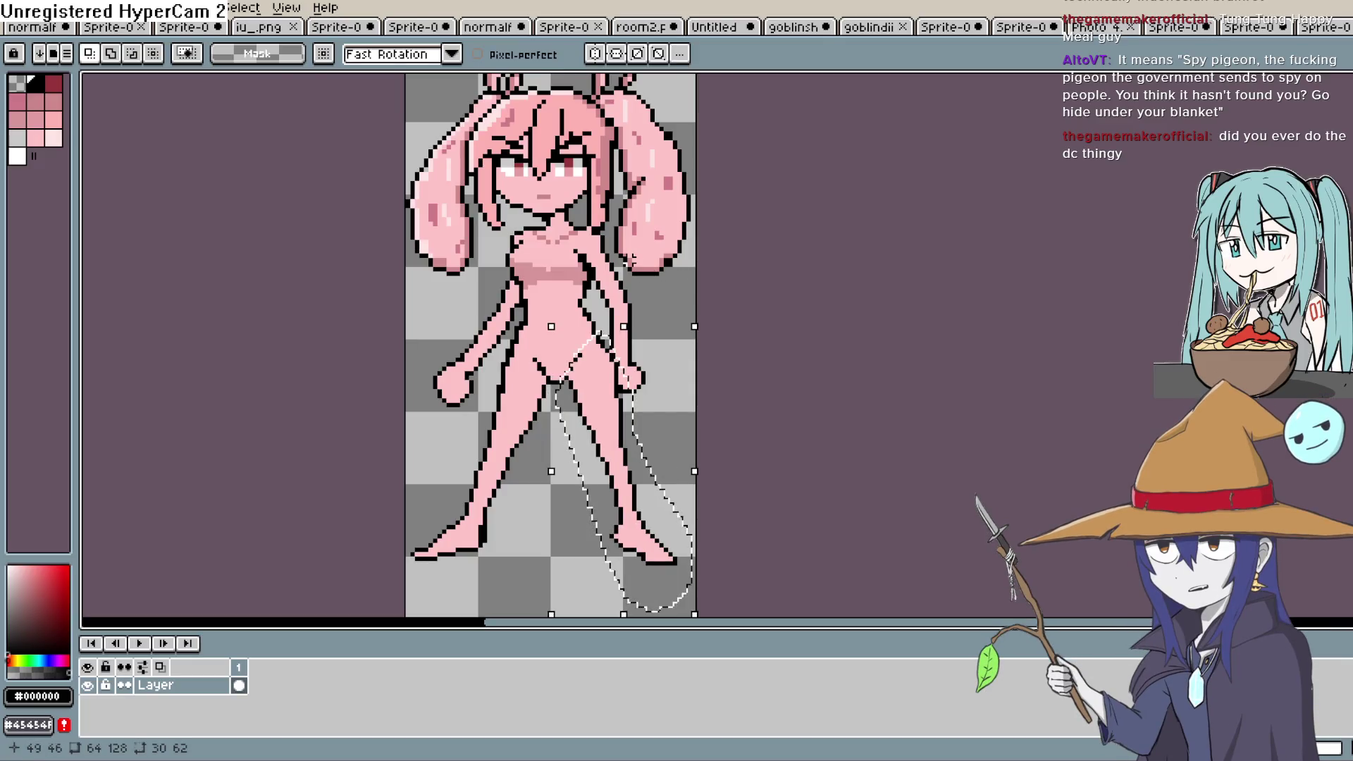
pyautogui.moveTo(656, 310); pyautogui.dragTo(631, 305)
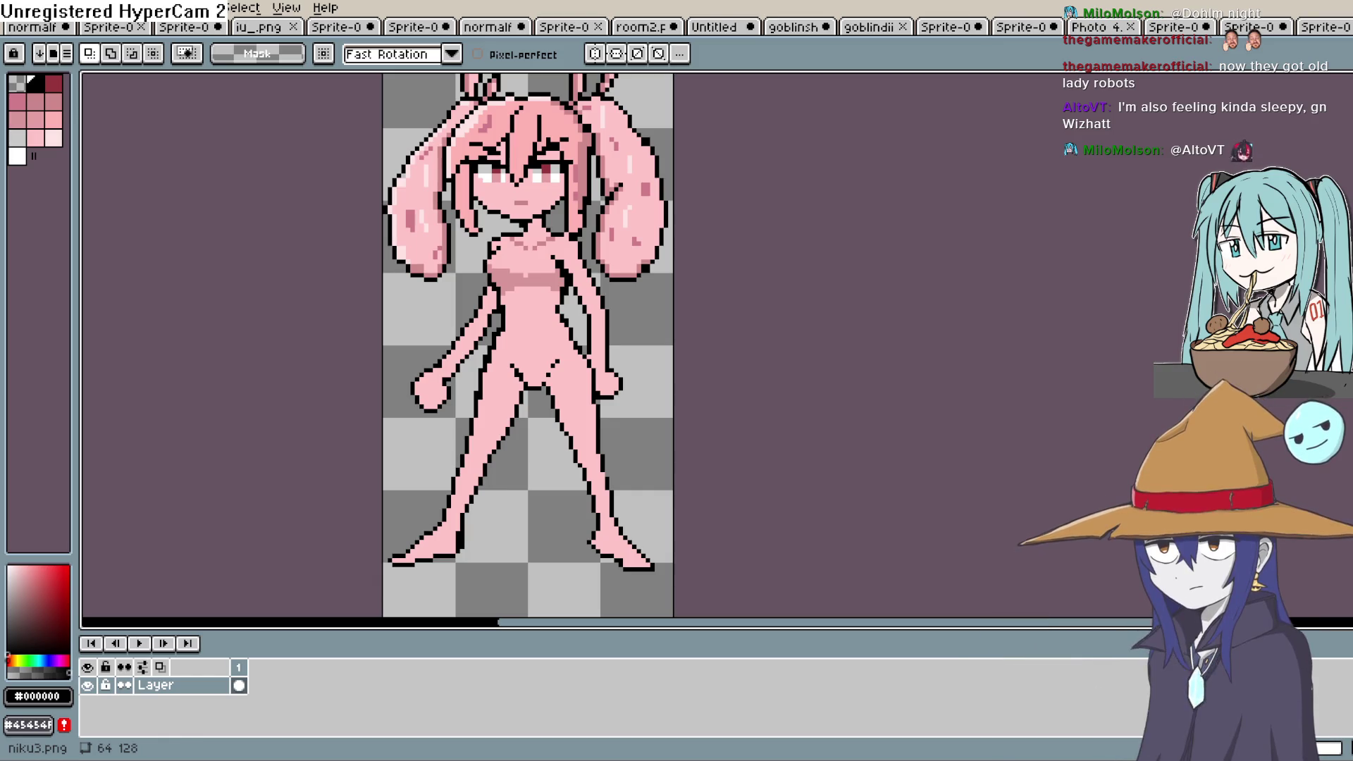
pyautogui.hotkey('alt', 'Tab')
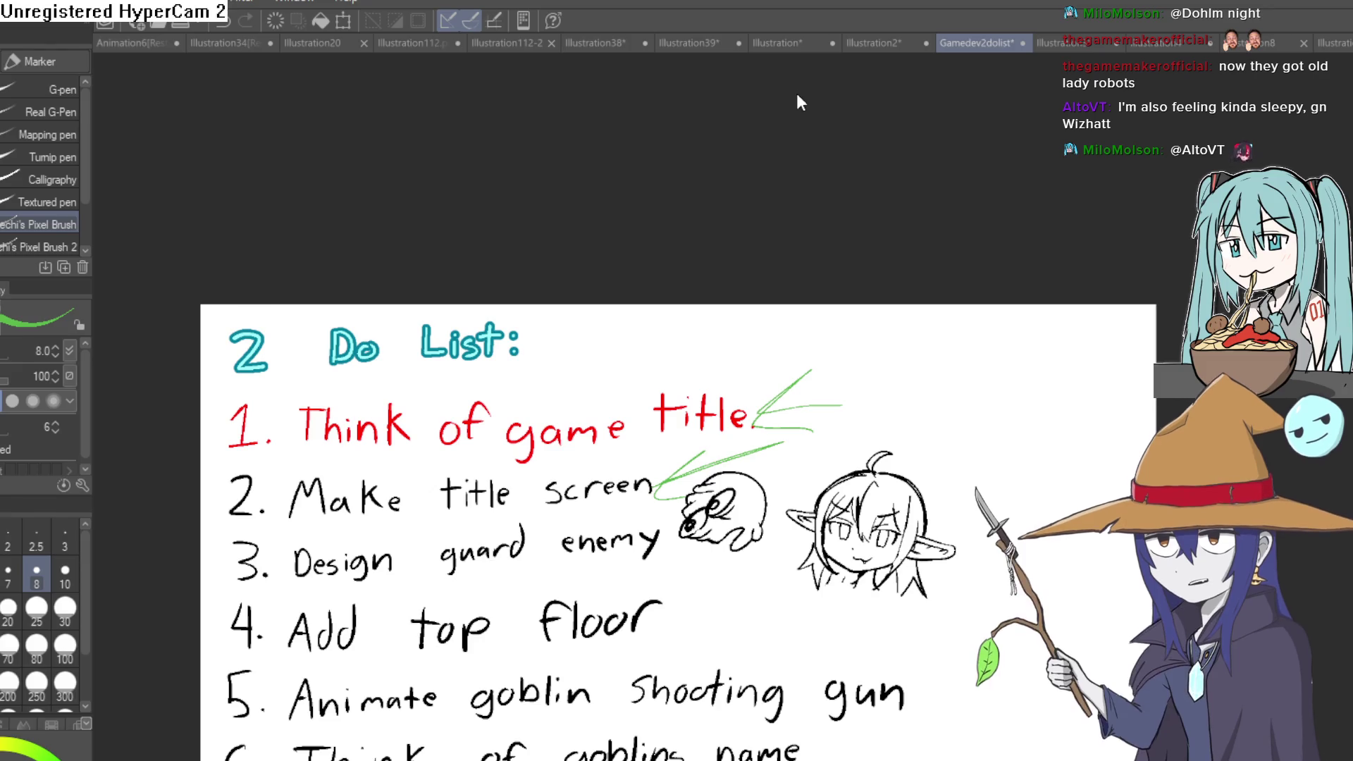
# On the blank Illustration40 canvas, sketch a black head circle, undoing the failed attempts.
pyautogui.hotkey('ctrl', 'Tab')
pyautogui.moveTo(630, 212)
pyautogui.mouseDown()
pyautogui.moveTo(561, 230)
pyautogui.moveTo(628, 218)
pyautogui.mouseUp()
pyautogui.hotkey('ctrl', 'z')
pyautogui.press('x')
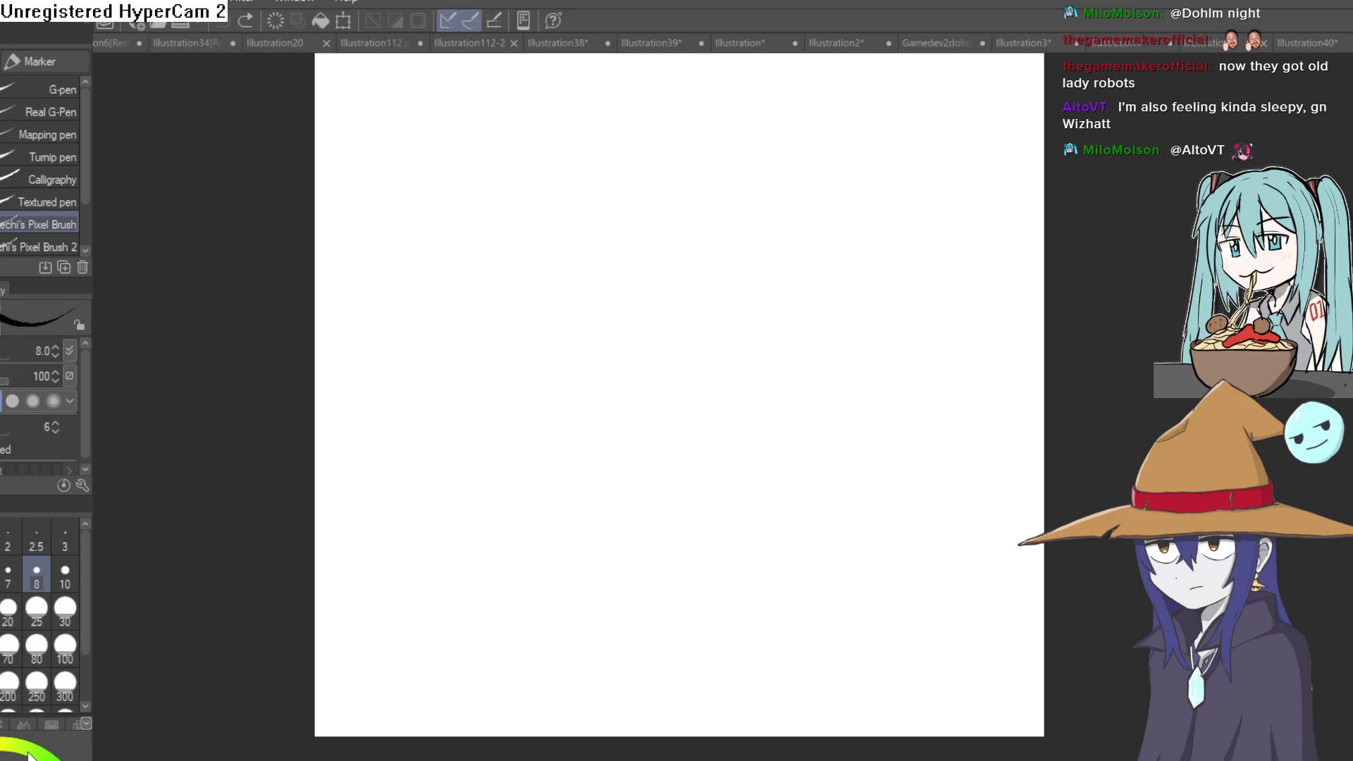
pyautogui.moveTo(573, 234)
pyautogui.mouseDown()
pyautogui.moveTo(539, 258)
pyautogui.moveTo(595, 222)
pyautogui.moveTo(623, 278)
pyautogui.moveTo(611, 218)
pyautogui.moveTo(556, 326)
pyautogui.moveTo(662, 241)
pyautogui.moveTo(639, 224)
pyautogui.moveTo(727, 224)
pyautogui.moveTo(739, 311)
pyautogui.mouseUp()
pyautogui.hotkey('ctrl', 'z')
pyautogui.hotkey('ctrl', 'z')
pyautogui.scroll(3, 632, 234)
pyautogui.hotkey('ctrl', 'z')
pyautogui.hotkey('ctrl', 'z')
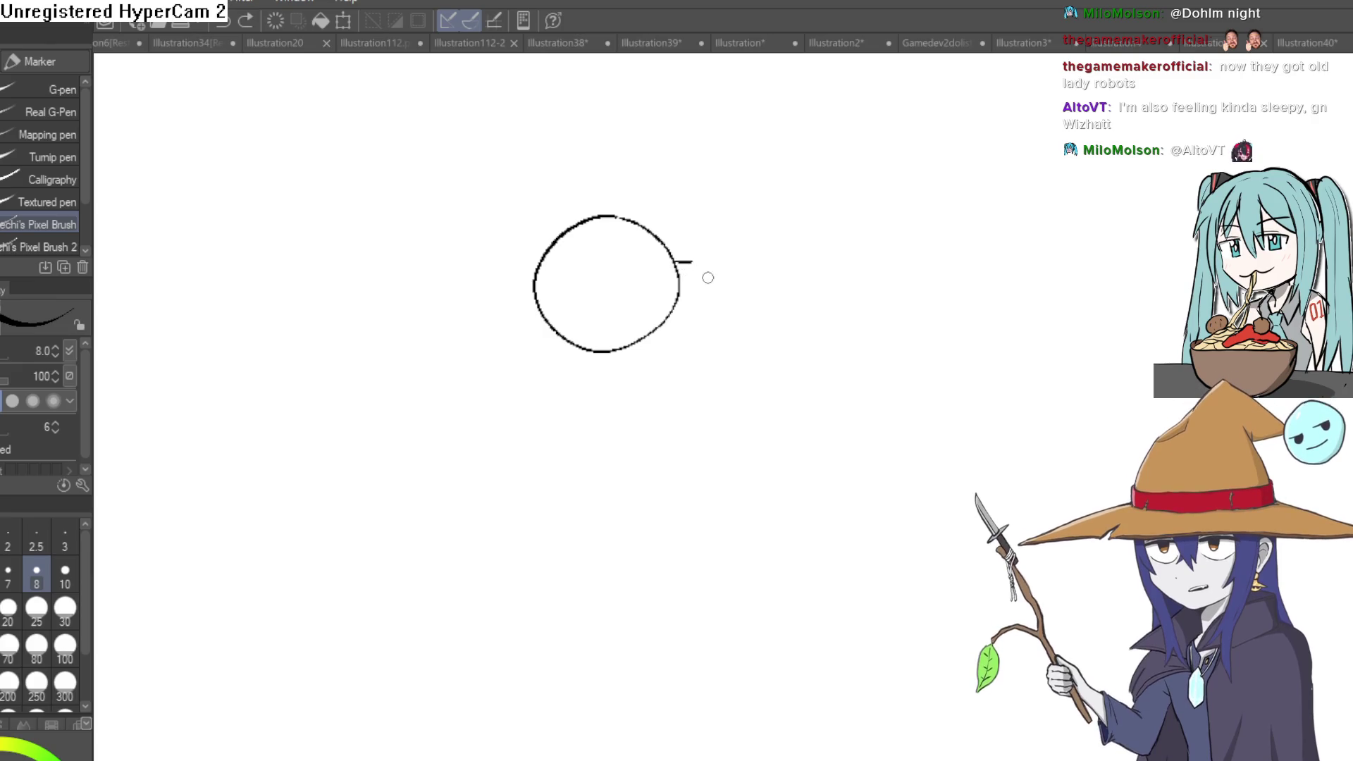
# Redraw a larger head circle and add joined round glasses and a mouth.
pyautogui.hotkey('ctrl', 'z')
pyautogui.moveTo(699, 202)
pyautogui.mouseDown()
pyautogui.moveTo(589, 242)
pyautogui.moveTo(731, 353)
pyautogui.moveTo(692, 199)
pyautogui.mouseUp()
pyautogui.moveTo(848, 239); pyautogui.dragTo(663, 248)
pyautogui.moveTo(660, 305)
pyautogui.mouseDown()
pyautogui.moveTo(670, 352)
pyautogui.moveTo(648, 302)
pyautogui.moveTo(638, 364)
pyautogui.moveTo(583, 440)
pyautogui.mouseUp()
pyautogui.moveTo(599, 365); pyautogui.dragTo(597, 436)
pyautogui.moveTo(686, 357)
pyautogui.mouseDown()
pyautogui.moveTo(673, 375)
pyautogui.moveTo(688, 360)
pyautogui.mouseUp()
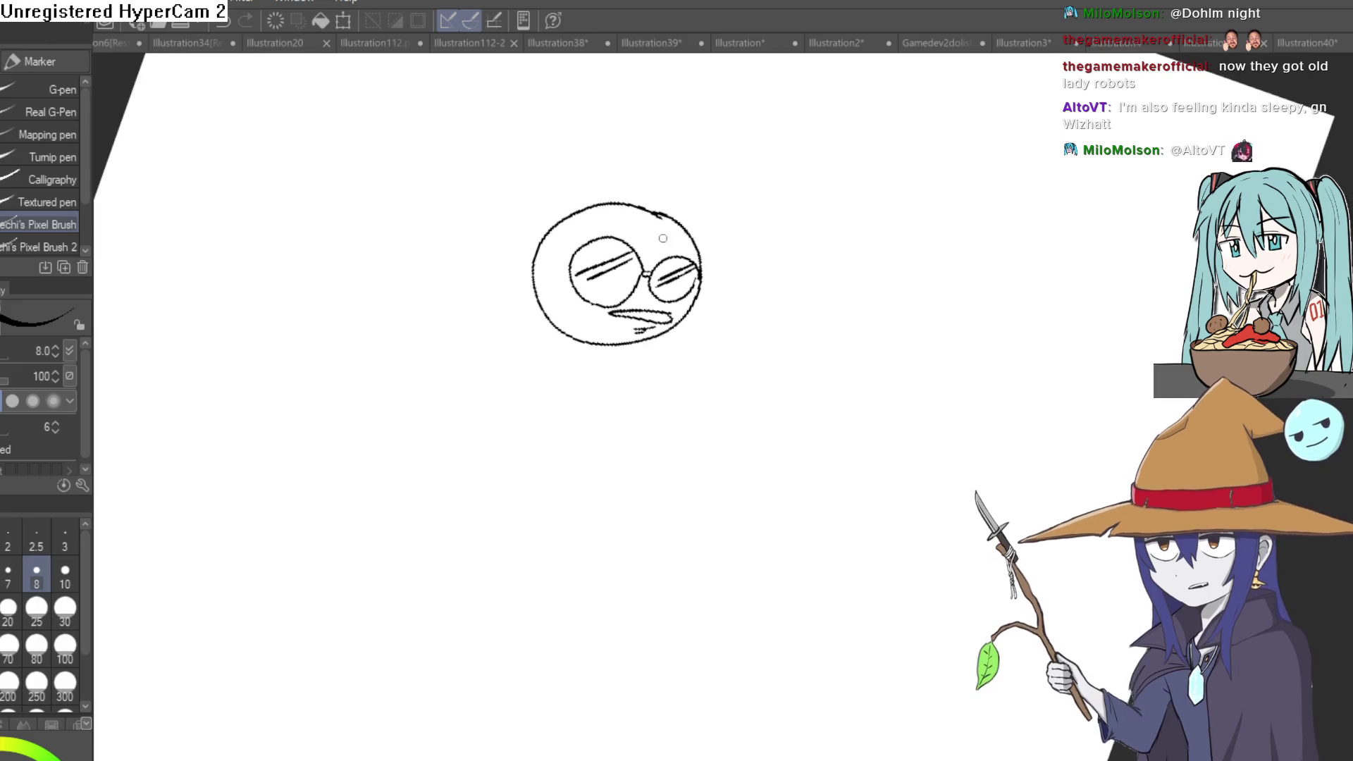
# Draw a wide hat brim, a band and a tall pointed crown on the head.
pyautogui.moveTo(522, 233)
pyautogui.mouseDown()
pyautogui.moveTo(761, 256)
pyautogui.moveTo(694, 233)
pyautogui.mouseUp()
pyautogui.moveTo(535, 237)
pyautogui.mouseDown()
pyautogui.moveTo(449, 227)
pyautogui.moveTo(564, 209)
pyautogui.mouseUp()
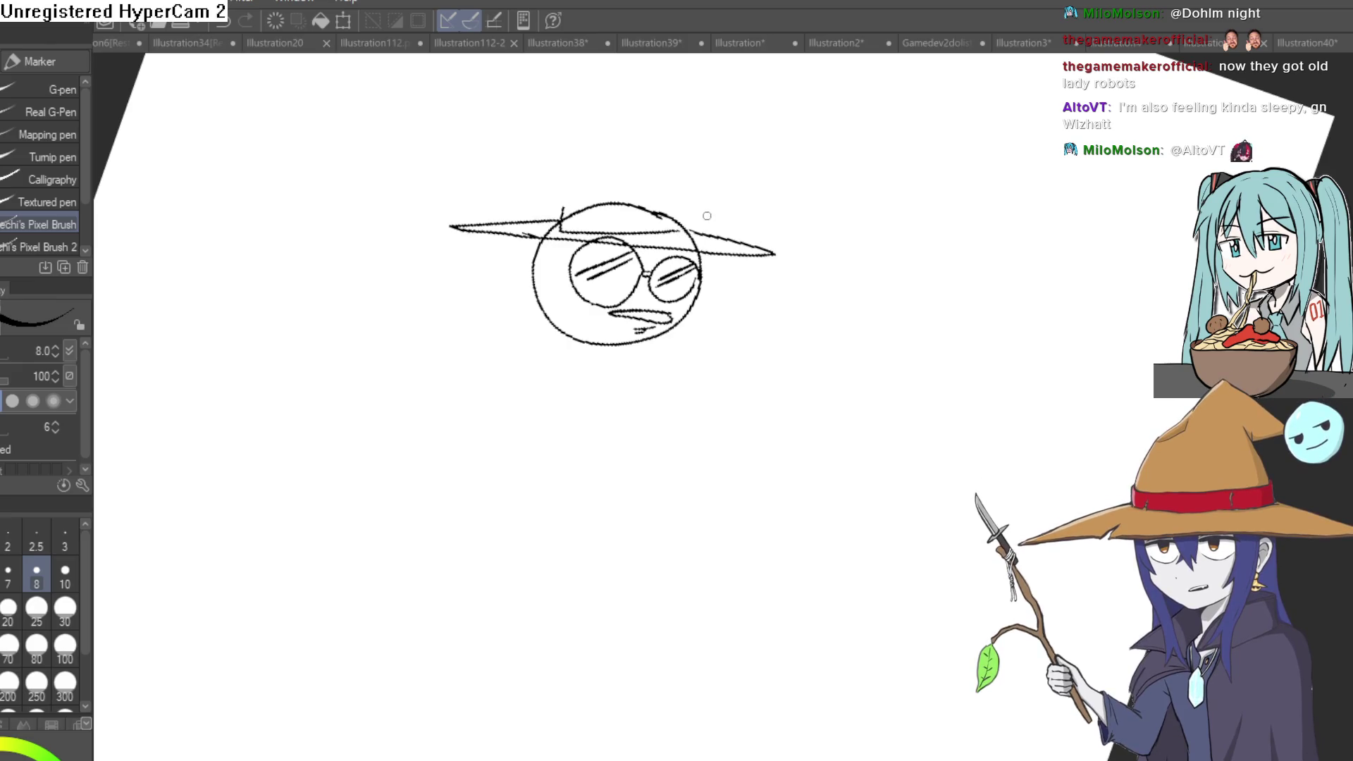
pyautogui.keyDown('ctrl'); pyautogui.click(688, 235); pyautogui.keyUp('ctrl')
pyautogui.moveTo(712, 224)
pyautogui.mouseDown()
pyautogui.moveTo(713, 243)
pyautogui.moveTo(604, 253)
pyautogui.moveTo(494, 224)
pyautogui.moveTo(523, 208)
pyautogui.moveTo(708, 232)
pyautogui.moveTo(675, 132)
pyautogui.mouseUp()
pyautogui.moveTo(536, 152); pyautogui.dragTo(495, 233)
pyautogui.hotkey('ctrl', 'z')
pyautogui.hotkey('ctrl', 'z')
pyautogui.moveTo(582, 174); pyautogui.dragTo(547, 280)
pyautogui.moveTo(522, 215); pyautogui.dragTo(480, 301)
pyautogui.moveTo(660, 310)
pyautogui.mouseDown()
pyautogui.moveTo(638, 243)
pyautogui.moveTo(548, 169)
pyautogui.moveTo(467, 198)
pyautogui.moveTo(437, 186)
pyautogui.mouseUp()
# Level the view and draw the neck and body outline curving down from the head.
pyautogui.scroll(-2, 778, 262)
pyautogui.moveTo(777, 262)
pyautogui.mouseDown()
pyautogui.moveTo(622, 172)
pyautogui.moveTo(655, 181)
pyautogui.moveTo(731, 251)
pyautogui.moveTo(640, 241)
pyautogui.moveTo(574, 296)
pyautogui.moveTo(526, 300)
pyautogui.moveTo(488, 329)
pyautogui.moveTo(472, 514)
pyautogui.mouseUp()
pyautogui.scroll(2, 640, 241)
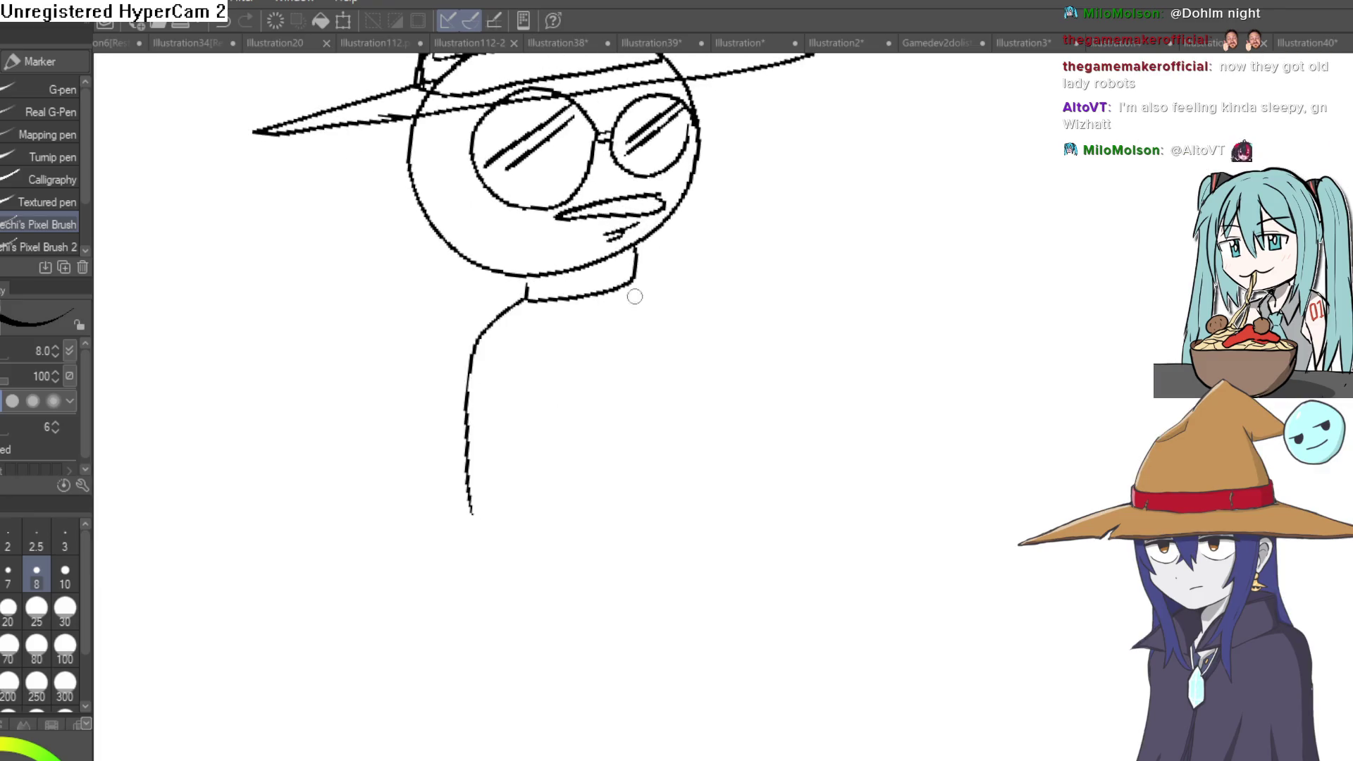
pyautogui.hotkey('ctrl', 'z')
pyautogui.moveTo(453, 369); pyautogui.dragTo(538, 515)
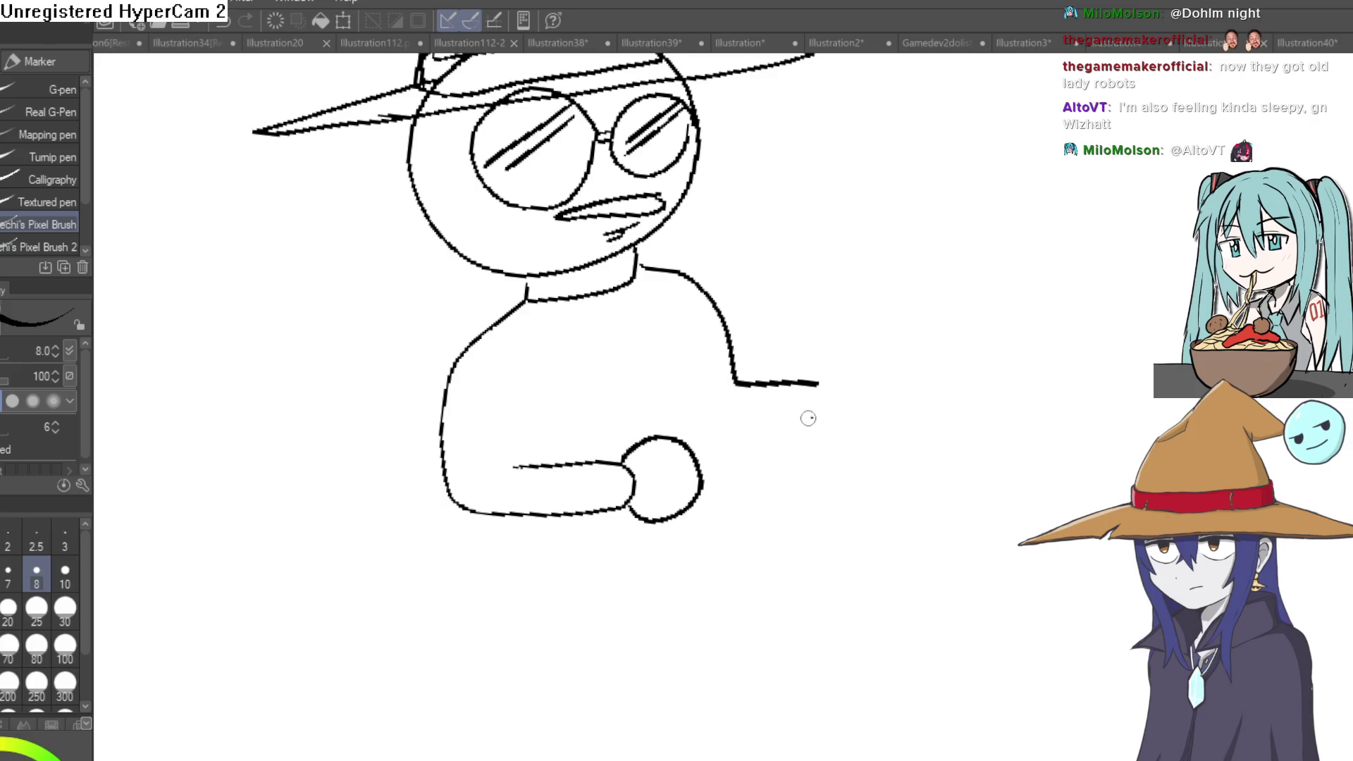
# Draw the torso sides, a shirt front with buttons, and a round fist on the arm.
pyautogui.moveTo(685, 333); pyautogui.dragTo(697, 452)
pyautogui.moveTo(588, 295); pyautogui.dragTo(610, 438)
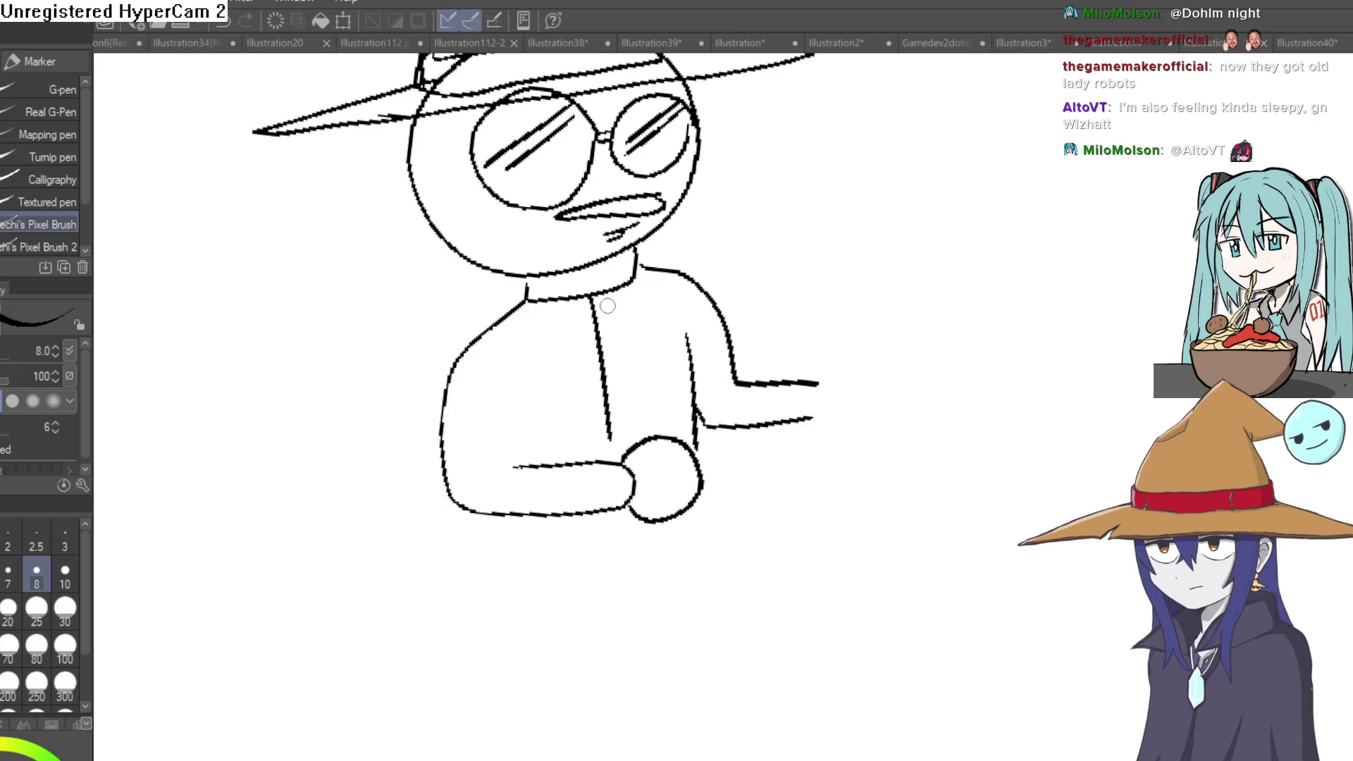
pyautogui.moveTo(606, 308)
pyautogui.mouseDown()
pyautogui.moveTo(618, 385)
pyautogui.moveTo(641, 408)
pyautogui.mouseUp()
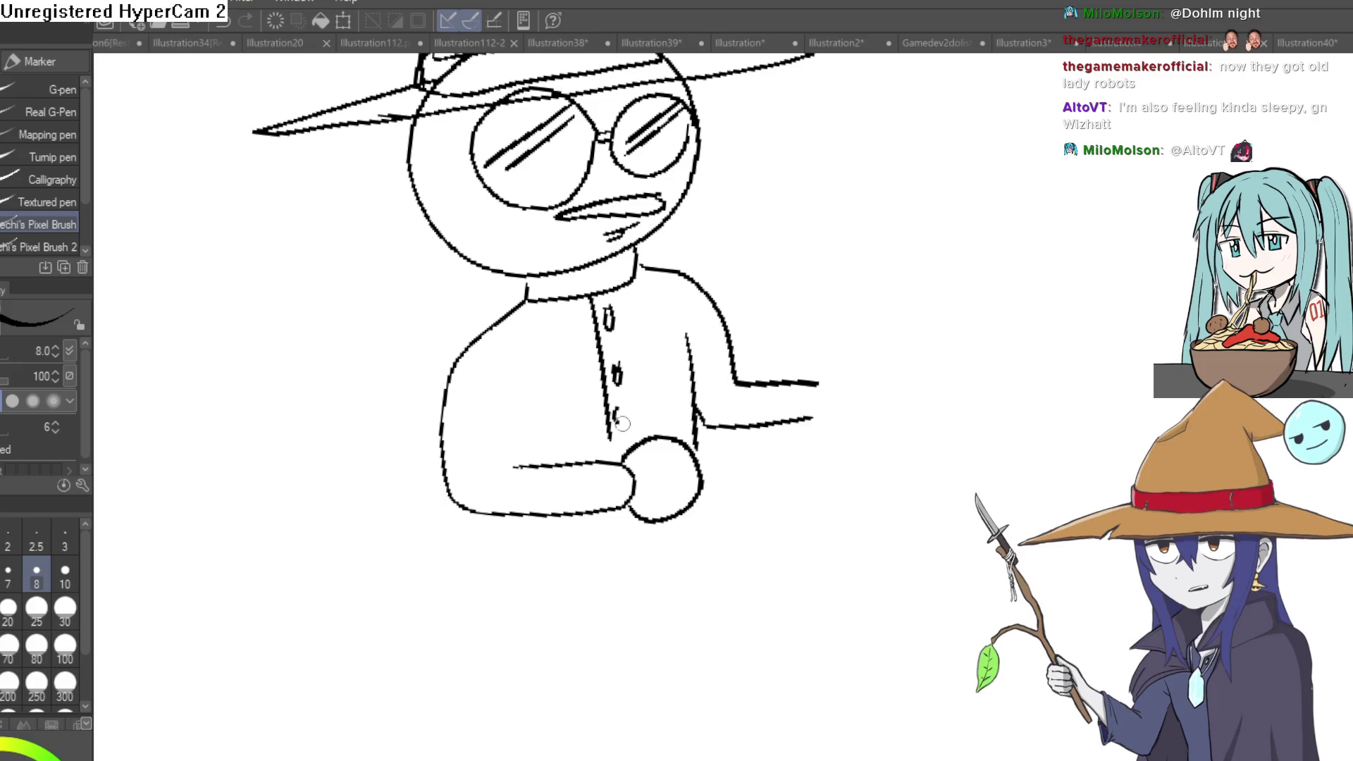
pyautogui.moveTo(825, 384)
pyautogui.mouseDown()
pyautogui.moveTo(860, 371)
pyautogui.moveTo(822, 420)
pyautogui.moveTo(613, 266)
pyautogui.mouseUp()
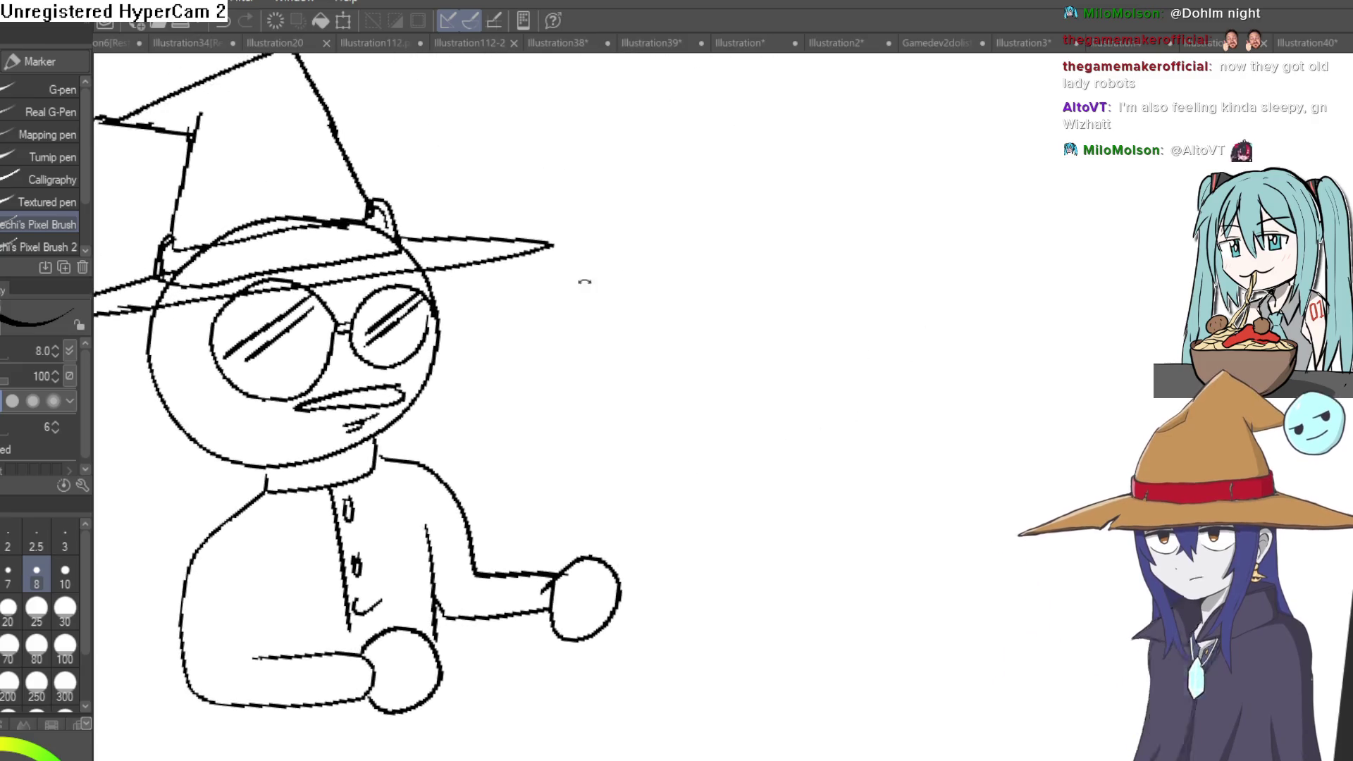
# Erase stray marks at the hat brim corners with the Hard eraser, then return to the pen.
pyautogui.moveTo(659, 155)
pyautogui.mouseDown()
pyautogui.moveTo(432, 181)
pyautogui.moveTo(764, 172)
pyautogui.mouseUp()
pyautogui.press('e')
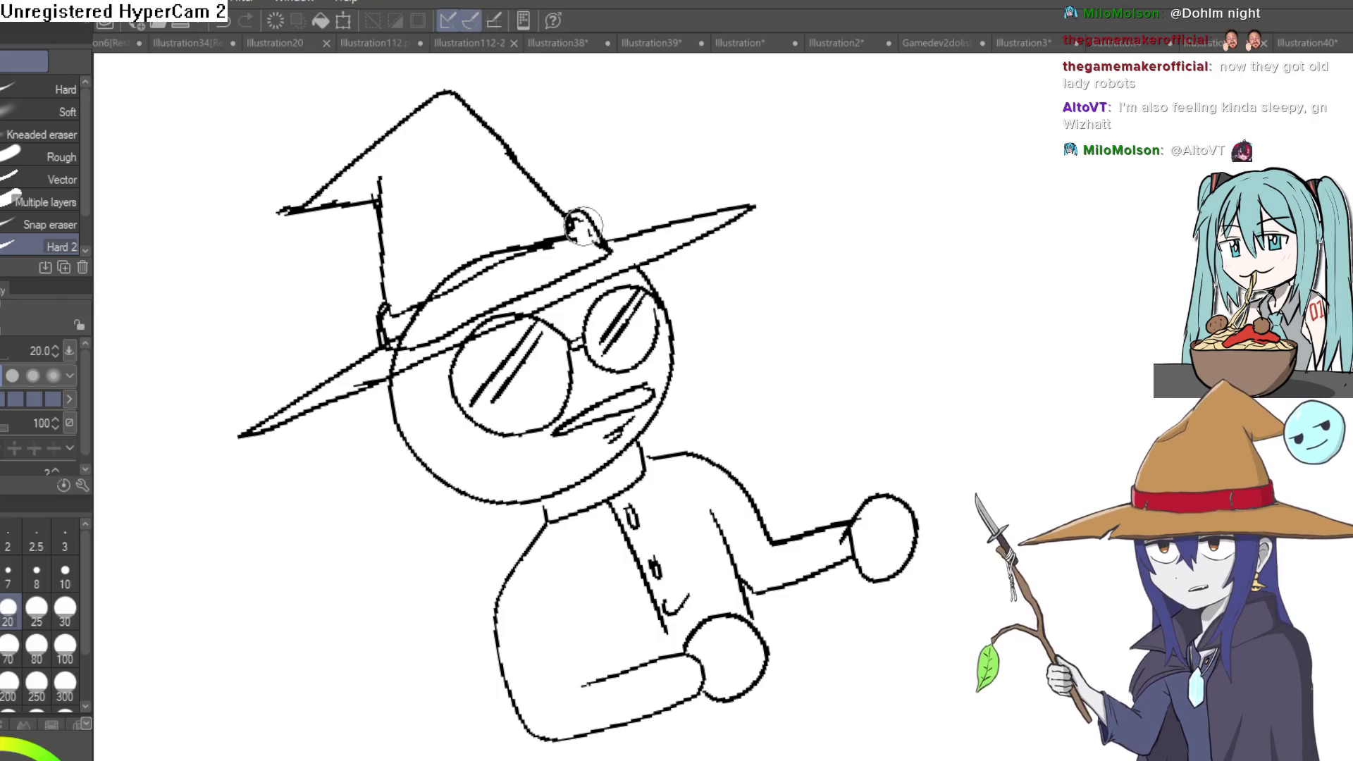
pyautogui.moveTo(572, 246); pyautogui.dragTo(599, 245)
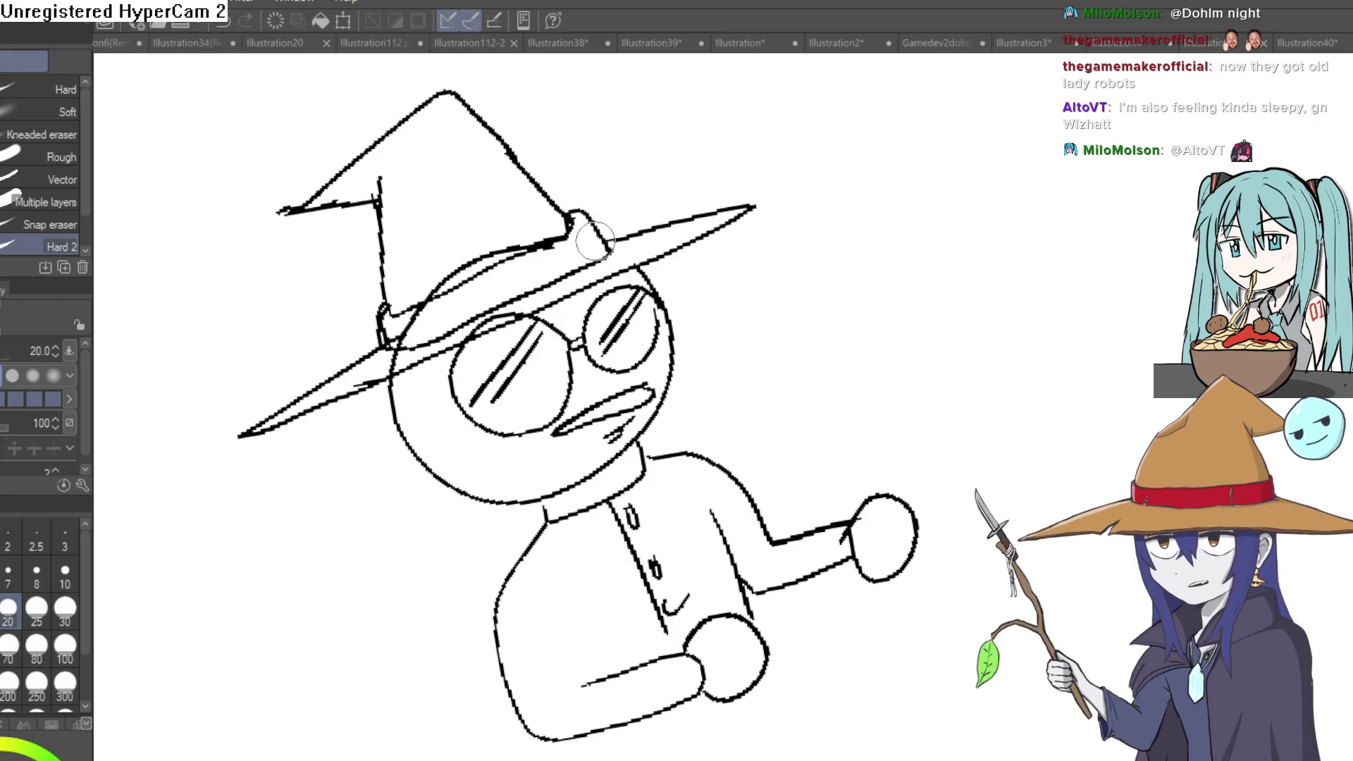
pyautogui.moveTo(442, 311)
pyautogui.mouseDown()
pyautogui.moveTo(401, 336)
pyautogui.moveTo(419, 316)
pyautogui.mouseUp()
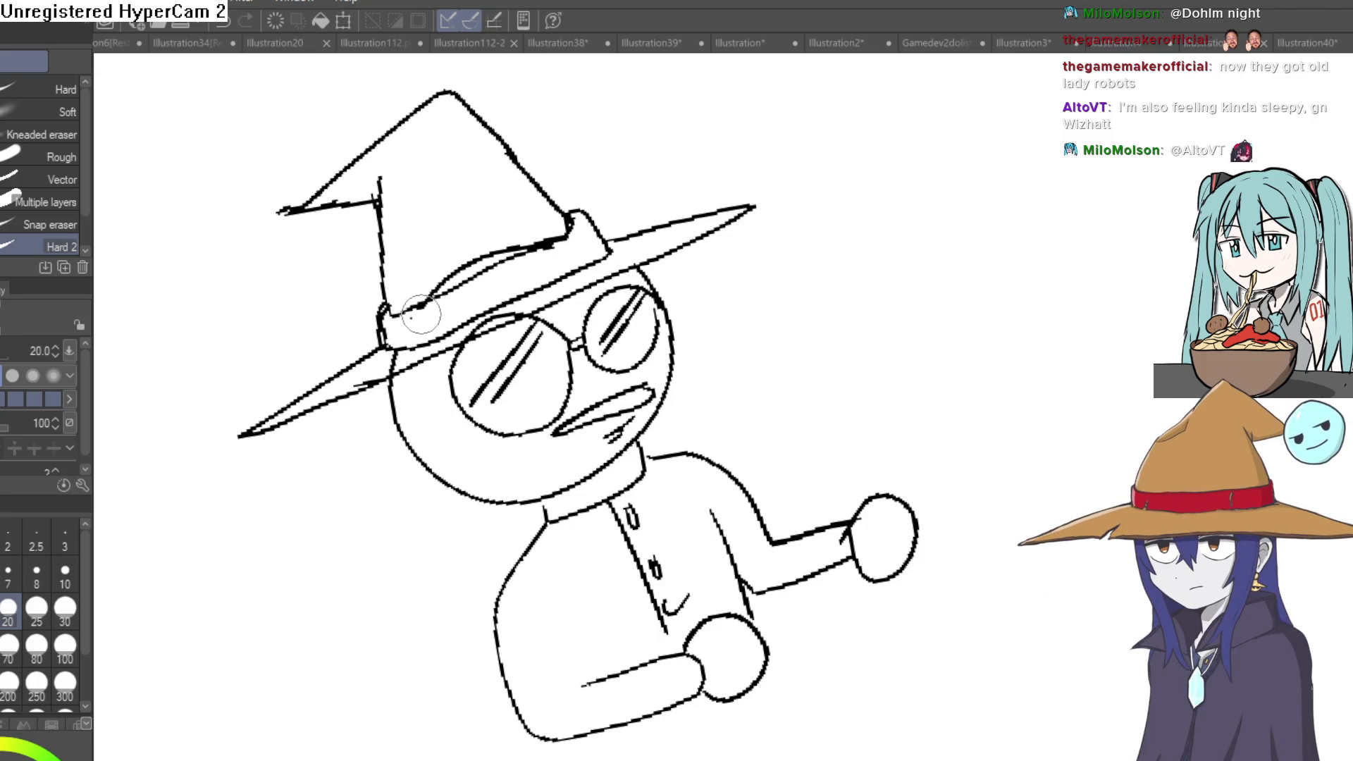
pyautogui.moveTo(972, 231)
pyautogui.mouseDown()
pyautogui.moveTo(1045, 289)
pyautogui.moveTo(1021, 315)
pyautogui.moveTo(987, 296)
pyautogui.moveTo(955, 310)
pyautogui.moveTo(926, 280)
pyautogui.moveTo(851, 302)
pyautogui.moveTo(872, 290)
pyautogui.moveTo(301, 245)
pyautogui.mouseUp()
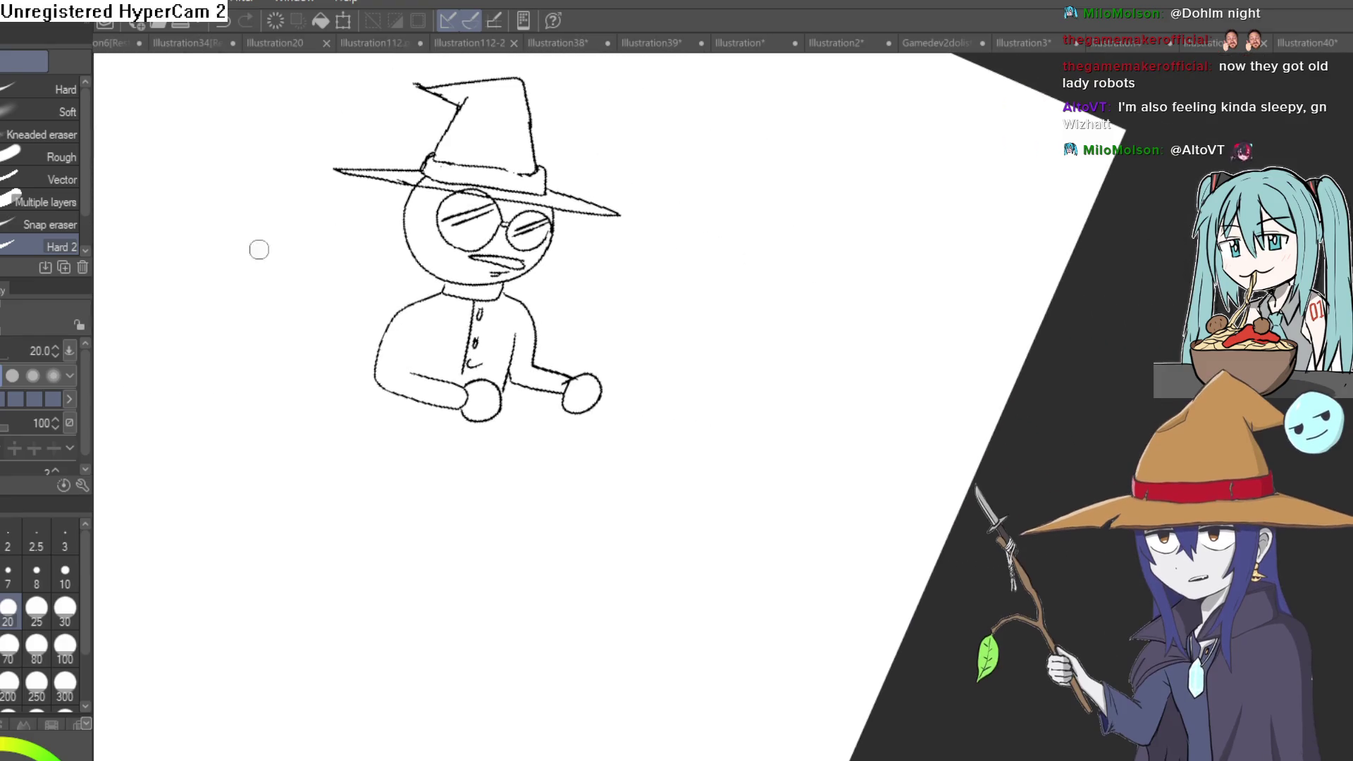
pyautogui.press('p')
pyautogui.scroll(2, 616, 201)
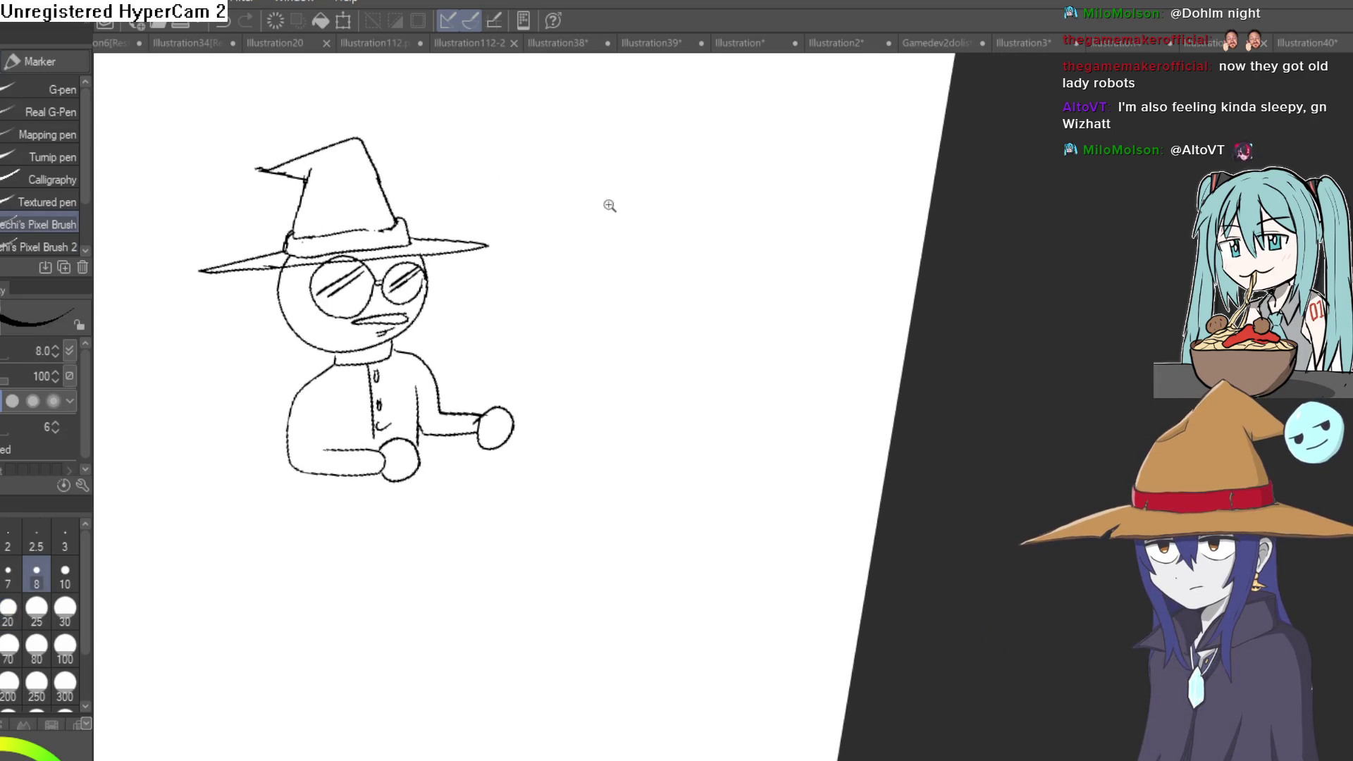
# Beside the figure, sketch a new head arc with a short guide line below it.
pyautogui.scroll(3, 615, 201)
pyautogui.moveTo(767, 206)
pyautogui.mouseDown()
pyautogui.moveTo(753, 282)
pyautogui.moveTo(729, 185)
pyautogui.mouseUp()
pyautogui.moveTo(649, 152)
pyautogui.mouseDown()
pyautogui.moveTo(658, 217)
pyautogui.moveTo(937, 201)
pyautogui.moveTo(938, 152)
pyautogui.mouseUp()
pyautogui.hotkey('ctrl', 'z')
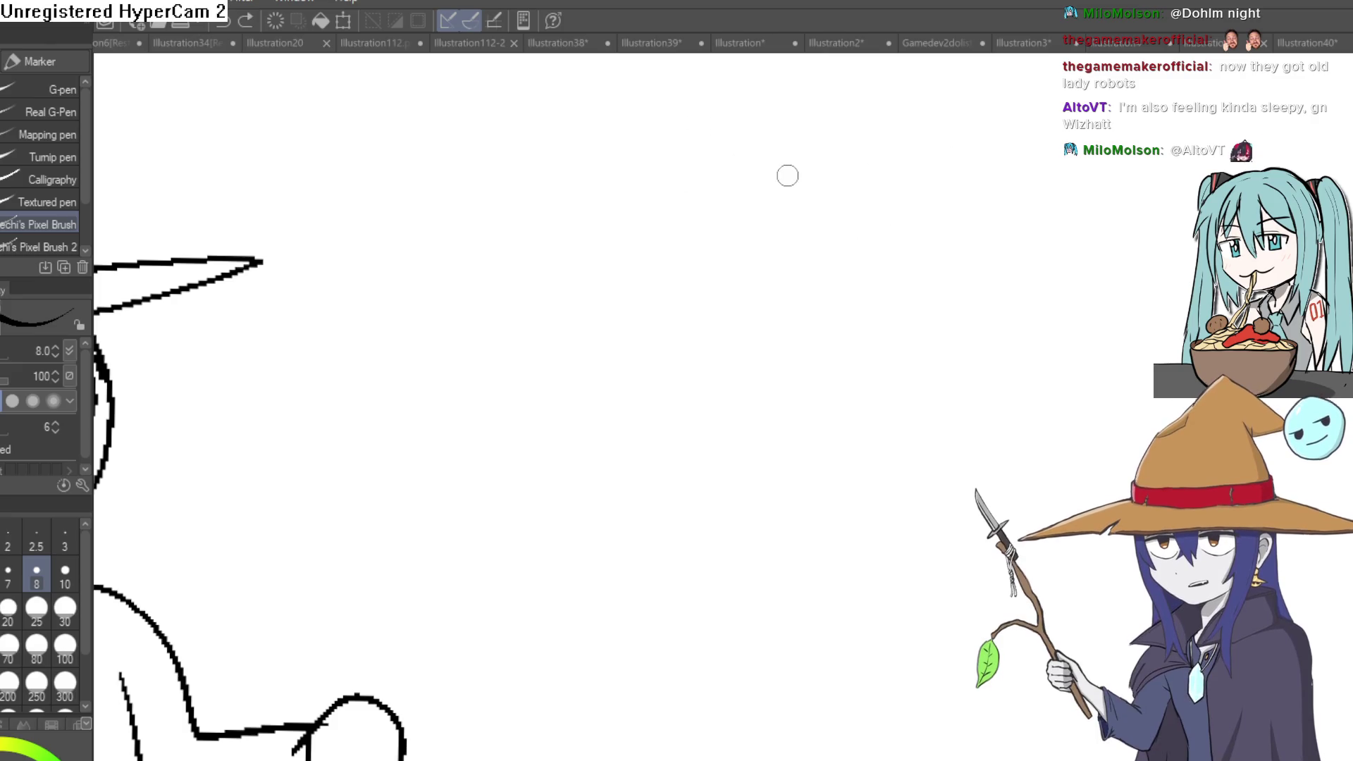
pyautogui.hotkey('ctrl', '-')
pyautogui.moveTo(721, 167); pyautogui.dragTo(708, 282)
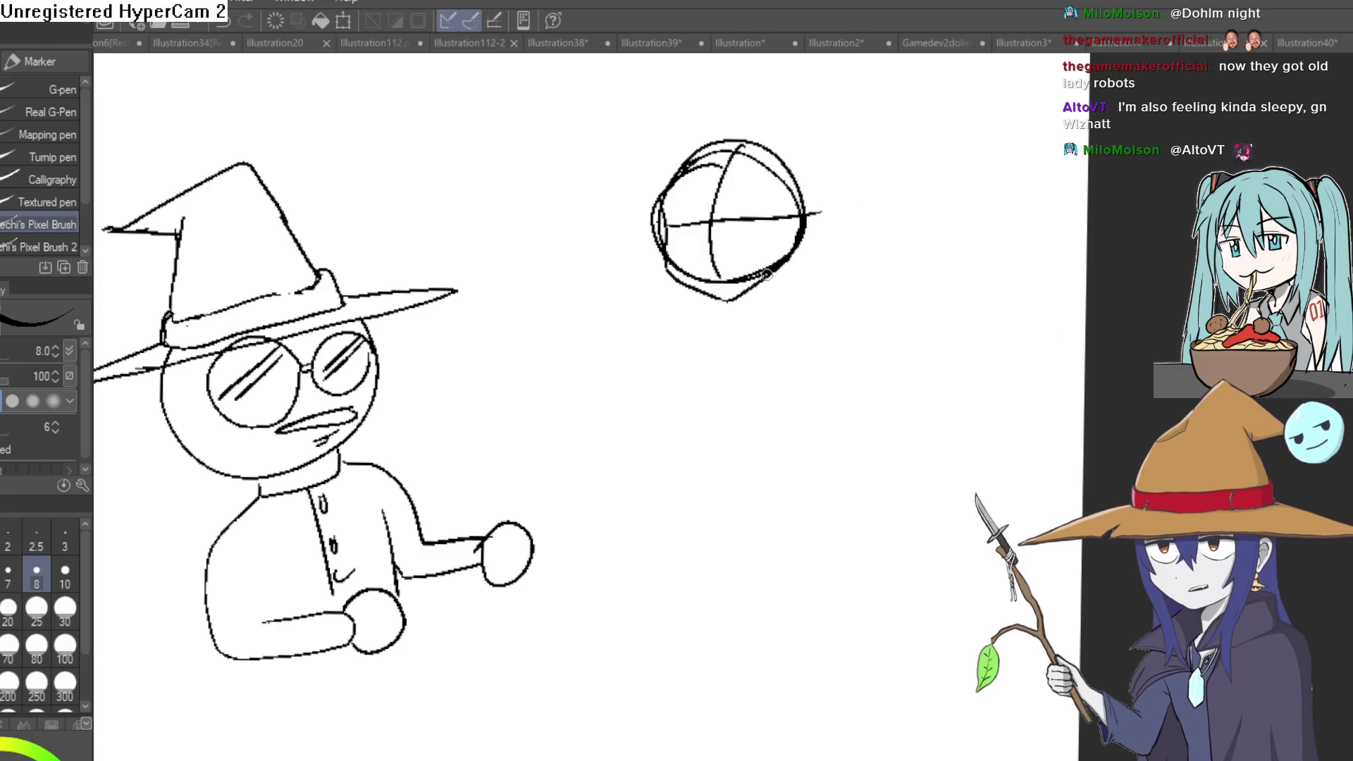
pyautogui.moveTo(778, 269); pyautogui.dragTo(780, 294)
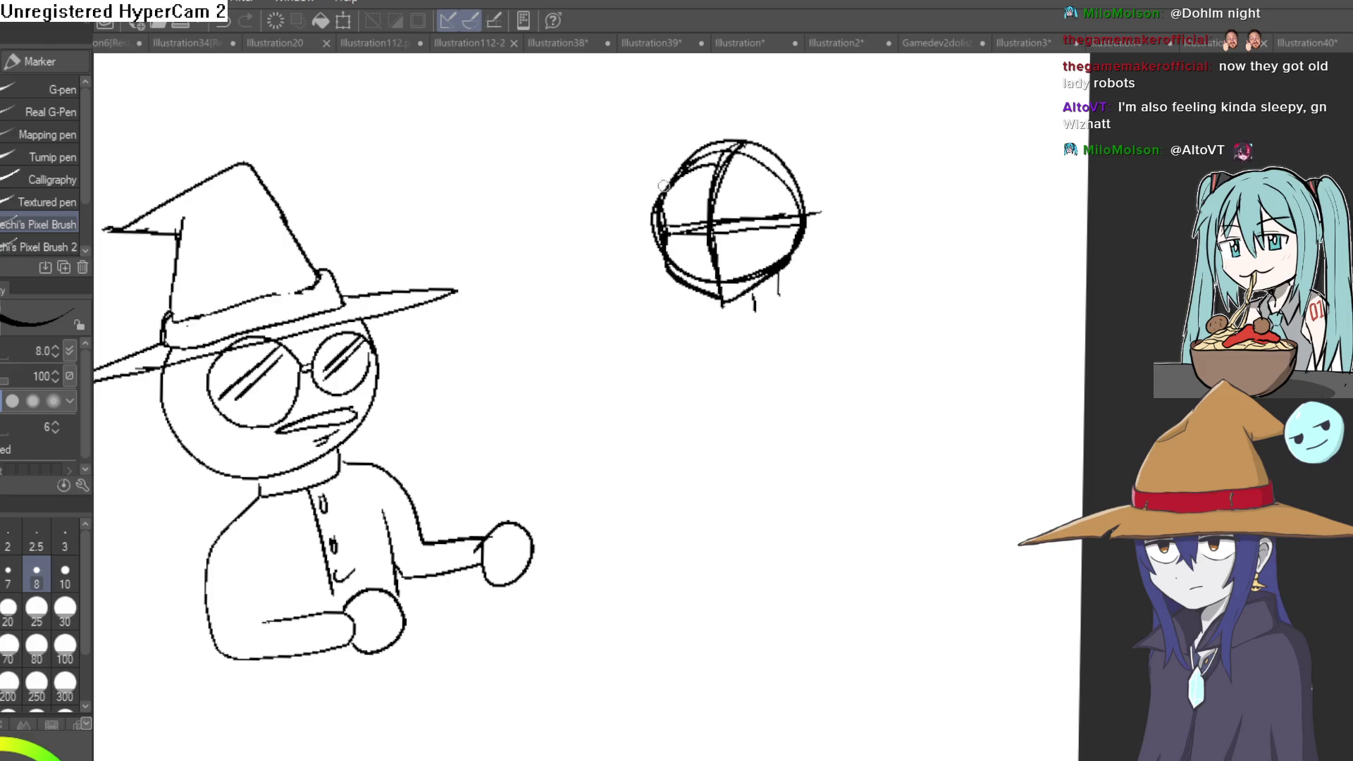
pyautogui.moveTo(849, 181)
pyautogui.mouseDown()
pyautogui.moveTo(789, 221)
pyautogui.moveTo(785, 341)
pyautogui.mouseUp()
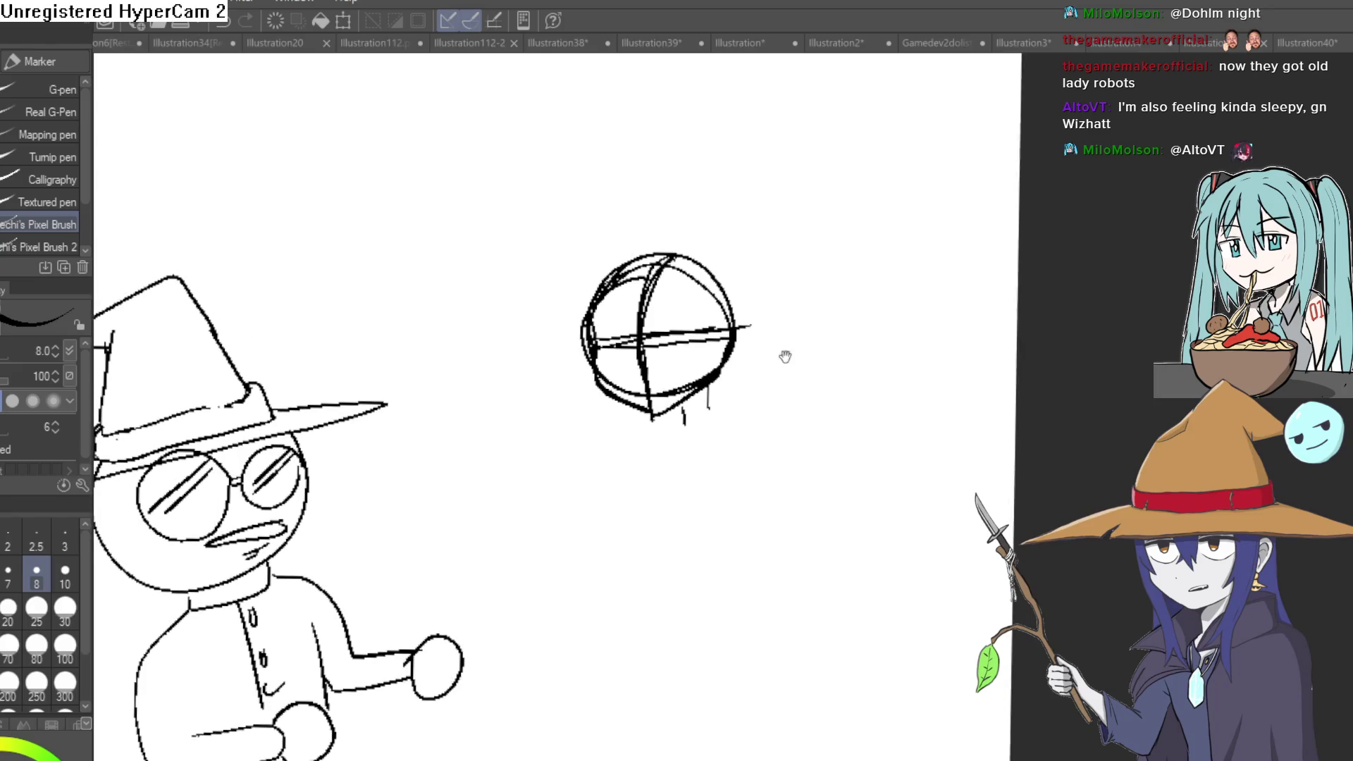
# Lasso-select the rough head sketch, then clear the selection.
pyautogui.press('m')
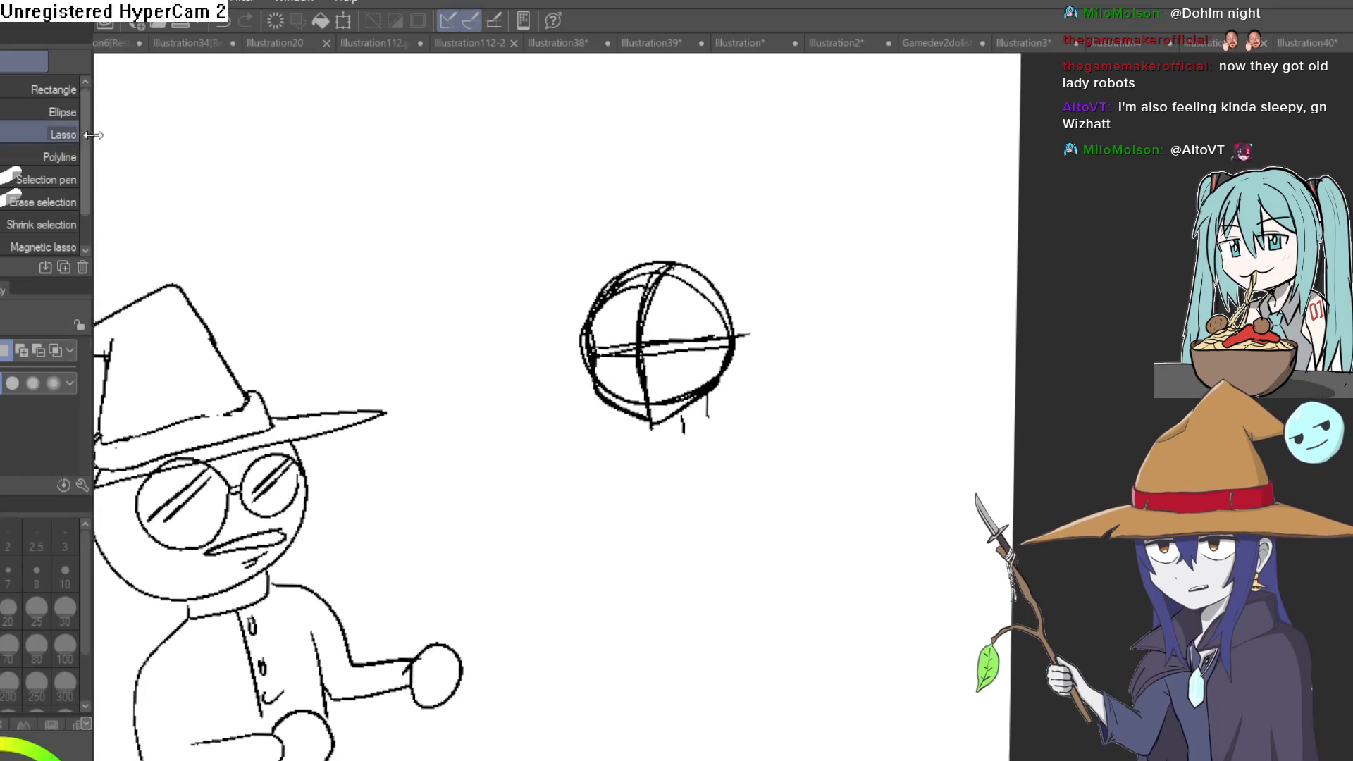
pyautogui.moveTo(720, 187)
pyautogui.mouseDown()
pyautogui.moveTo(580, 416)
pyautogui.moveTo(782, 341)
pyautogui.moveTo(738, 188)
pyautogui.mouseUp()
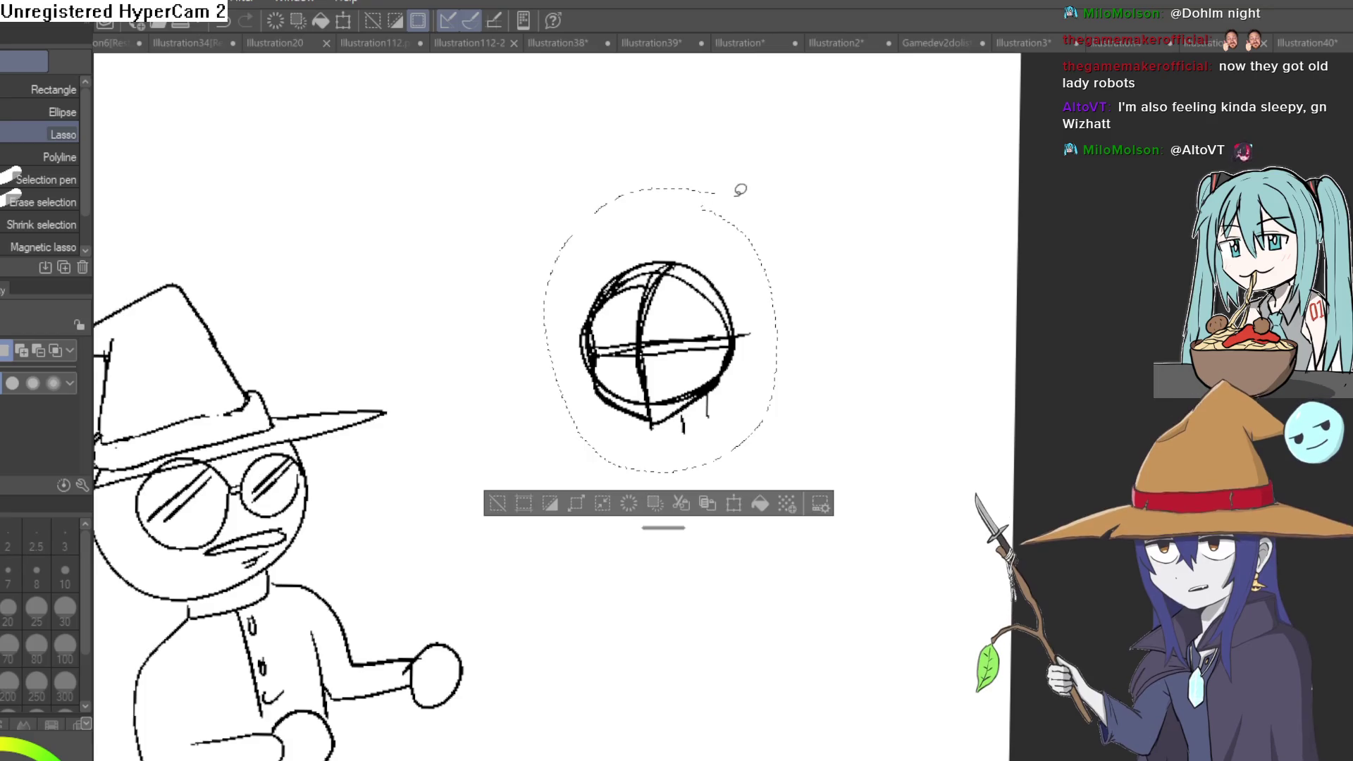
pyautogui.press('Delete')
pyautogui.hotkey('ctrl', 'z')
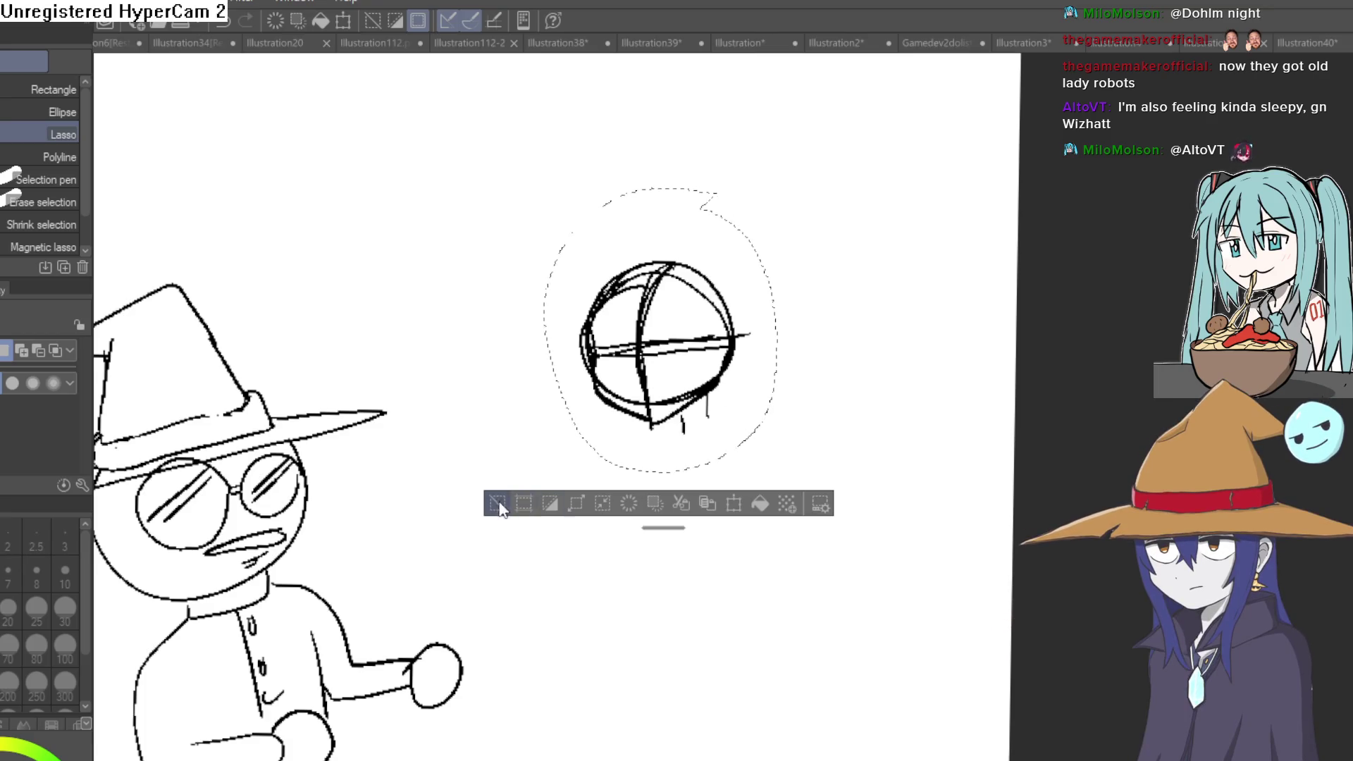
pyautogui.click(497, 504)
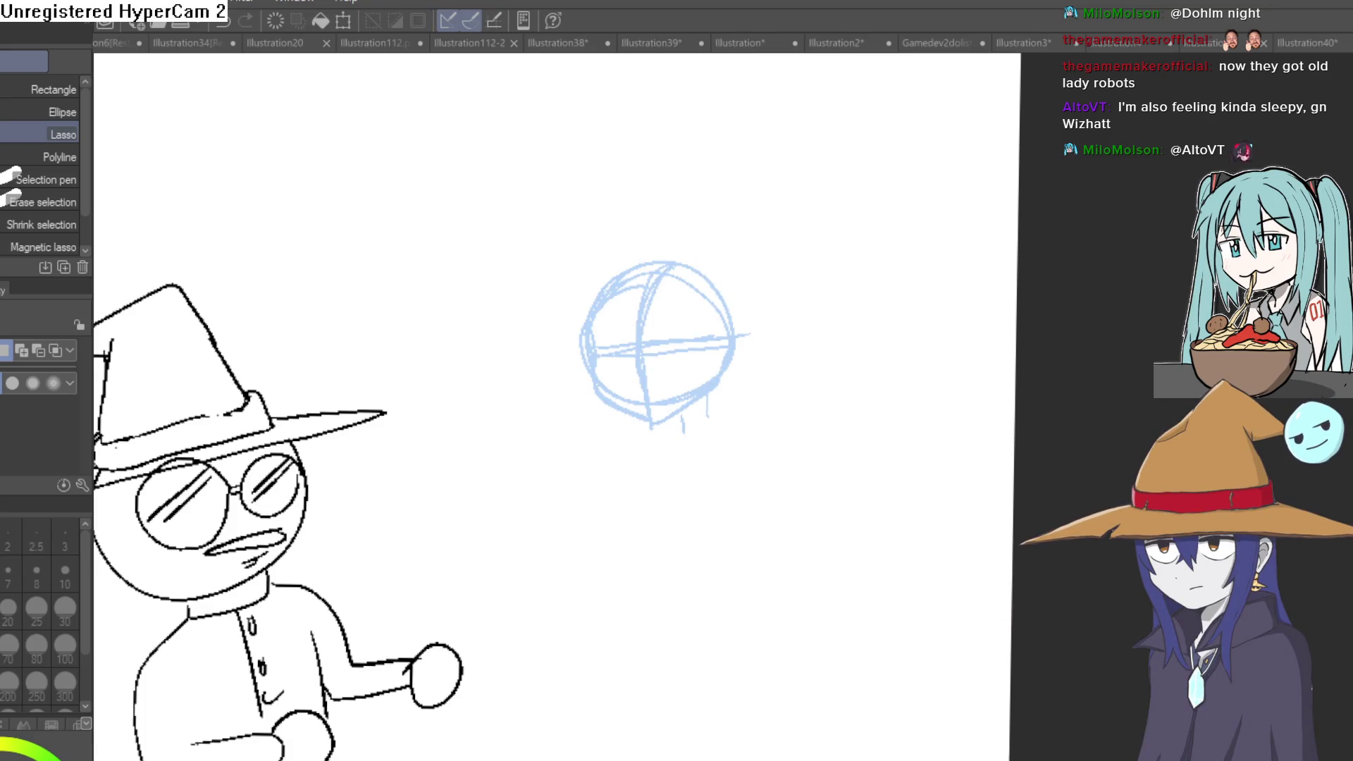
pyautogui.scroll(3, 714, 384)
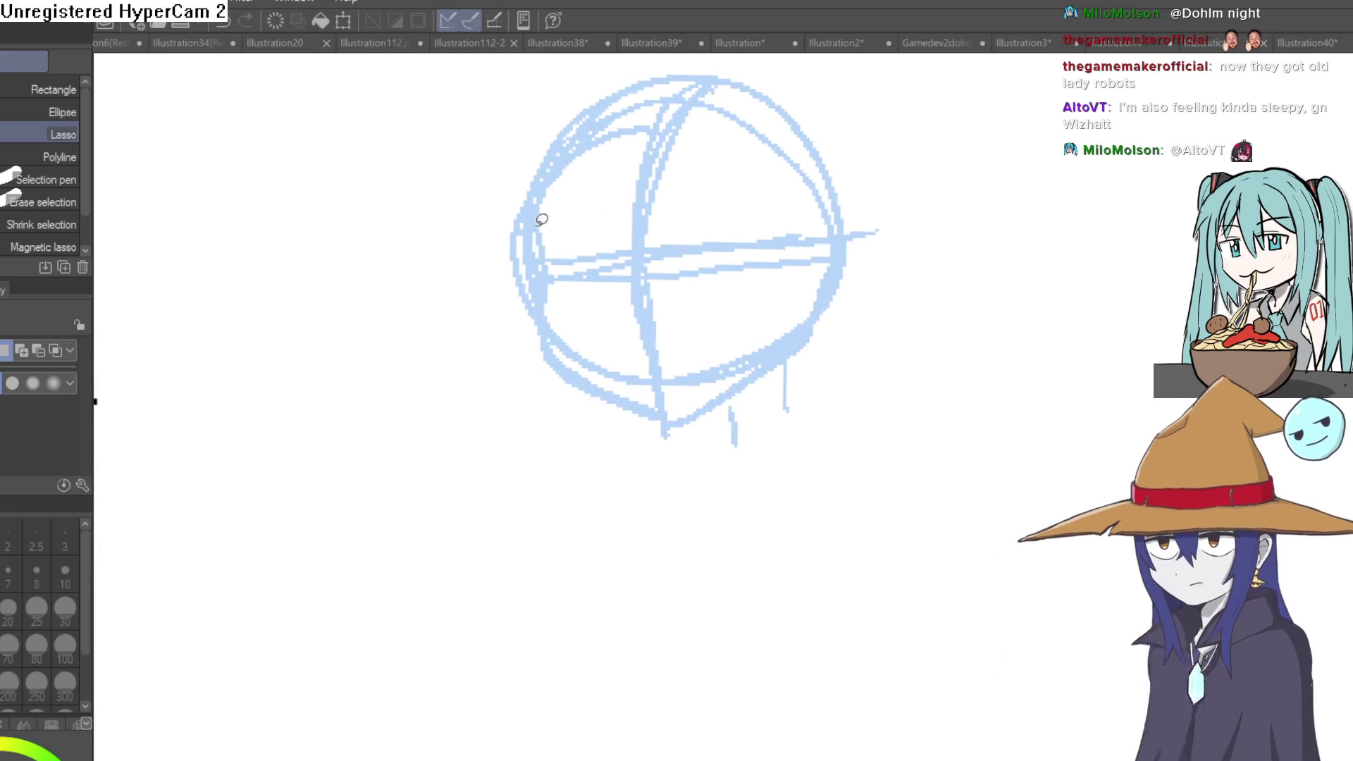
pyautogui.click(489, 289)
pyautogui.click(242, 336)
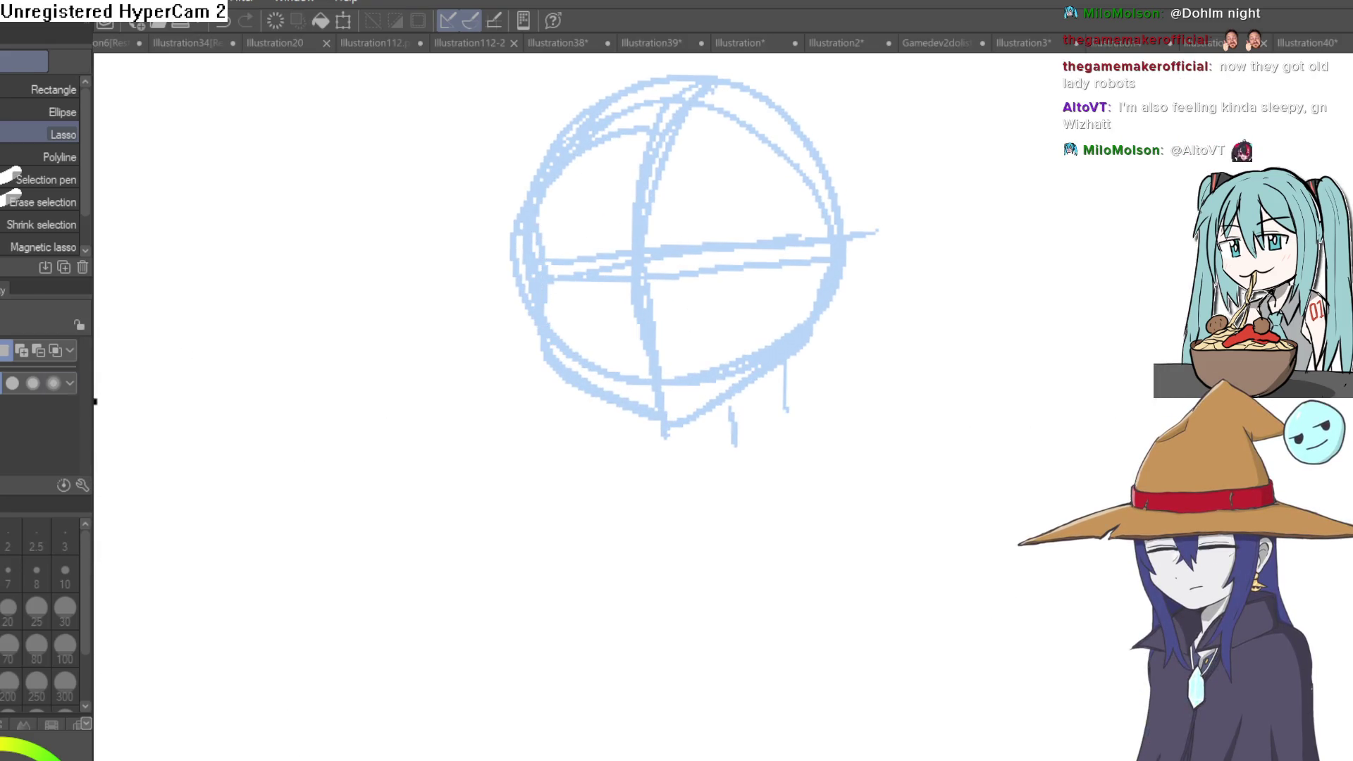
# Ink the head's lower and left outlines over the blue sketch with the Pixel Brush.
pyautogui.press('p')
pyautogui.moveTo(592, 391)
pyautogui.mouseDown()
pyautogui.moveTo(660, 410)
pyautogui.moveTo(779, 371)
pyautogui.moveTo(818, 314)
pyautogui.mouseUp()
pyautogui.moveTo(541, 225); pyautogui.dragTo(546, 136)
pyautogui.moveTo(836, 172)
pyautogui.mouseDown()
pyautogui.moveTo(779, 151)
pyautogui.moveTo(839, 198)
pyautogui.moveTo(824, 163)
pyautogui.mouseUp()
pyautogui.moveTo(735, 363)
pyautogui.mouseDown()
pyautogui.moveTo(725, 416)
pyautogui.moveTo(649, 419)
pyautogui.mouseUp()
pyautogui.moveTo(758, 332); pyautogui.dragTo(710, 411)
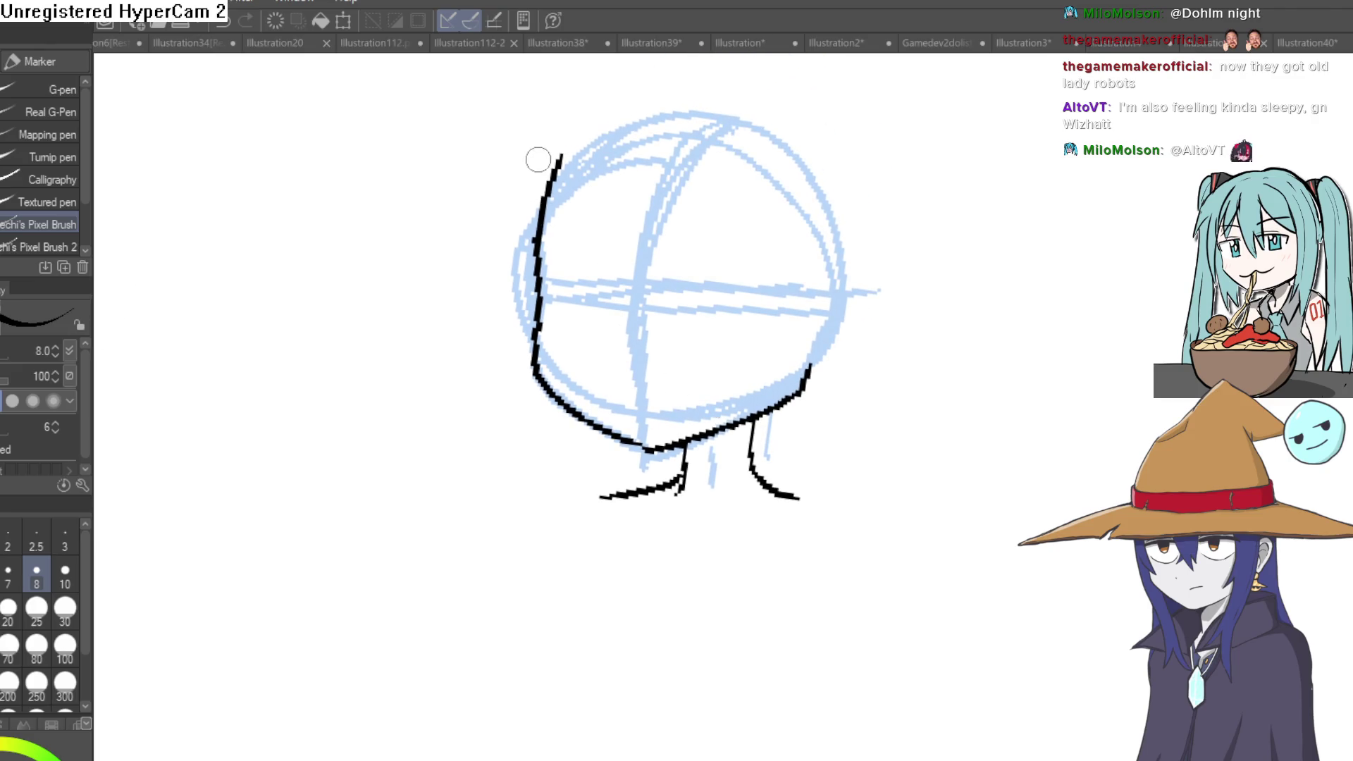
pyautogui.hotkey('ctrl', 'z')
pyautogui.moveTo(532, 150)
pyautogui.mouseDown()
pyautogui.moveTo(527, 233)
pyautogui.moveTo(606, 292)
pyautogui.moveTo(840, 308)
pyautogui.mouseUp()
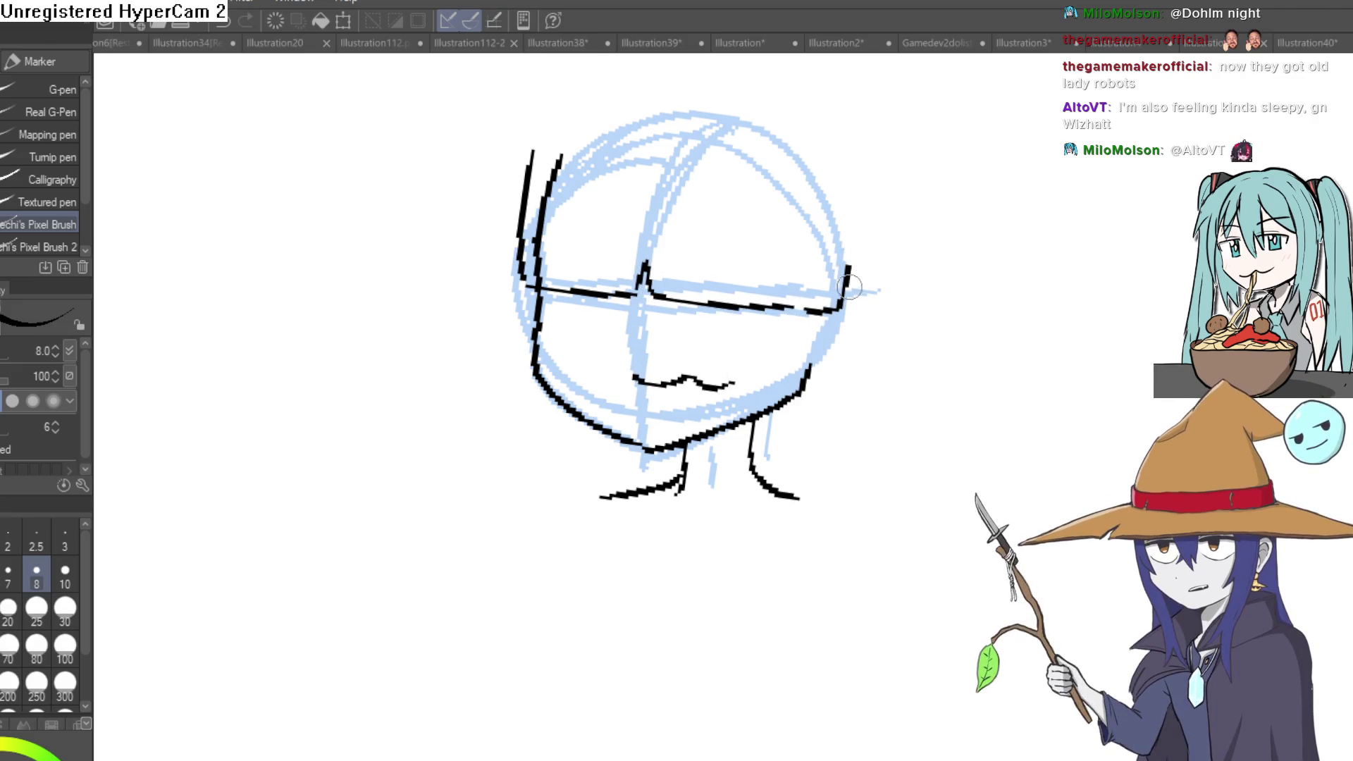
# Draw long hair lines down both sides and a curved hair outline over the head.
pyautogui.moveTo(822, 199)
pyautogui.mouseDown()
pyautogui.moveTo(748, 532)
pyautogui.moveTo(866, 273)
pyautogui.mouseUp()
pyautogui.moveTo(517, 156)
pyautogui.mouseDown()
pyautogui.moveTo(542, 461)
pyautogui.moveTo(587, 488)
pyautogui.mouseUp()
pyautogui.moveTo(543, 272)
pyautogui.mouseDown()
pyautogui.moveTo(549, 303)
pyautogui.moveTo(556, 186)
pyautogui.mouseUp()
pyautogui.press('e')
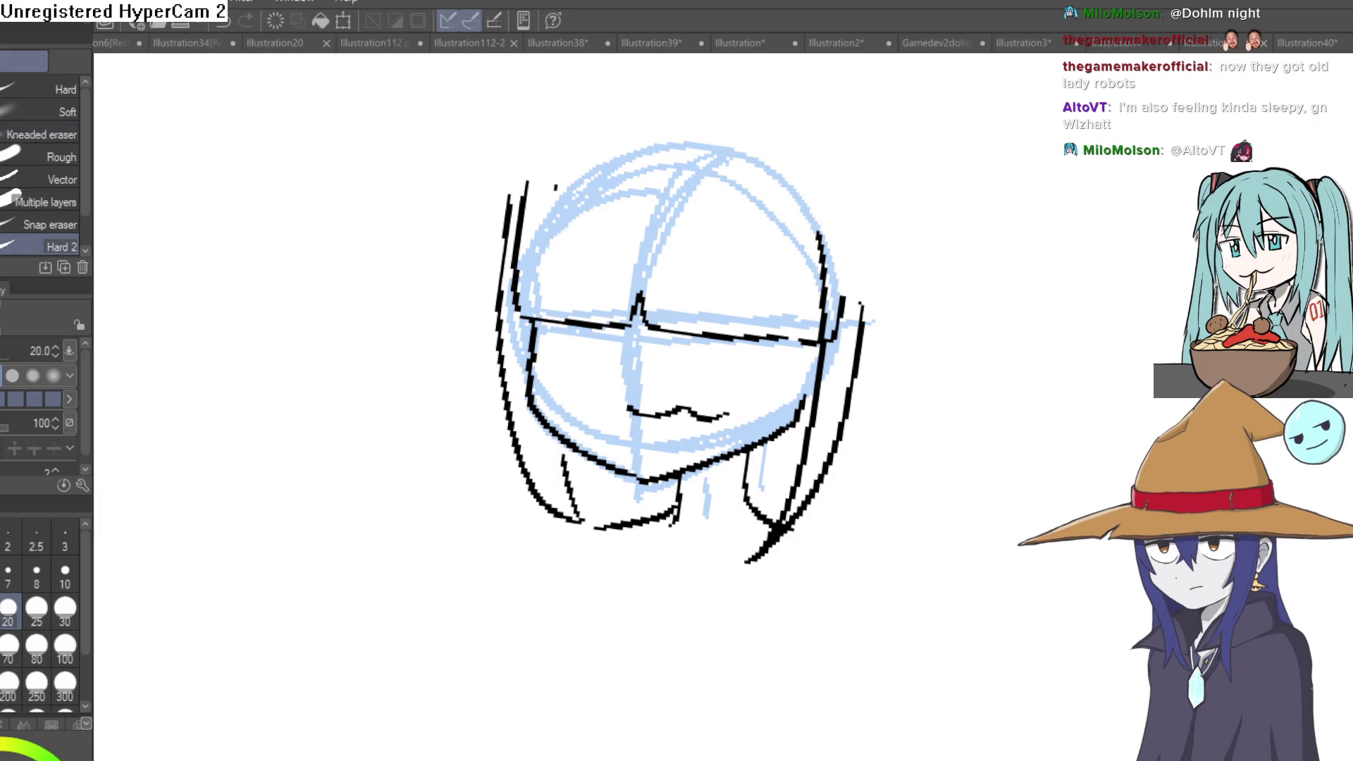
pyautogui.press('p')
pyautogui.scroll(-2, 576, 243)
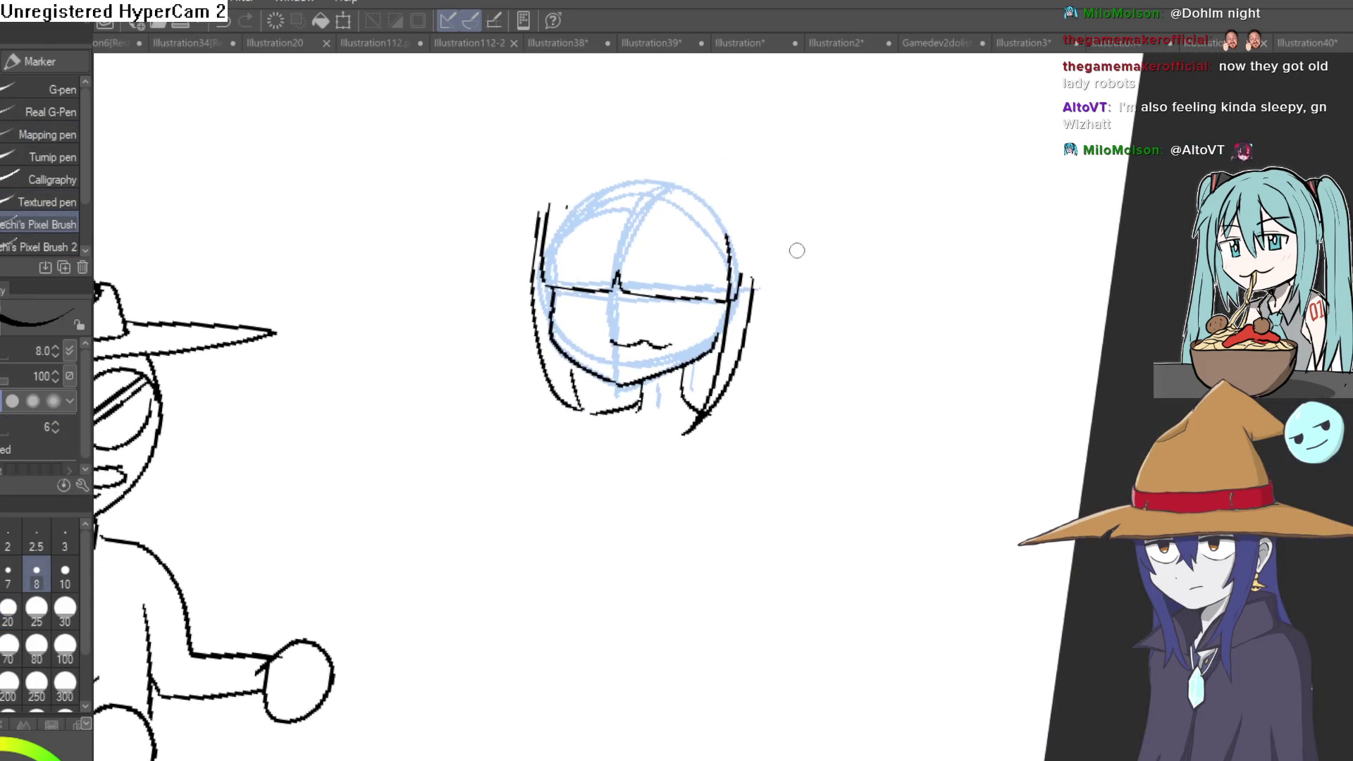
pyautogui.moveTo(747, 372); pyautogui.dragTo(762, 417)
pyautogui.scroll(2, 560, 337)
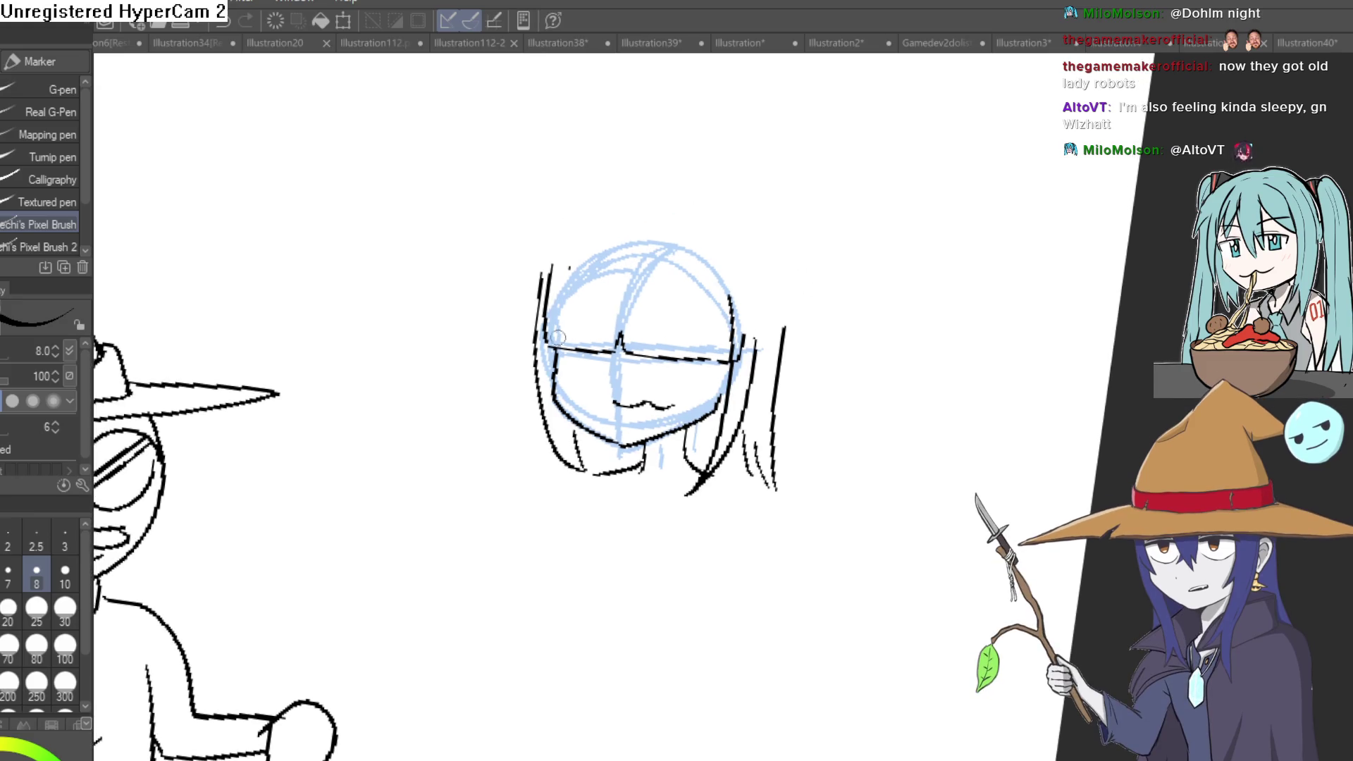
pyautogui.moveTo(571, 252); pyautogui.dragTo(619, 226)
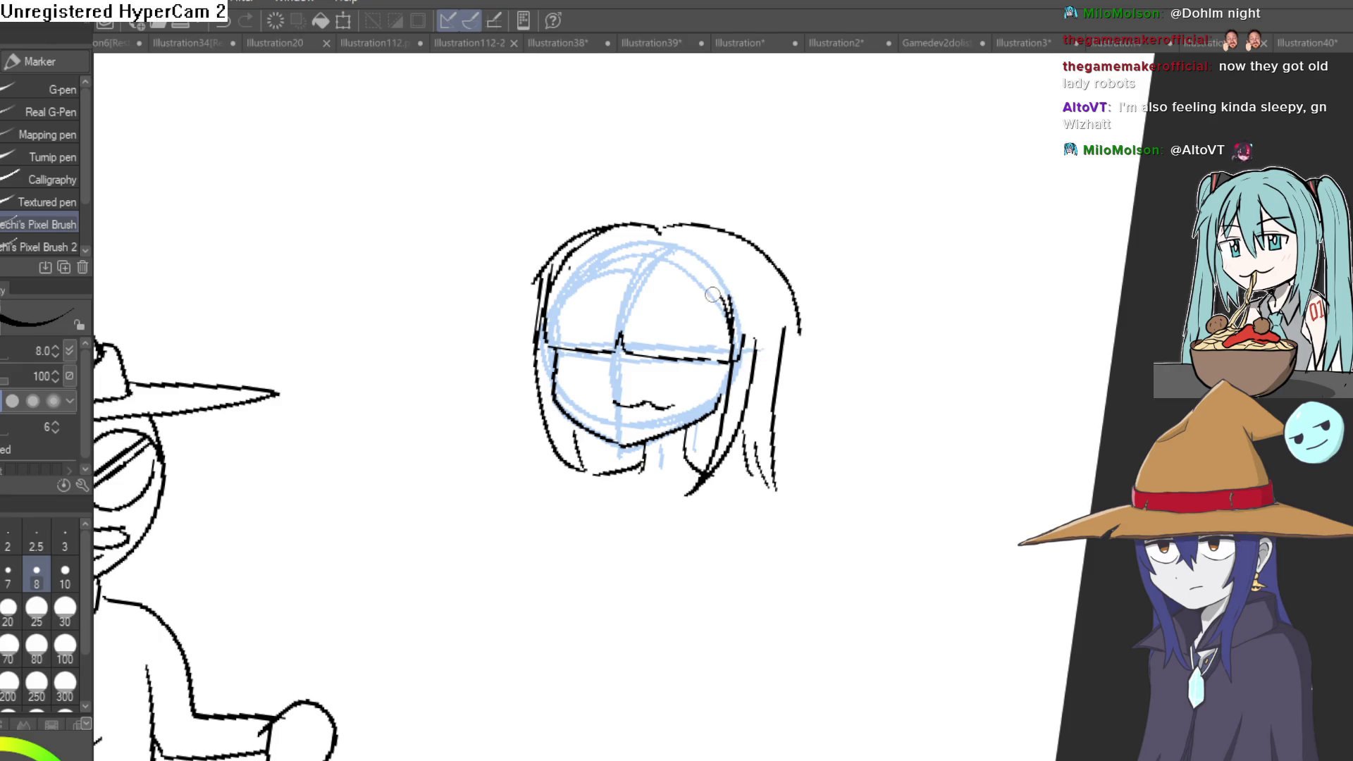
pyautogui.scroll(3, 628, 357)
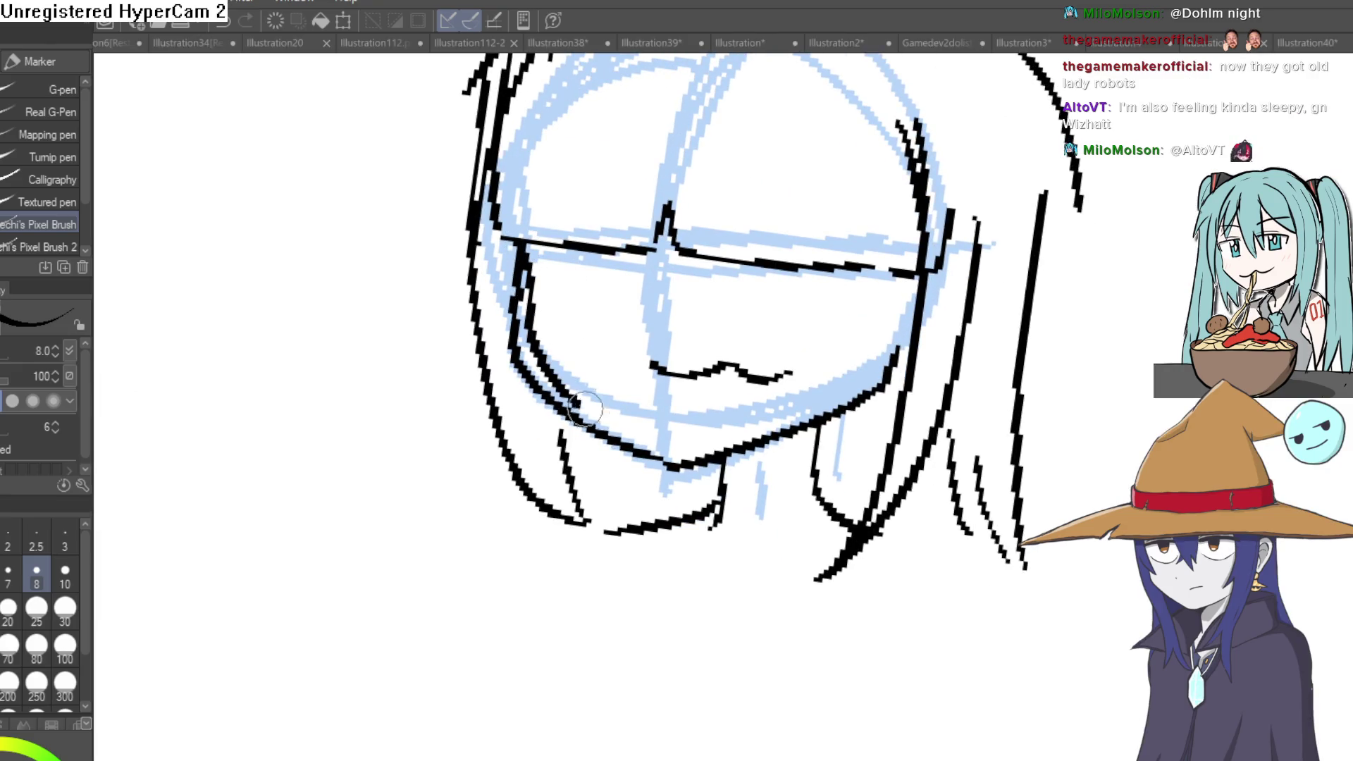
# Erase the doubled inner jaw line, thicken the upper-left hair, and extend the glasses line.
pyautogui.press('e')
pyautogui.moveTo(881, 377)
pyautogui.mouseDown()
pyautogui.moveTo(801, 459)
pyautogui.moveTo(564, 395)
pyautogui.moveTo(513, 289)
pyautogui.mouseUp()
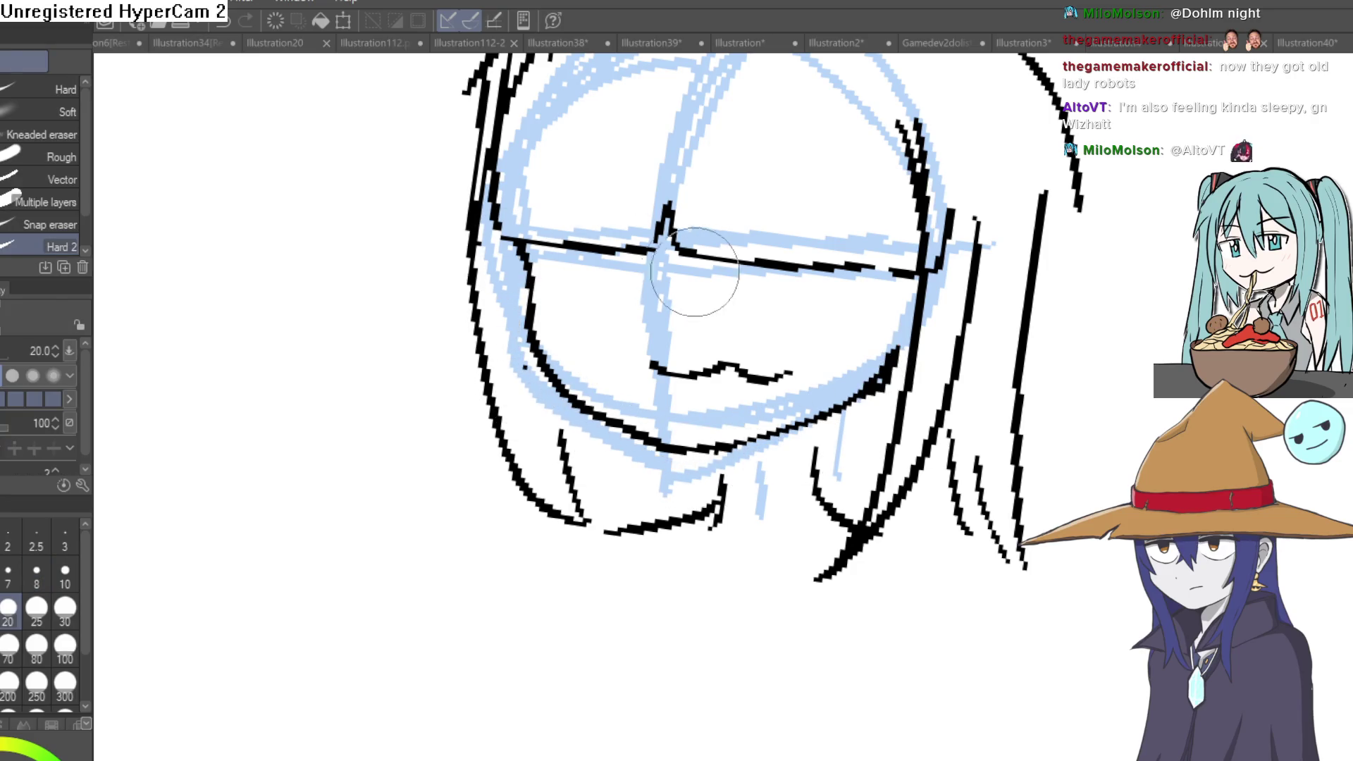
pyautogui.scroll(-3, 685, 270)
pyautogui.press('p')
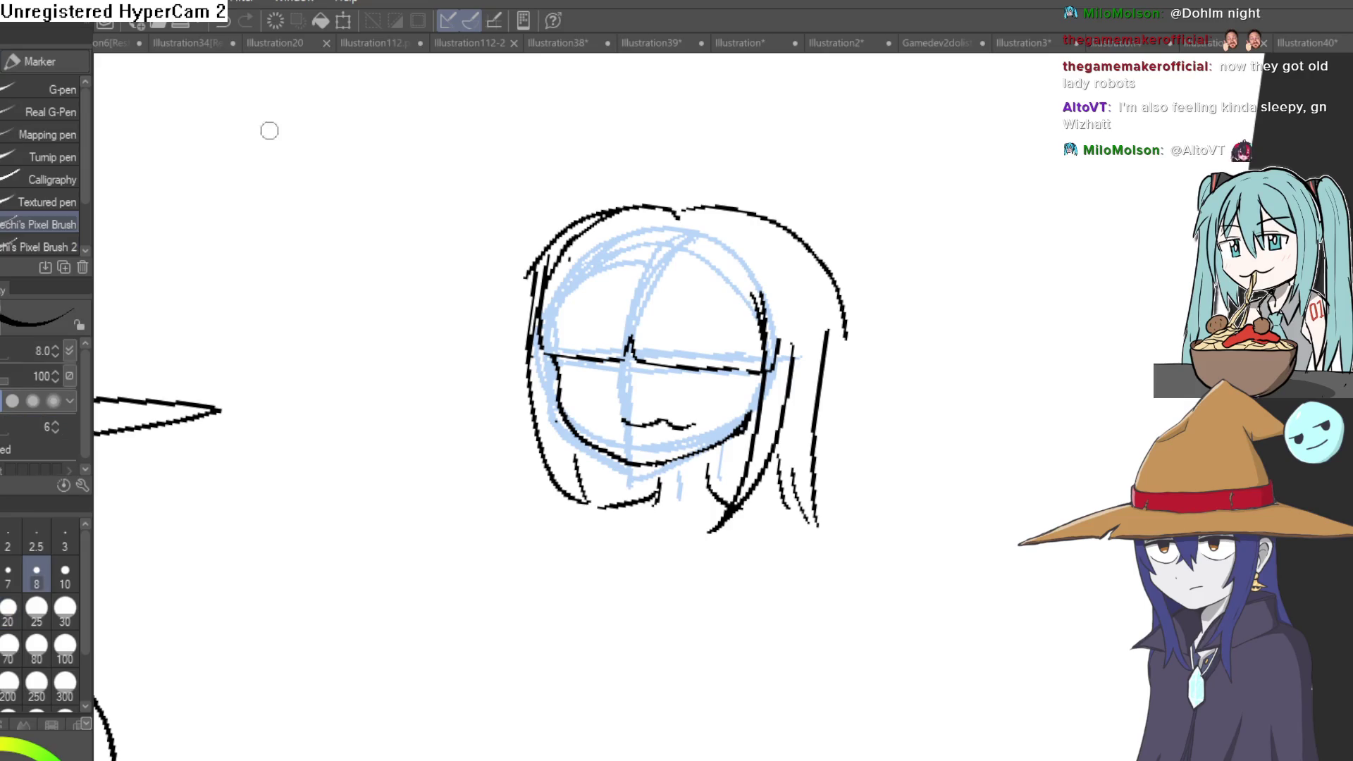
pyautogui.scroll(2, 585, 322)
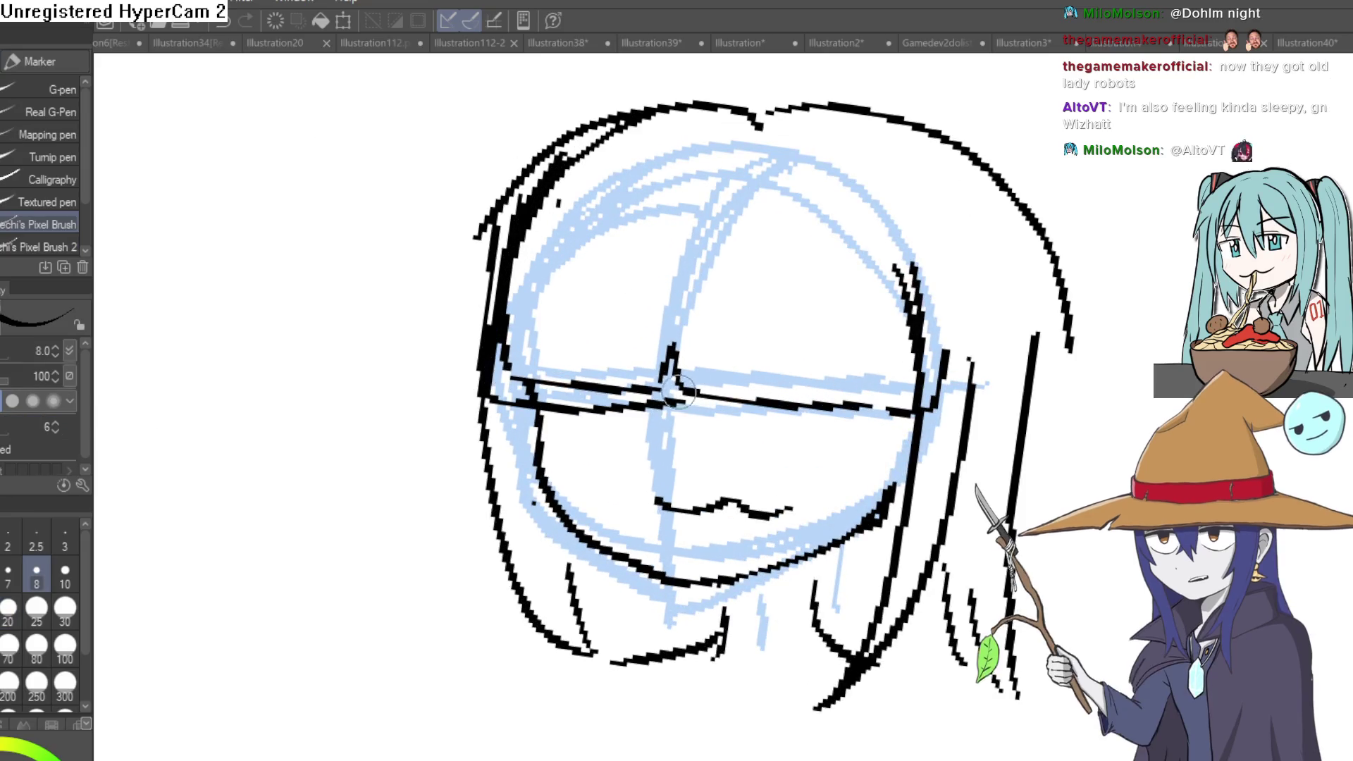
pyautogui.moveTo(620, 116); pyautogui.dragTo(518, 224)
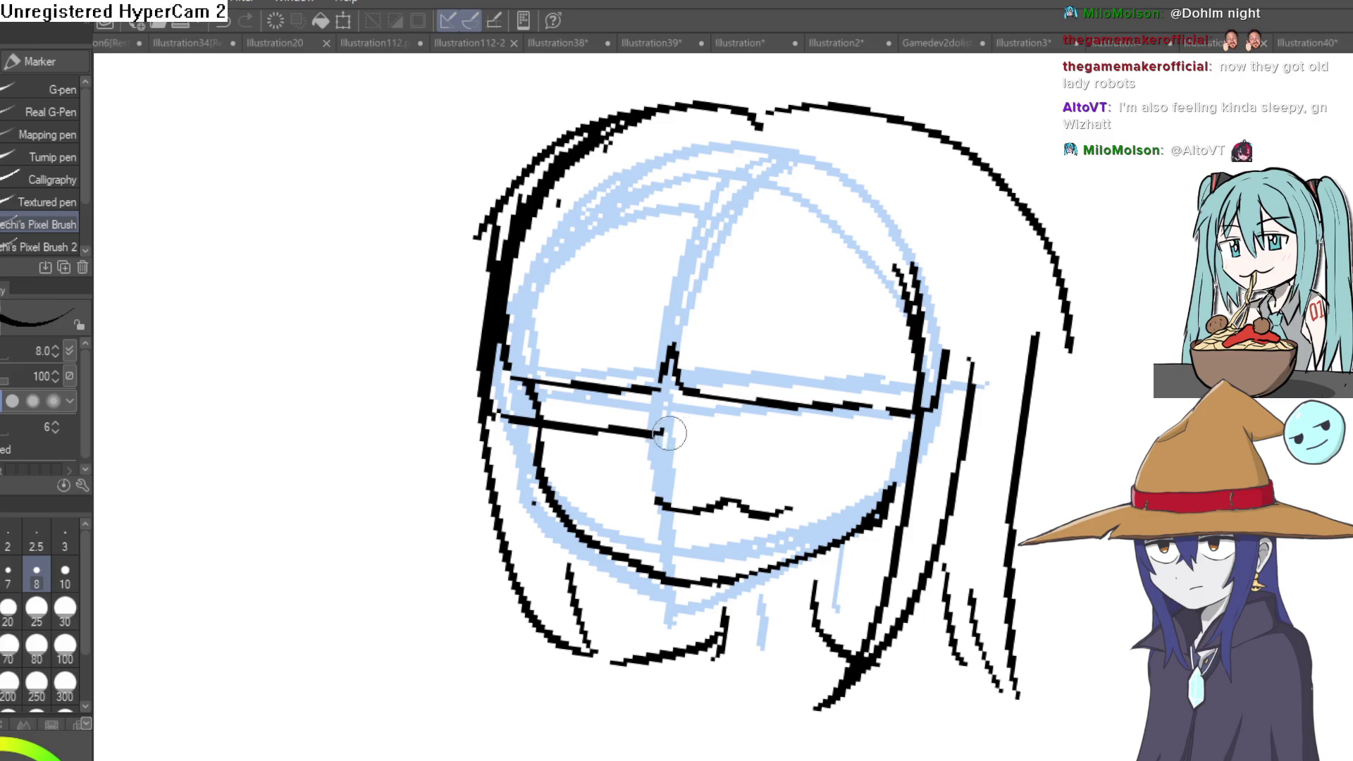
pyautogui.moveTo(865, 452)
pyautogui.mouseDown()
pyautogui.moveTo(910, 454)
pyautogui.moveTo(915, 324)
pyautogui.moveTo(906, 377)
pyautogui.moveTo(964, 392)
pyautogui.moveTo(966, 347)
pyautogui.mouseUp()
# Erase the upper glasses line, the top hair arcs and stray marks around the head.
pyautogui.press('e')
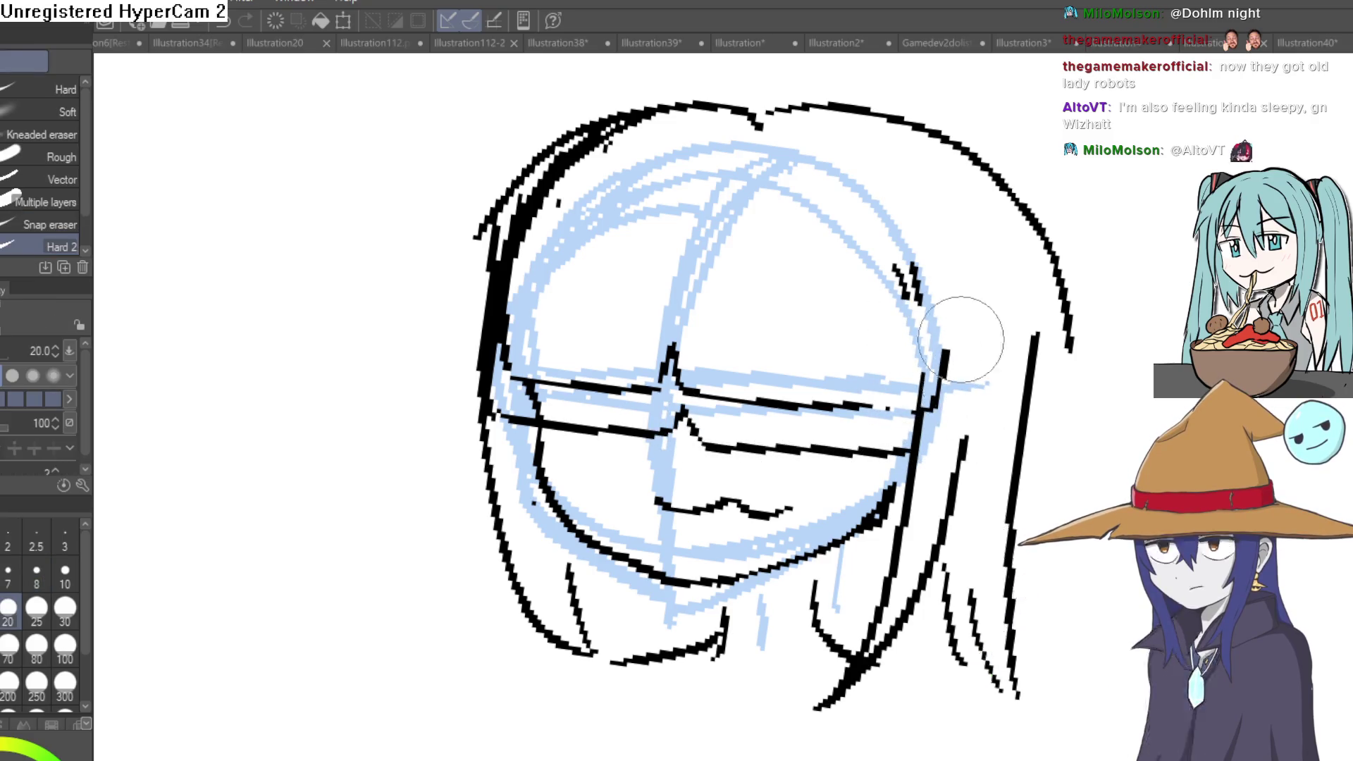
pyautogui.moveTo(925, 295)
pyautogui.mouseDown()
pyautogui.moveTo(919, 282)
pyautogui.moveTo(906, 311)
pyautogui.mouseUp()
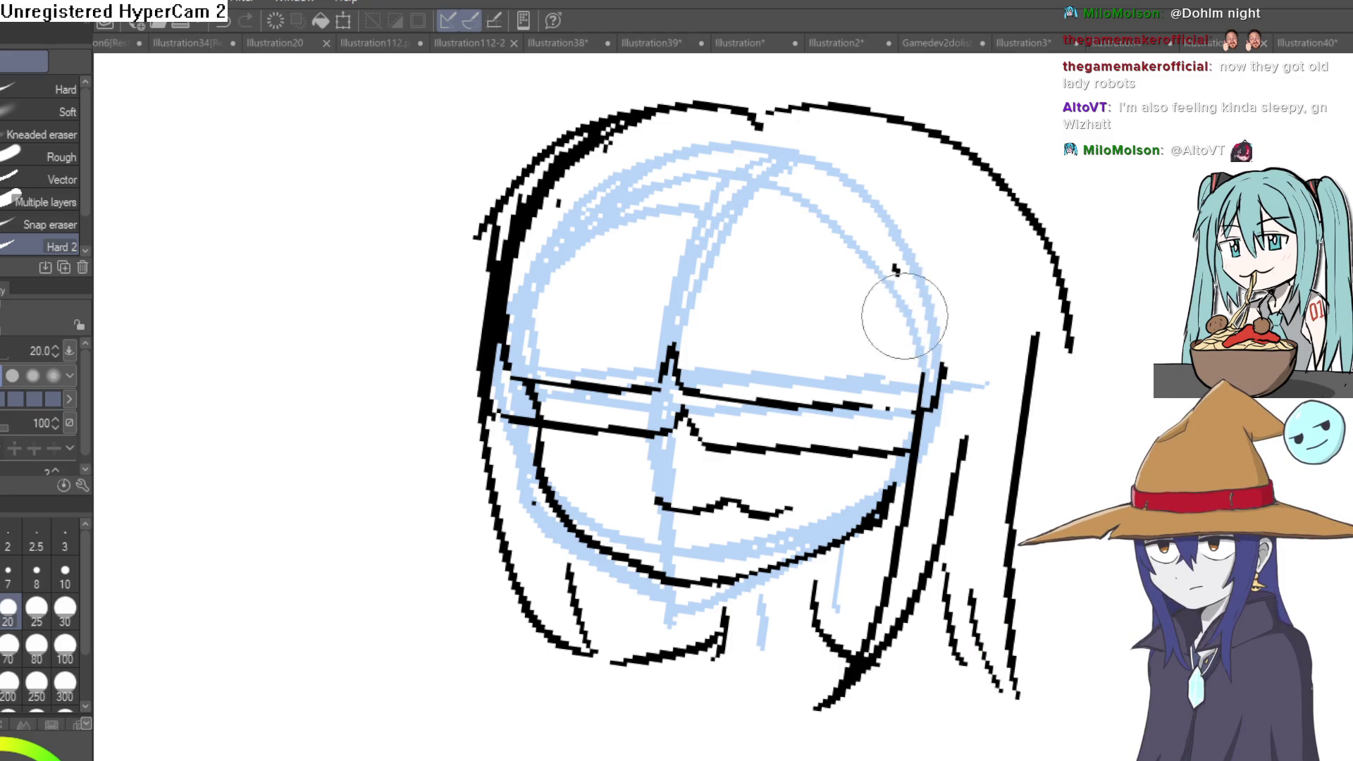
pyautogui.moveTo(907, 407)
pyautogui.mouseDown()
pyautogui.moveTo(670, 345)
pyautogui.moveTo(502, 384)
pyautogui.mouseUp()
pyautogui.moveTo(492, 285)
pyautogui.mouseDown()
pyautogui.moveTo(770, 105)
pyautogui.moveTo(725, 112)
pyautogui.mouseUp()
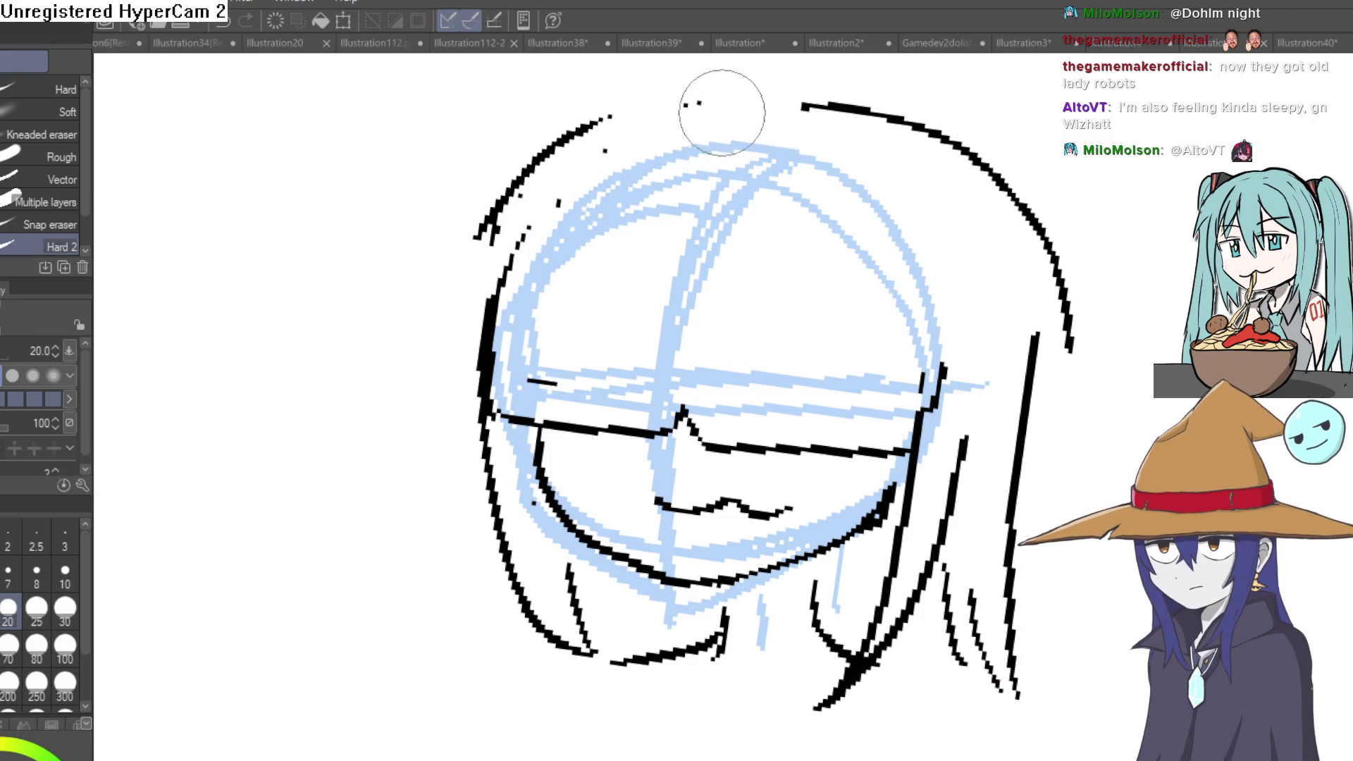
pyautogui.moveTo(489, 226); pyautogui.dragTo(668, 156)
pyautogui.moveTo(804, 109)
pyautogui.mouseDown()
pyautogui.moveTo(981, 166)
pyautogui.moveTo(1029, 220)
pyautogui.moveTo(1042, 318)
pyautogui.mouseUp()
pyautogui.moveTo(817, 105); pyautogui.dragTo(610, 212)
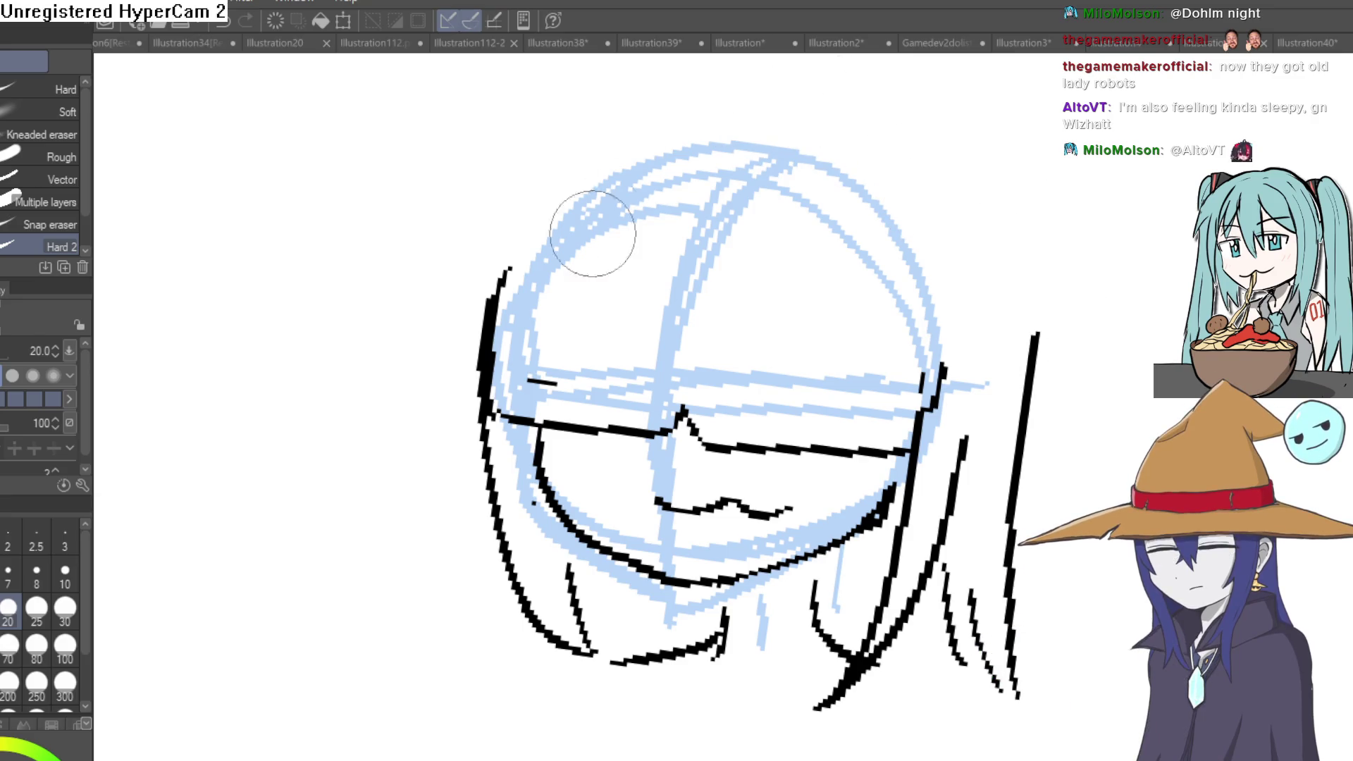
pyautogui.moveTo(468, 453); pyautogui.dragTo(483, 347)
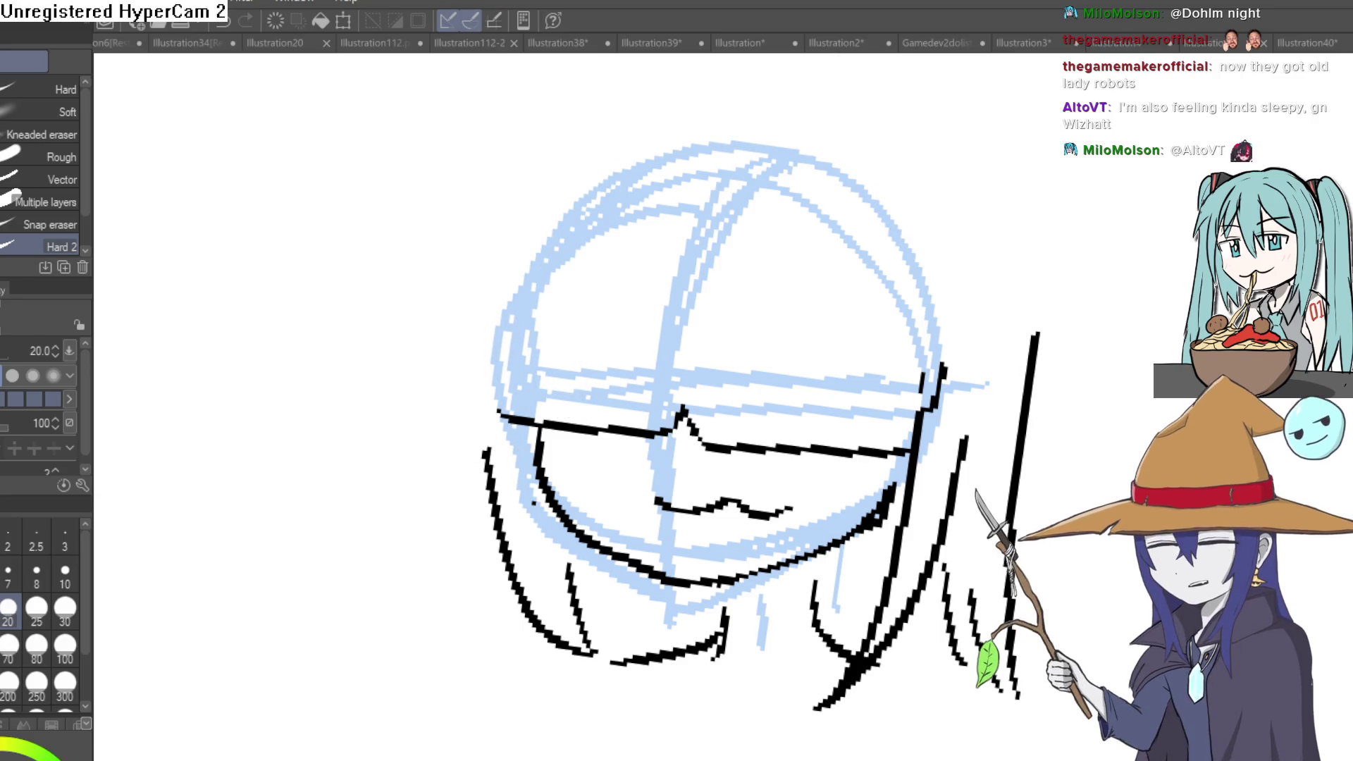
# Redraw the head's left side, lower-left jaw and top-left outline.
pyautogui.press('p')
pyautogui.moveTo(482, 416); pyautogui.dragTo(556, 214)
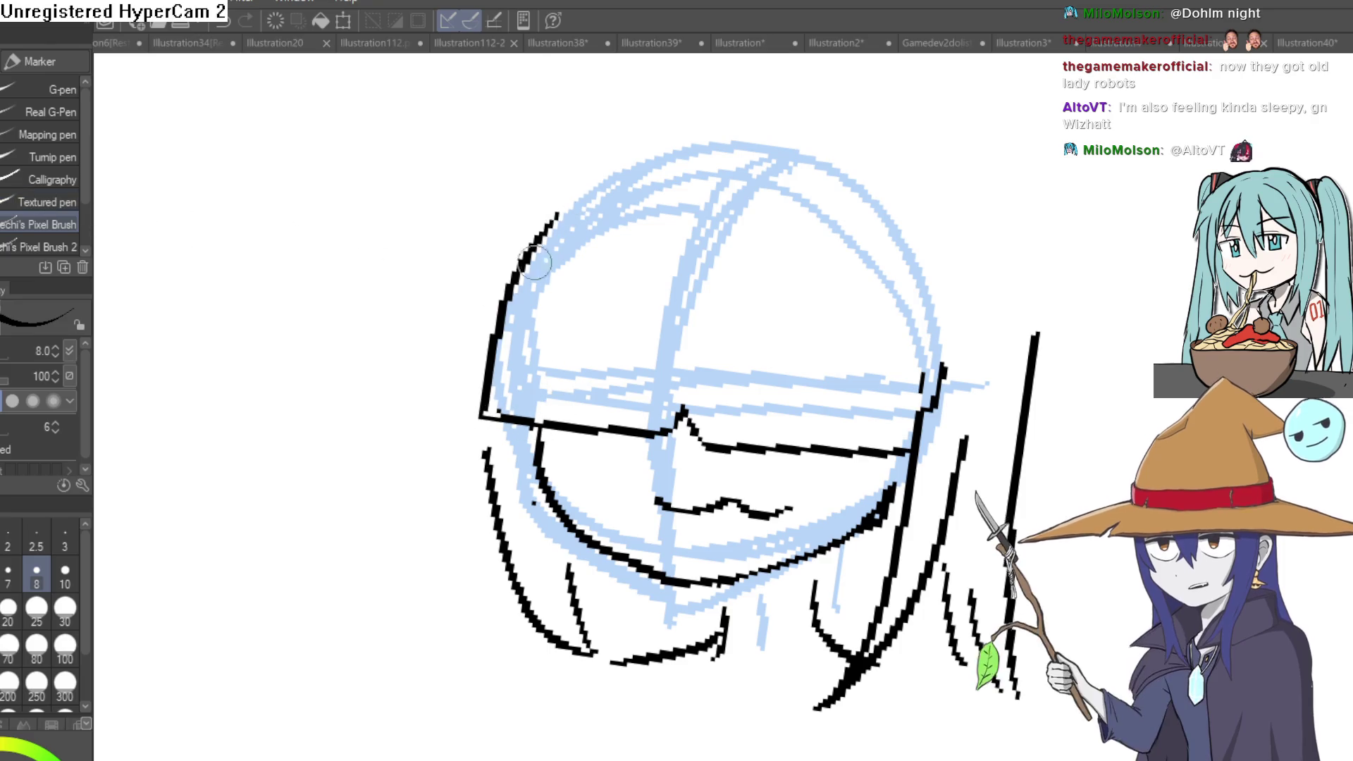
pyautogui.moveTo(497, 433)
pyautogui.mouseDown()
pyautogui.moveTo(548, 634)
pyautogui.moveTo(588, 648)
pyautogui.mouseUp()
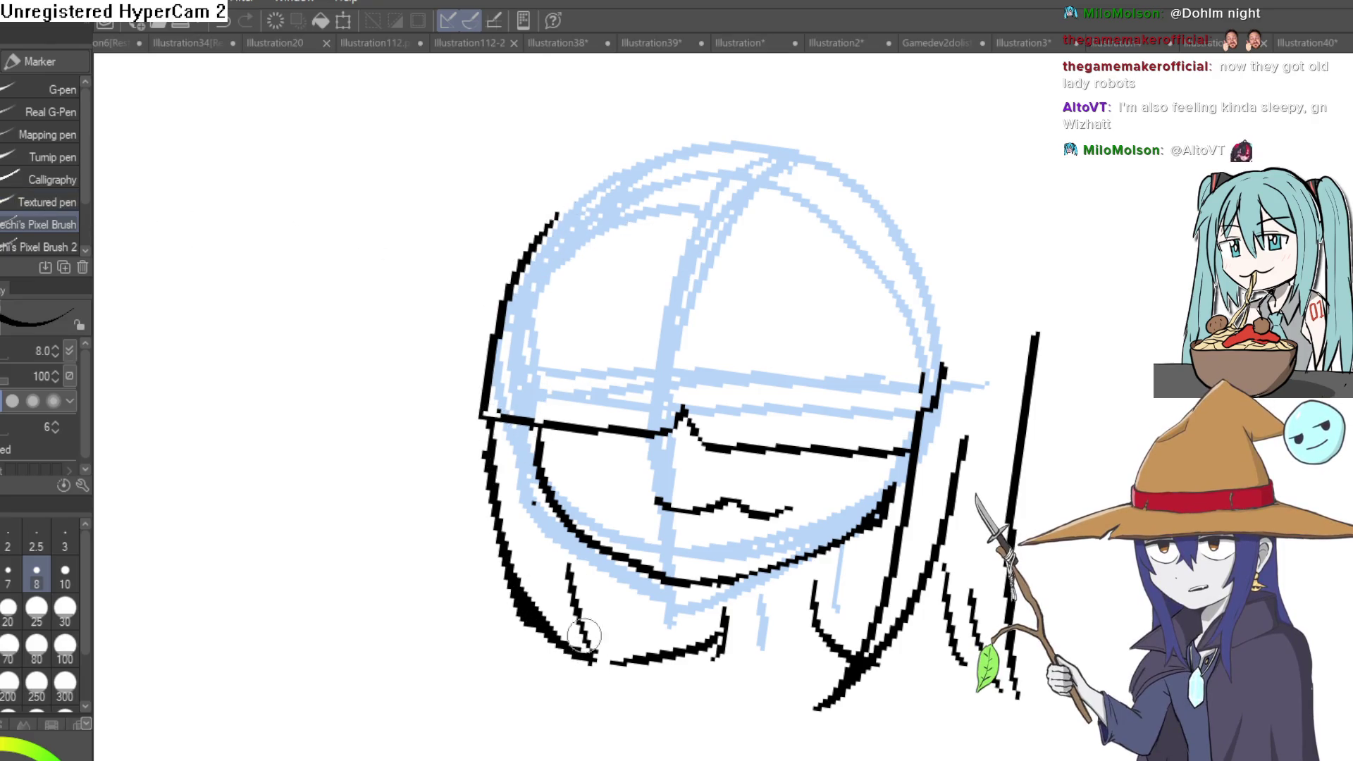
pyautogui.moveTo(806, 338)
pyautogui.mouseDown()
pyautogui.moveTo(864, 280)
pyautogui.moveTo(833, 305)
pyautogui.moveTo(800, 294)
pyautogui.moveTo(806, 306)
pyautogui.mouseUp()
pyautogui.moveTo(690, 196); pyautogui.dragTo(429, 348)
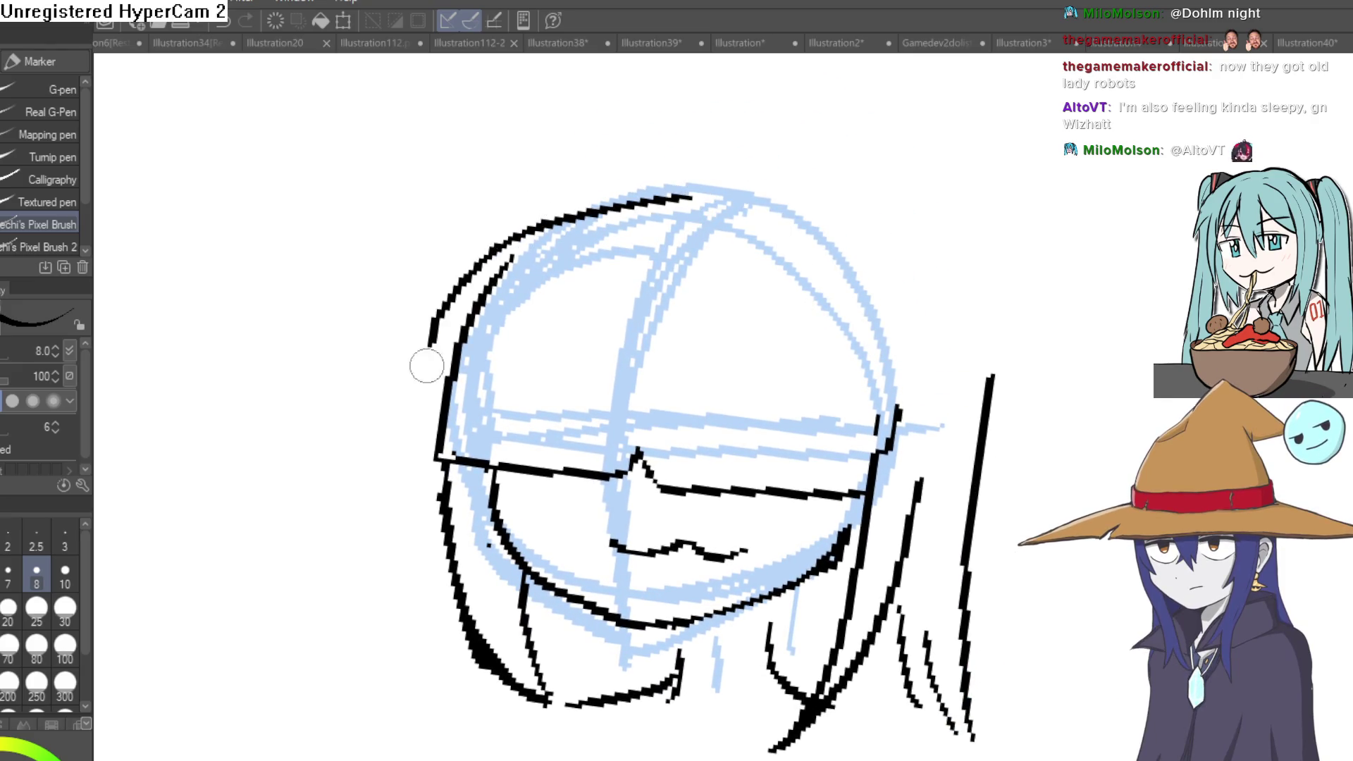
pyautogui.hotkey('ctrl', 'z')
pyautogui.moveTo(691, 196)
pyautogui.mouseDown()
pyautogui.moveTo(514, 230)
pyautogui.moveTo(426, 473)
pyautogui.moveTo(423, 356)
pyautogui.moveTo(505, 221)
pyautogui.mouseUp()
pyautogui.press('e')
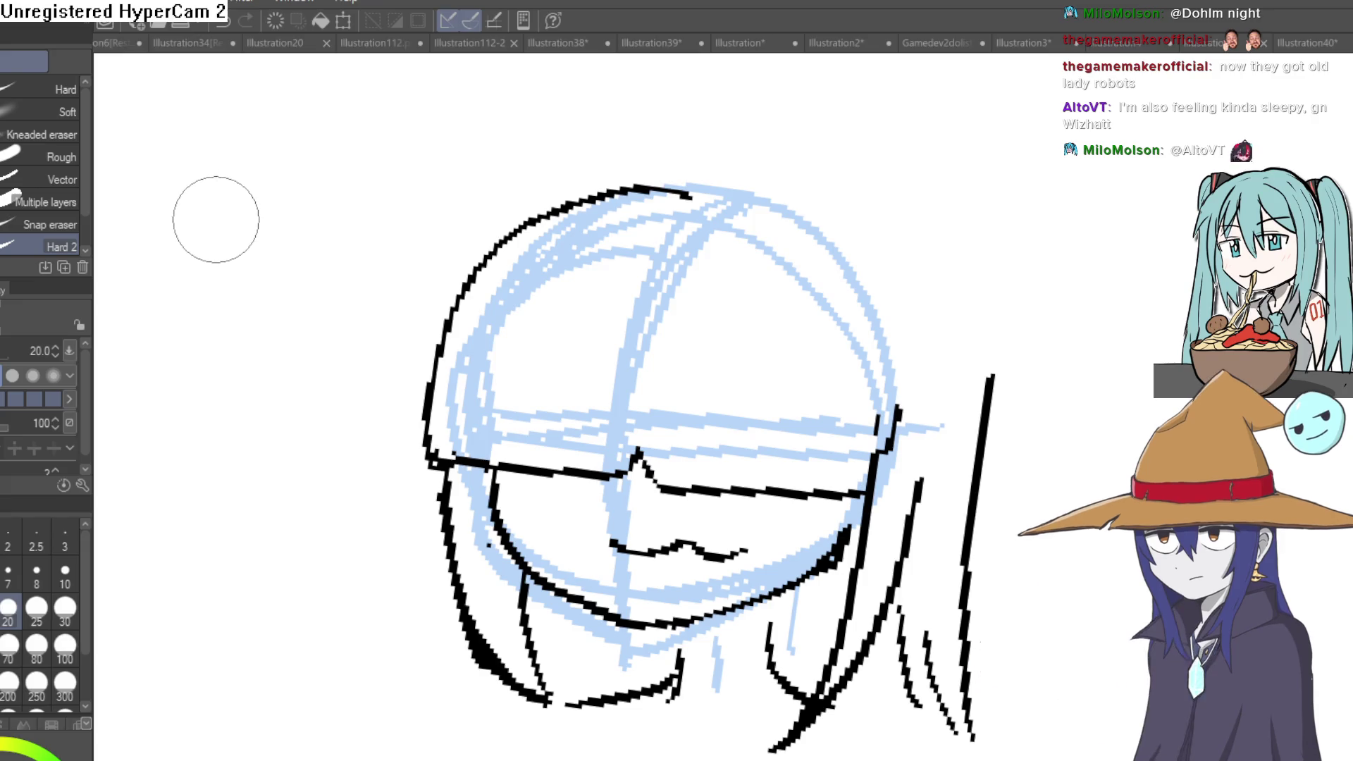
pyautogui.press('p')
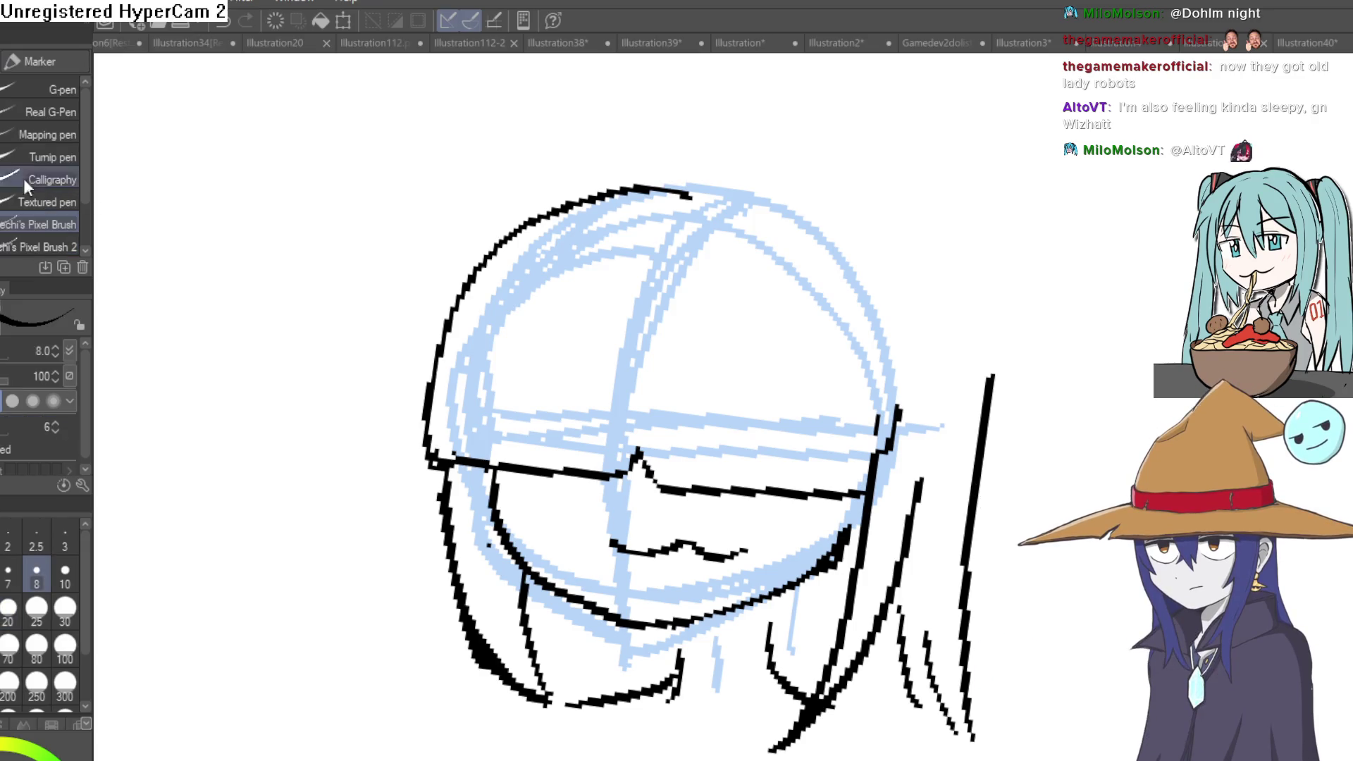
# Draw a stroke along the head's right edge, discarding a curved hair attempt.
pyautogui.moveTo(859, 253); pyautogui.dragTo(815, 217)
pyautogui.moveTo(825, 423); pyautogui.dragTo(798, 266)
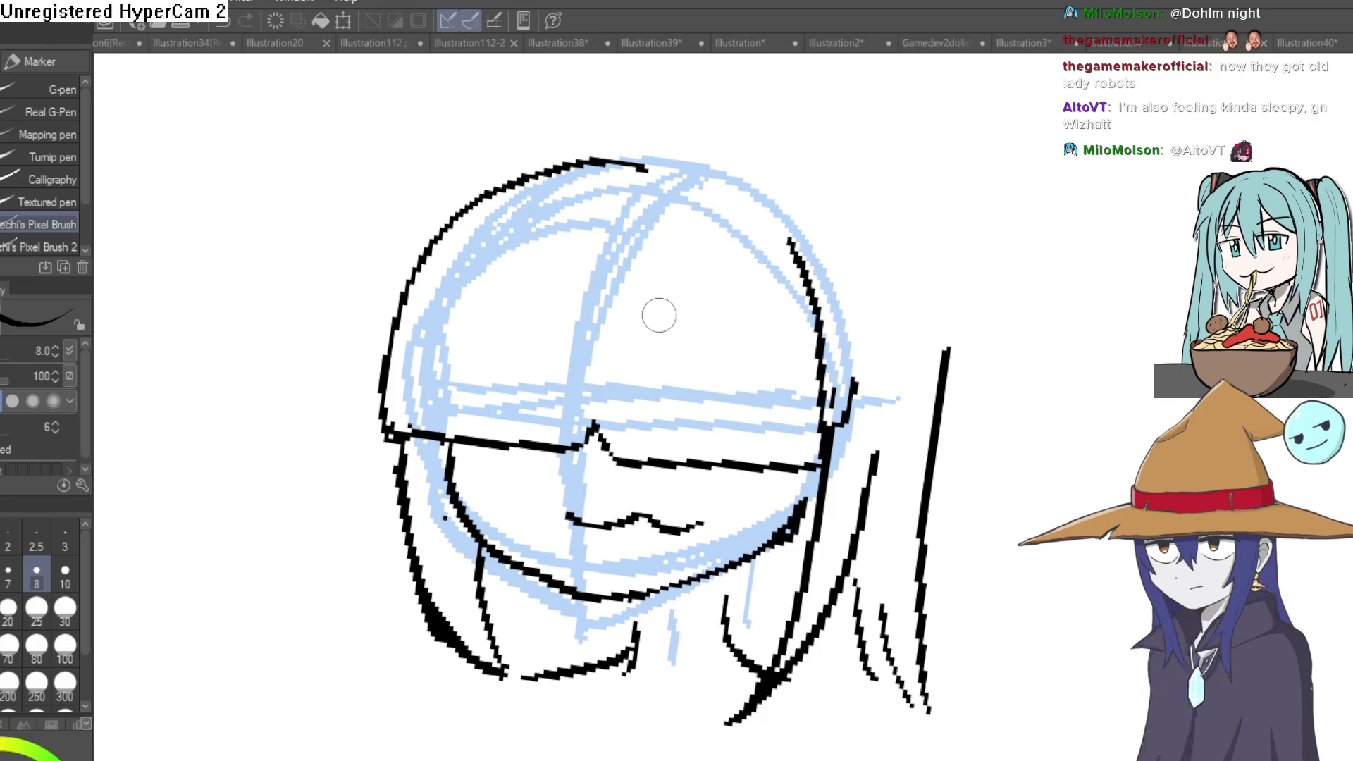
pyautogui.scroll(2, 658, 311)
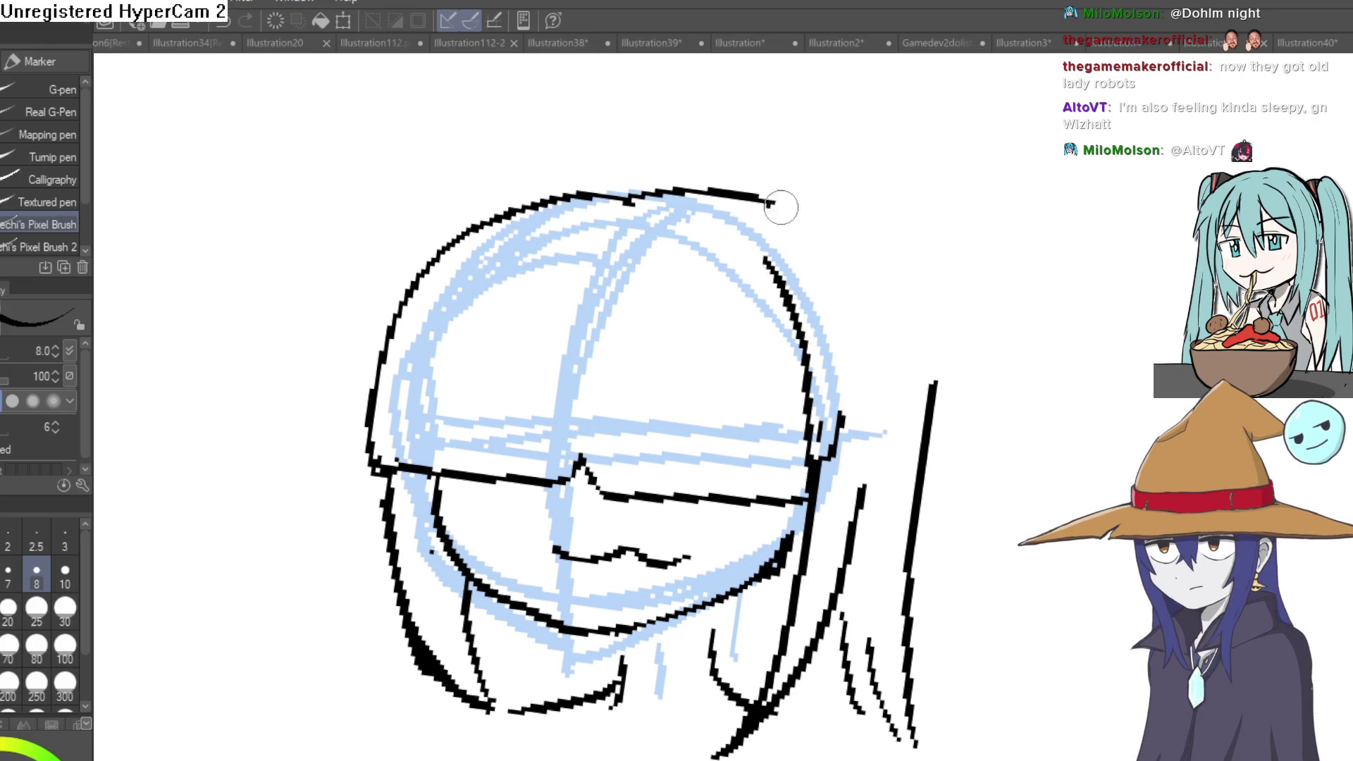
pyautogui.moveTo(773, 204); pyautogui.dragTo(890, 477)
pyautogui.hotkey('ctrl', 'z')
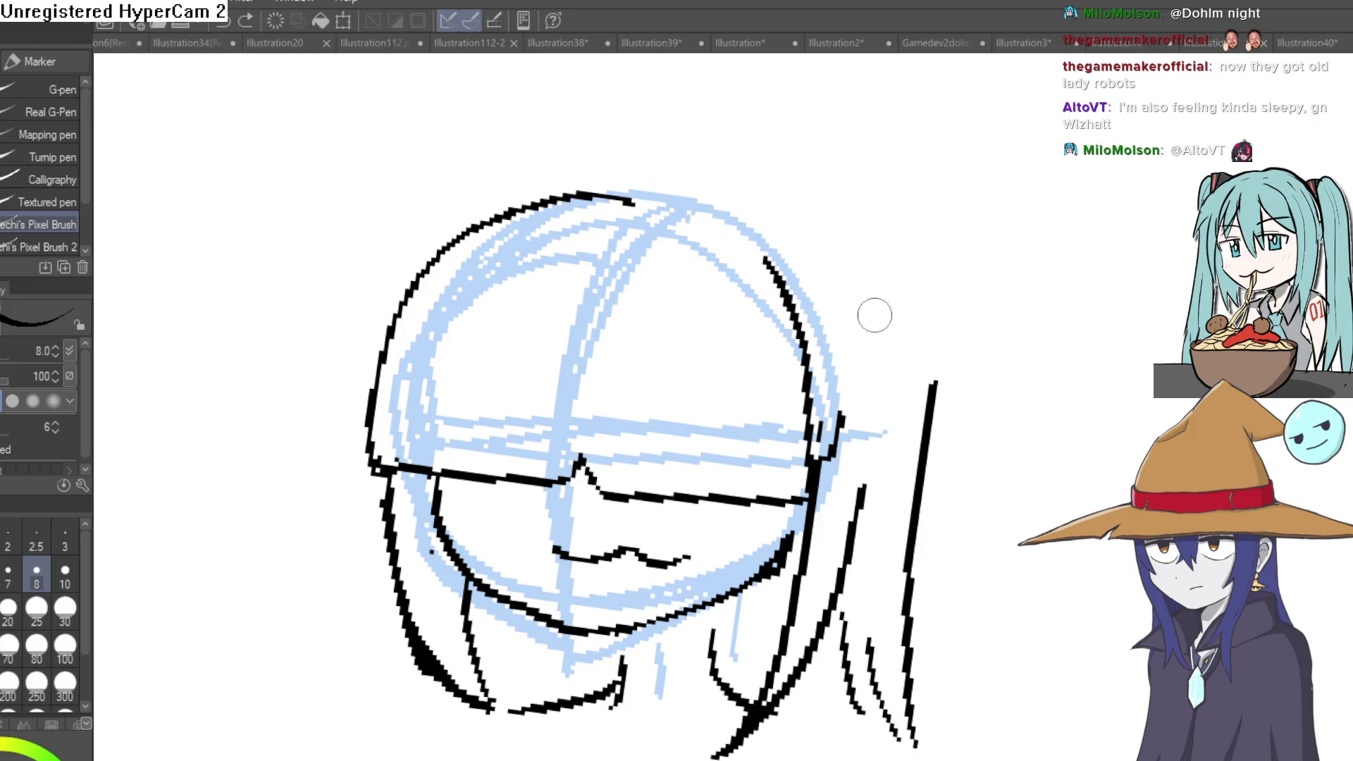
pyautogui.moveTo(747, 221); pyautogui.dragTo(728, 97)
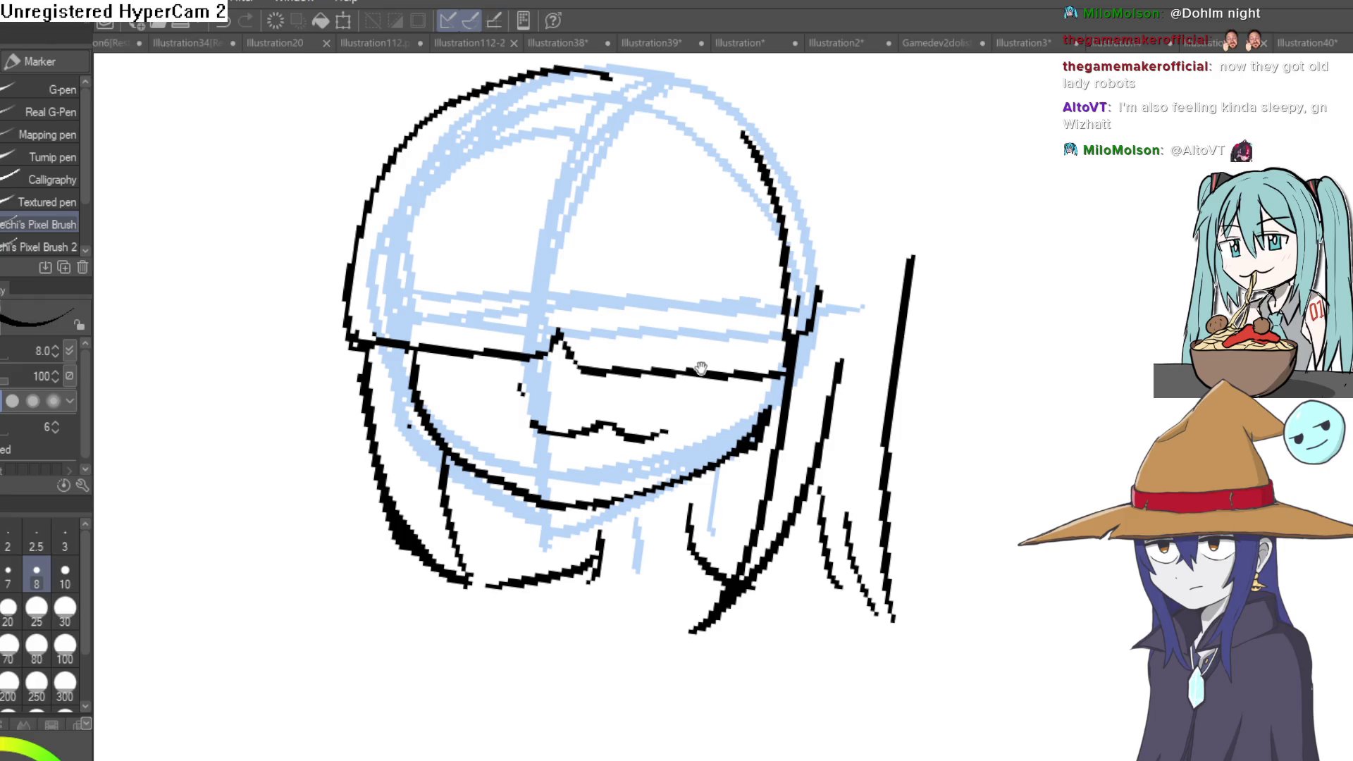
pyautogui.scroll(2, 702, 368)
pyautogui.scroll(-3, 722, 357)
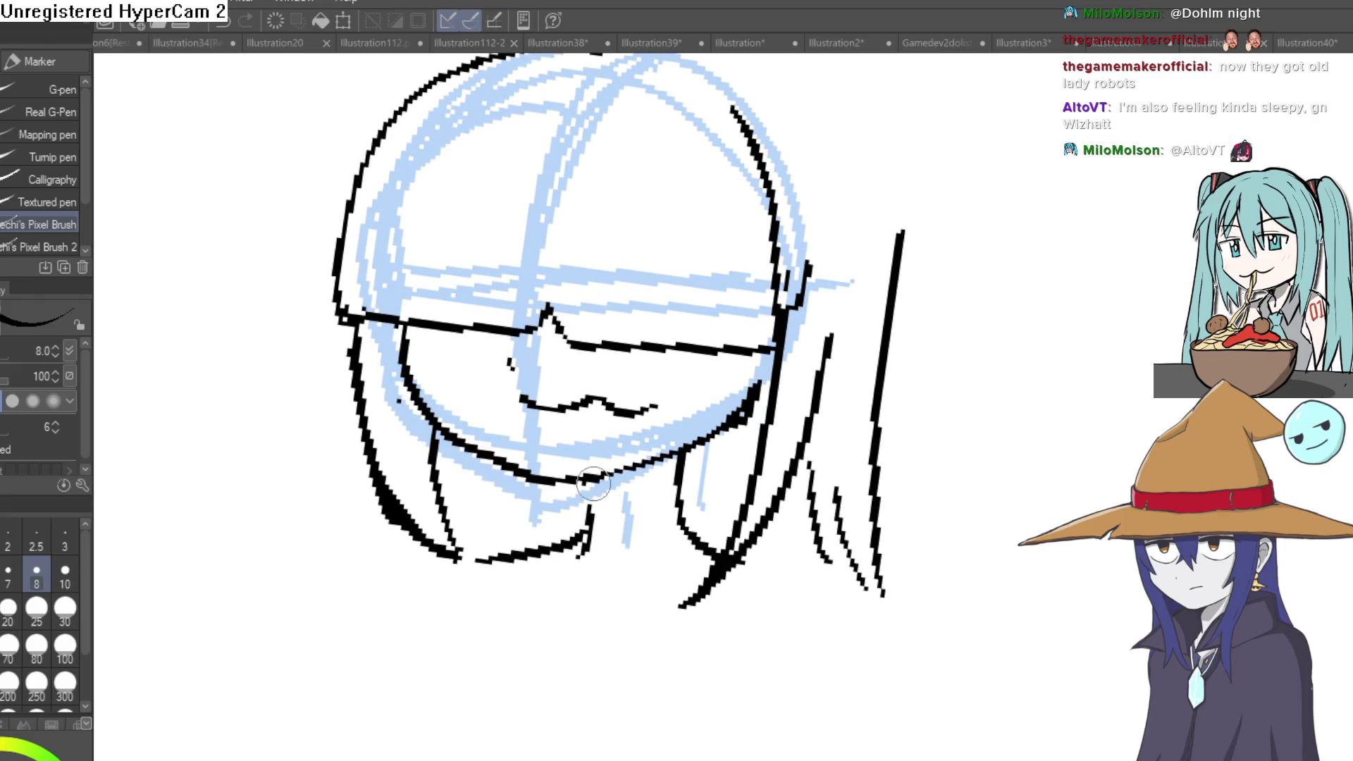
pyautogui.moveTo(773, 396); pyautogui.dragTo(664, 538)
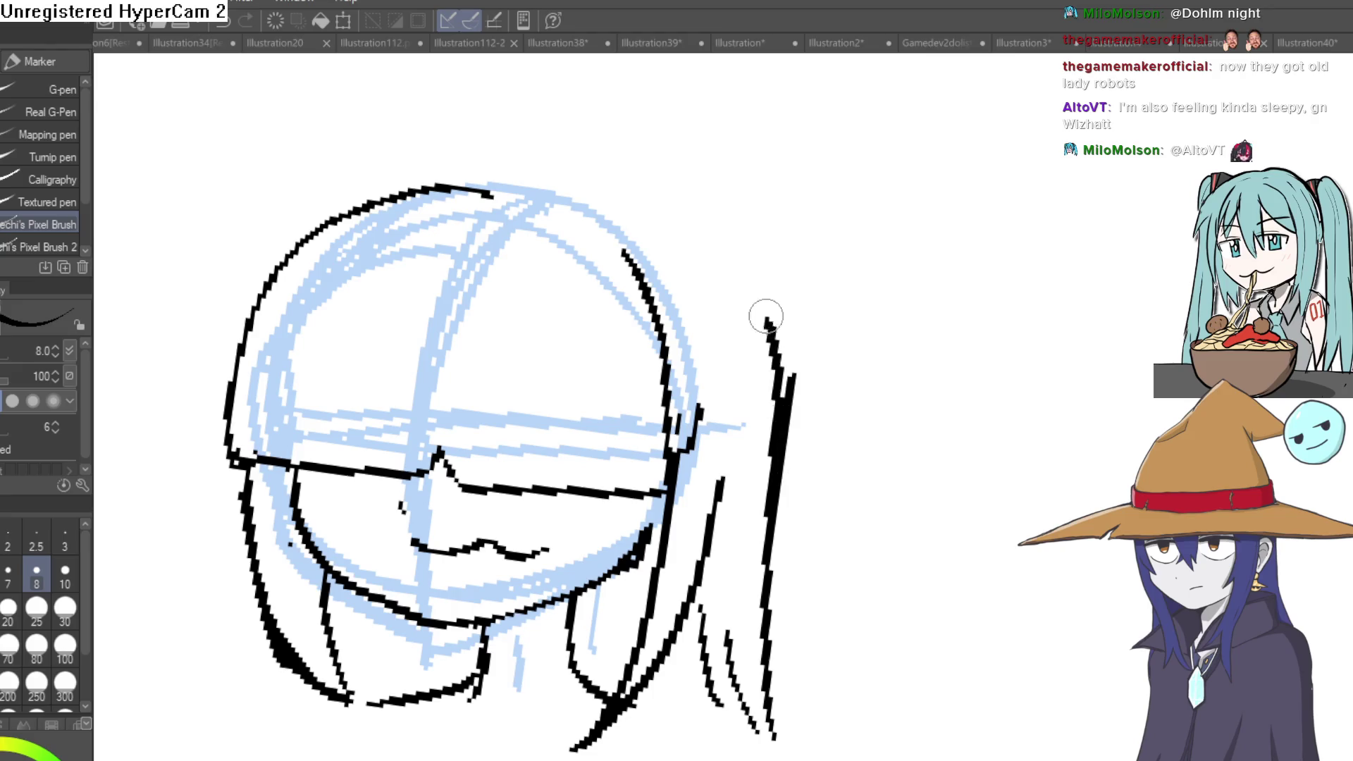
# Draw the hair outline across the top of the head and erase the extra strokes.
pyautogui.moveTo(593, 190)
pyautogui.mouseDown()
pyautogui.moveTo(492, 172)
pyautogui.moveTo(285, 252)
pyautogui.mouseUp()
pyautogui.press('e')
pyautogui.moveTo(522, 180)
pyautogui.mouseDown()
pyautogui.moveTo(395, 176)
pyautogui.moveTo(334, 233)
pyautogui.mouseUp()
pyautogui.moveTo(403, 202); pyautogui.dragTo(499, 201)
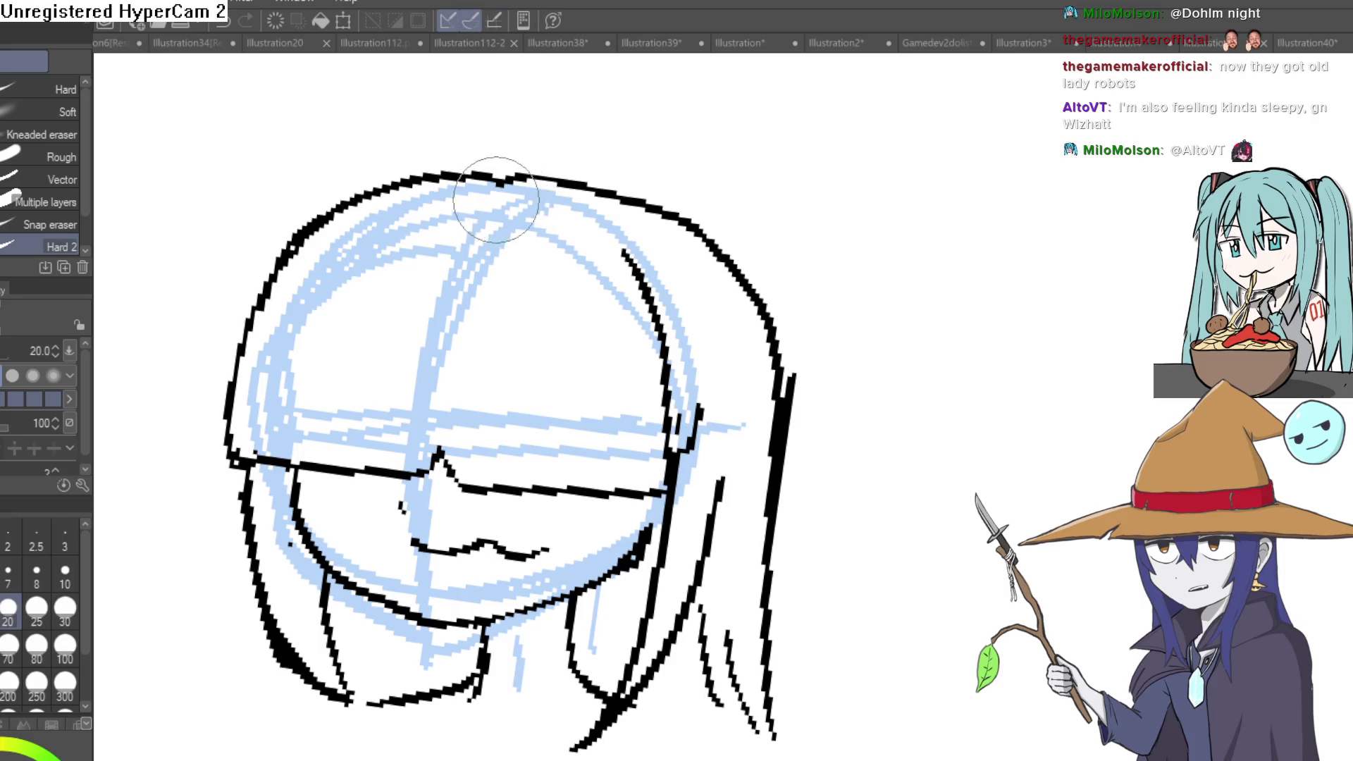
pyautogui.moveTo(606, 243)
pyautogui.mouseDown()
pyautogui.moveTo(704, 423)
pyautogui.moveTo(690, 613)
pyautogui.moveTo(637, 705)
pyautogui.moveTo(703, 592)
pyautogui.mouseUp()
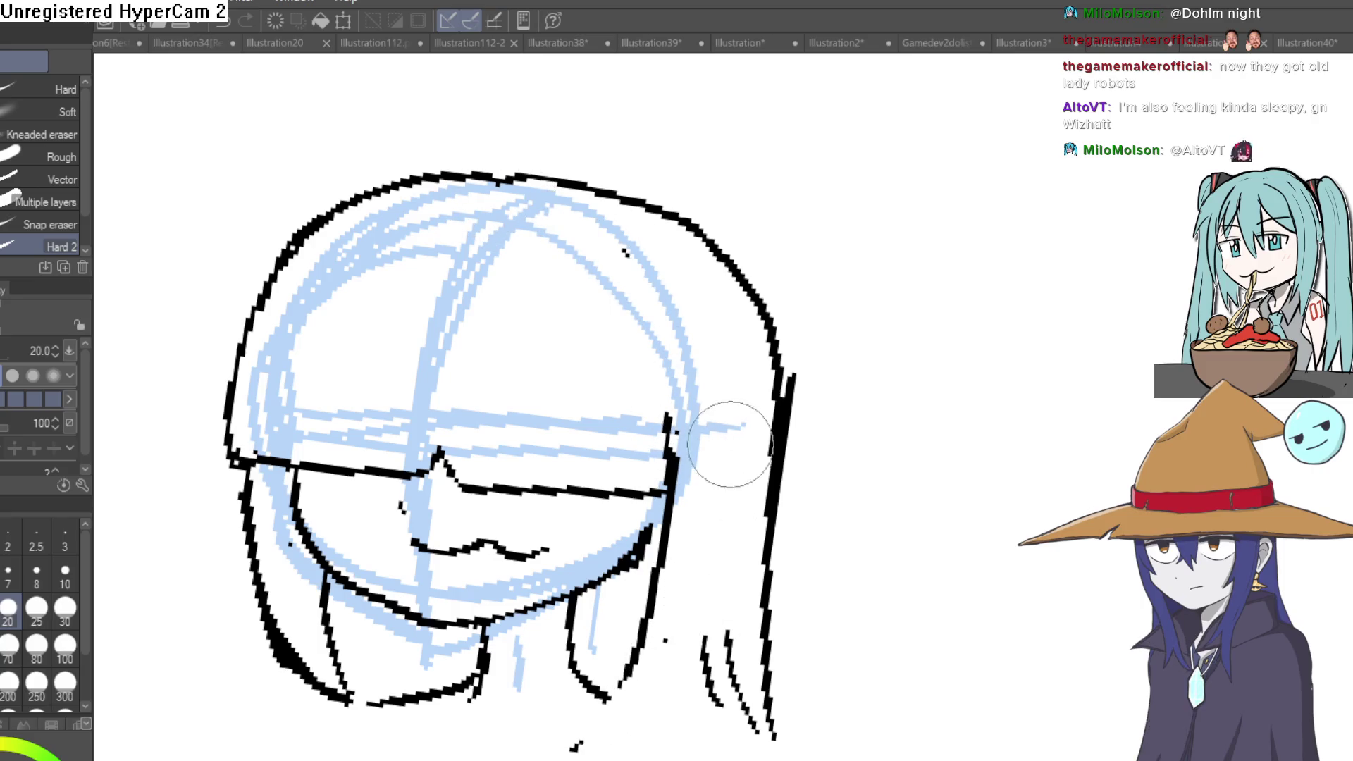
pyautogui.scroll(-5, 494, 352)
pyautogui.press('p')
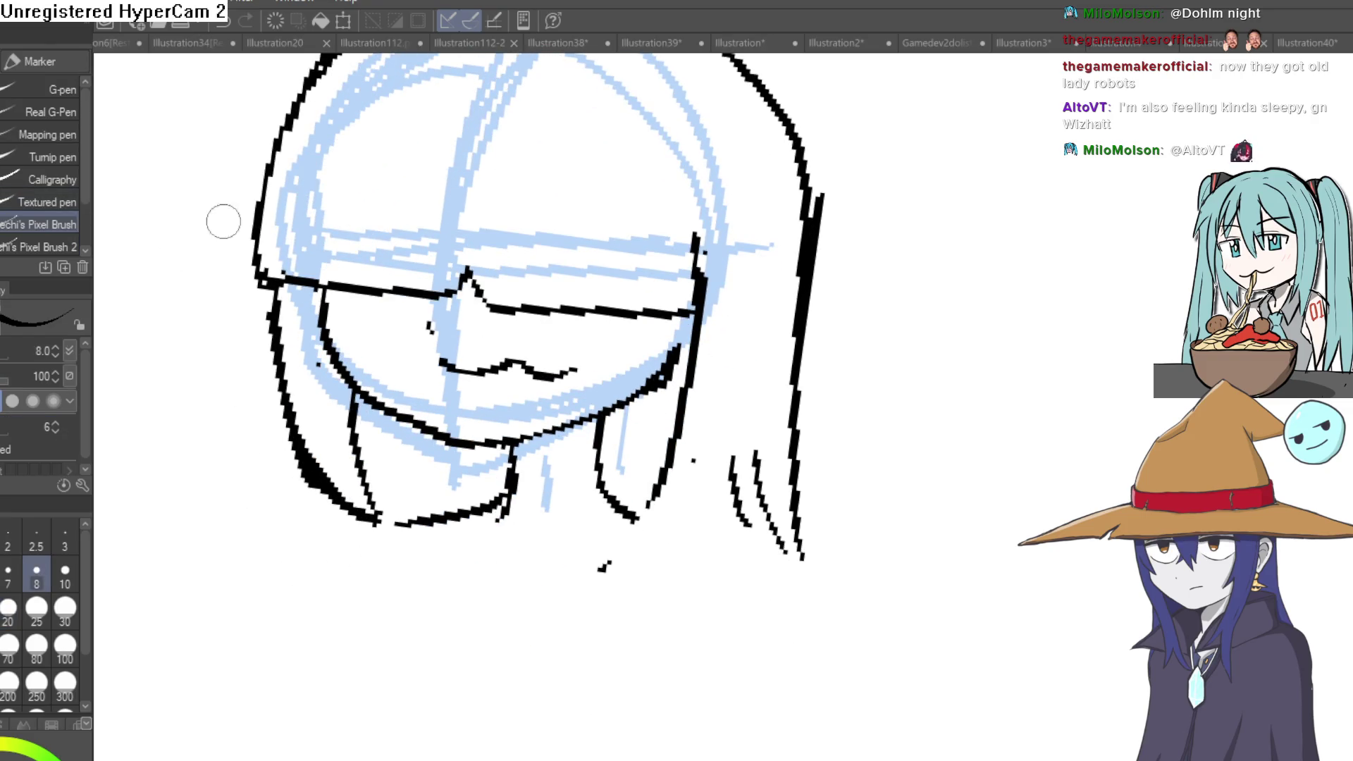
# Add a long hair strand up the right side and extend the face's right edge.
pyautogui.moveTo(599, 601)
pyautogui.mouseDown()
pyautogui.moveTo(749, 311)
pyautogui.moveTo(767, 218)
pyautogui.mouseUp()
pyautogui.scroll(3, 822, 284)
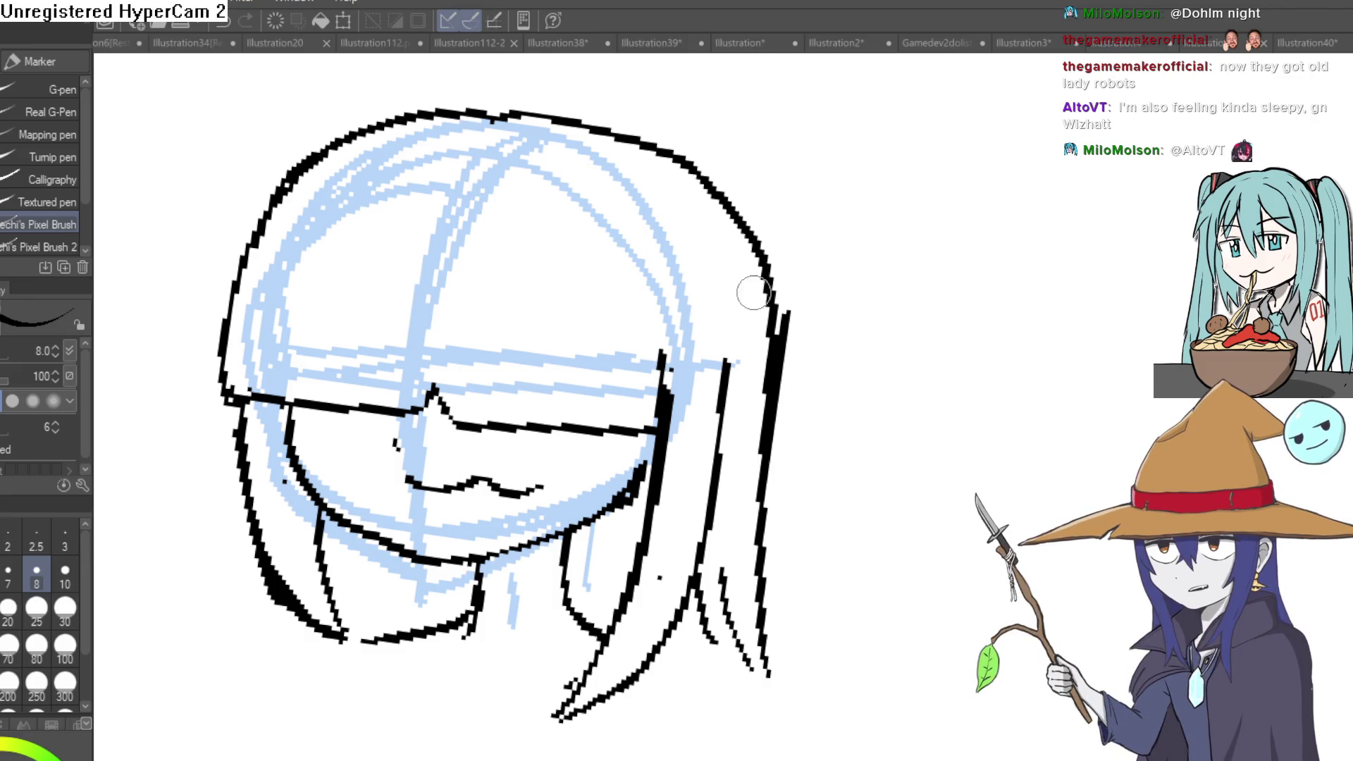
pyautogui.scroll(2, 759, 311)
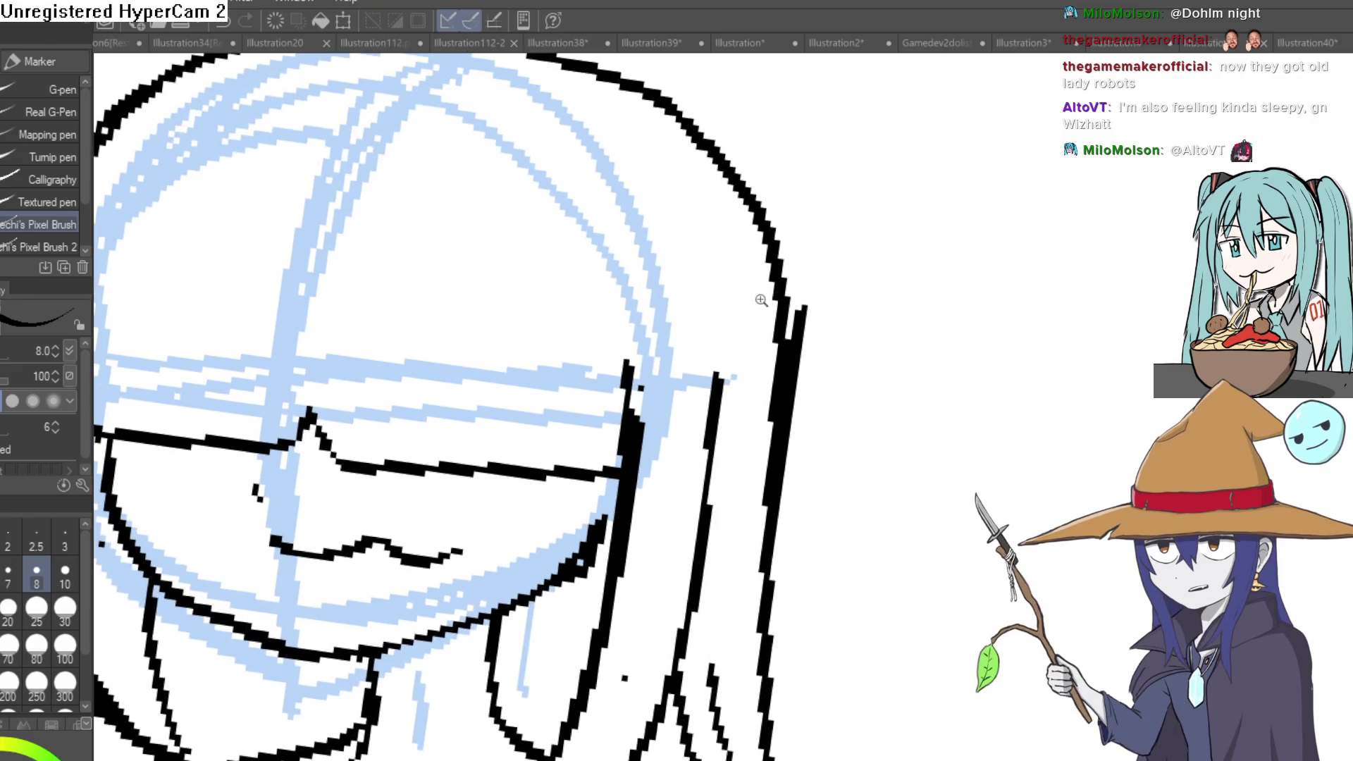
pyautogui.moveTo(635, 451); pyautogui.dragTo(577, 185)
pyautogui.moveTo(339, 367); pyautogui.dragTo(668, 350)
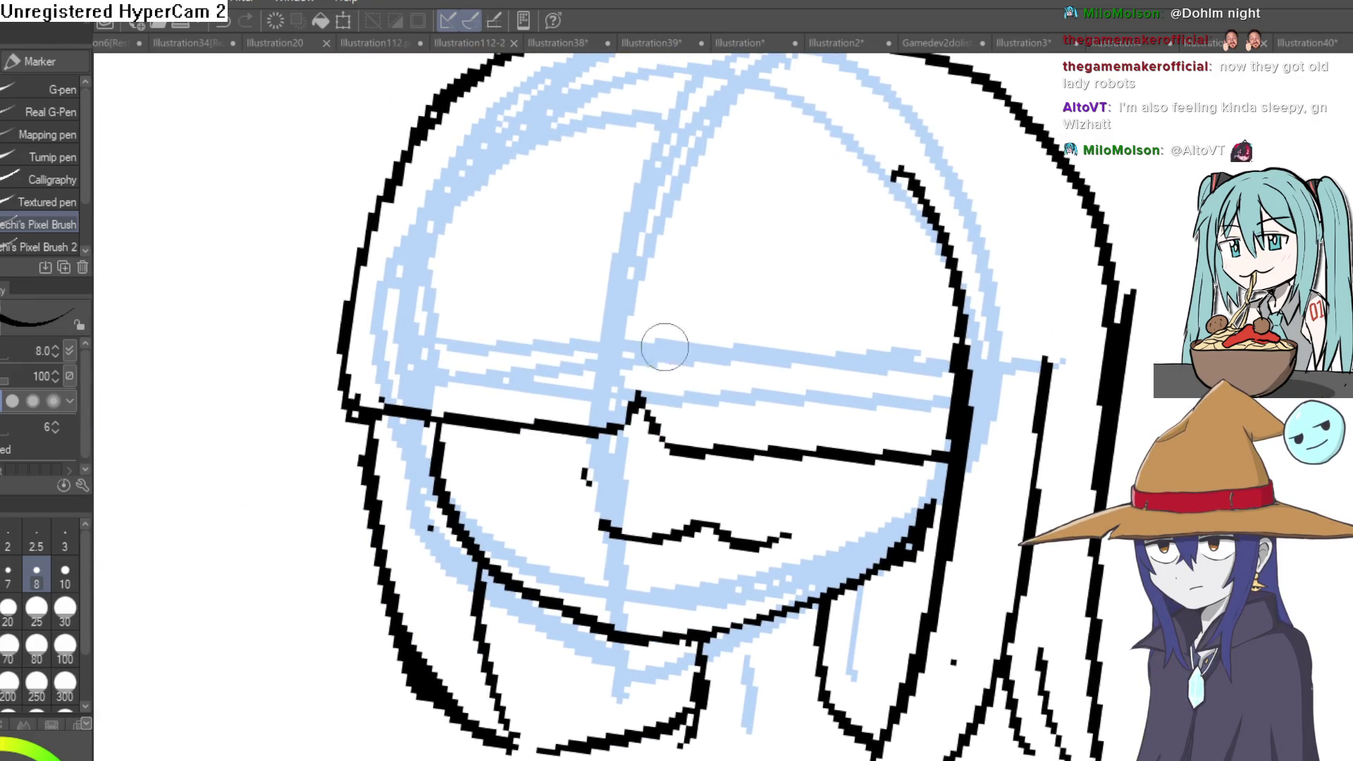
pyautogui.scroll(-3, 780, 308)
pyautogui.scroll(3, 761, 282)
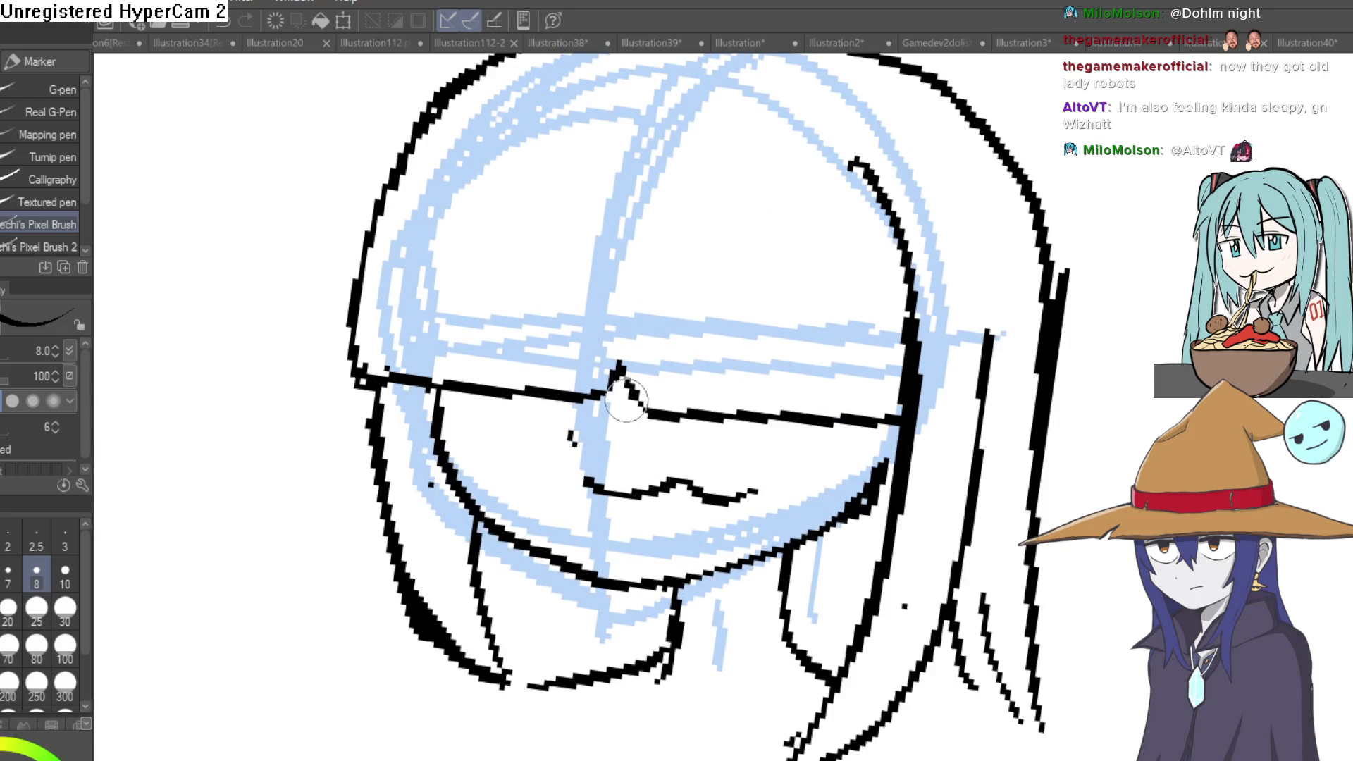
# Ink the straight fringe across the face with its strands and left edge, then level the view.
pyautogui.press('e')
pyautogui.moveTo(619, 408)
pyautogui.mouseDown()
pyautogui.moveTo(589, 353)
pyautogui.moveTo(609, 398)
pyautogui.moveTo(708, 416)
pyautogui.mouseUp()
pyautogui.press('p')
pyautogui.press('p')
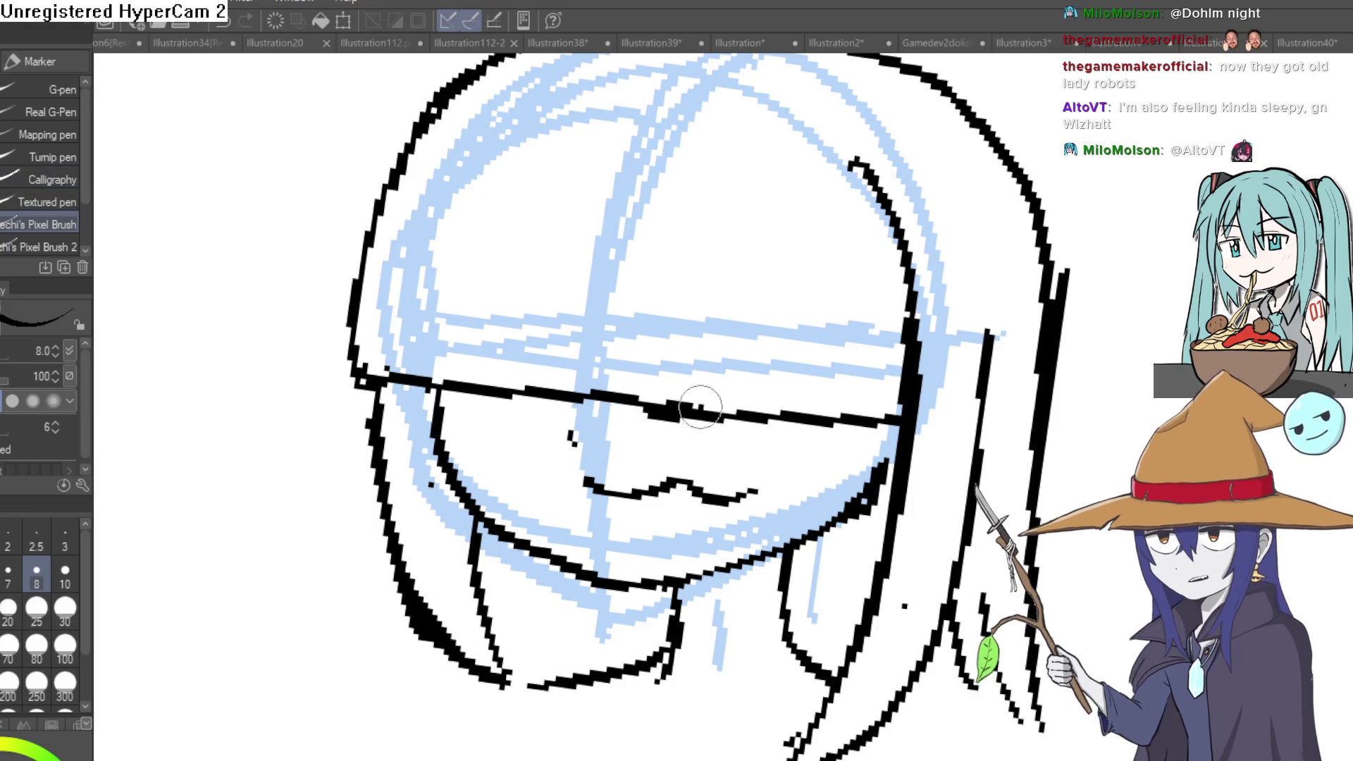
pyautogui.moveTo(720, 317); pyautogui.dragTo(722, 426)
pyautogui.moveTo(830, 315); pyautogui.dragTo(827, 416)
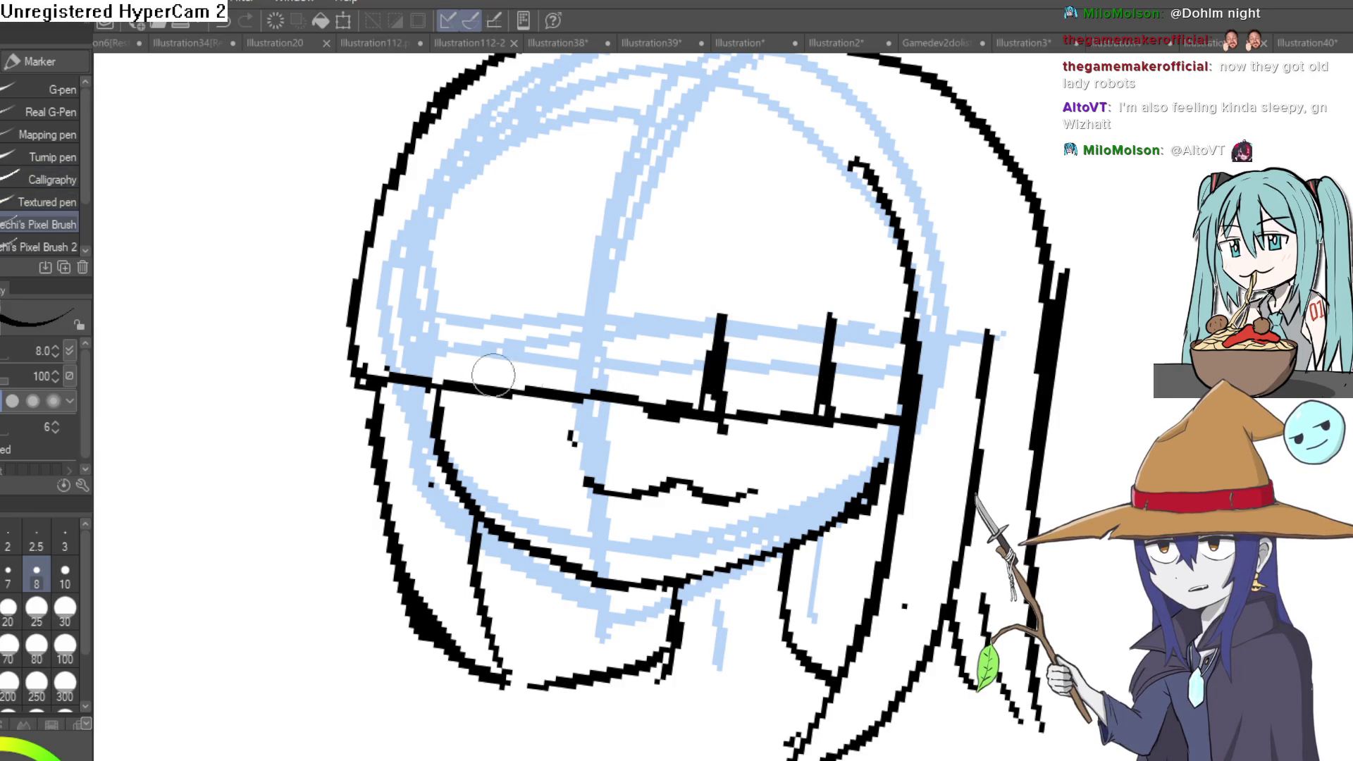
pyautogui.moveTo(483, 259); pyautogui.dragTo(431, 386)
pyautogui.press('e')
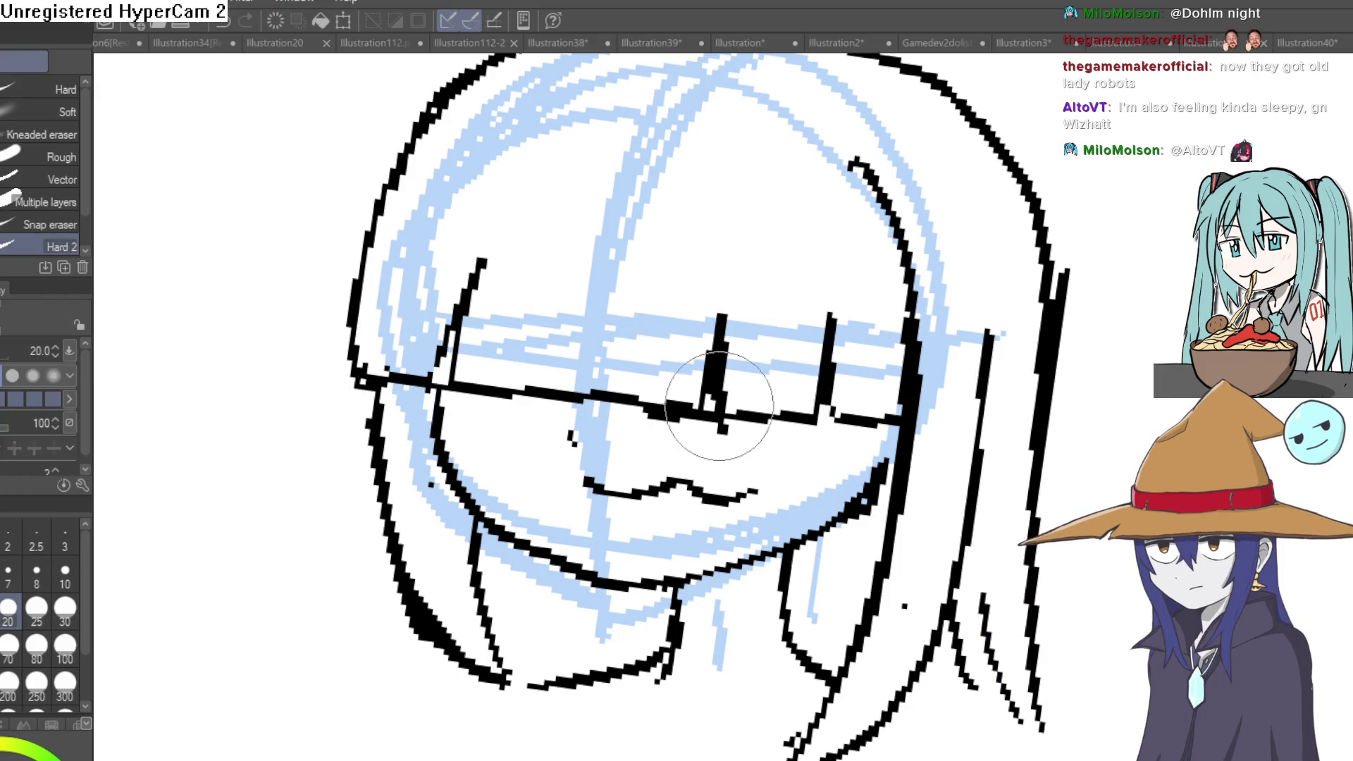
pyautogui.scroll(-5, 815, 437)
pyautogui.moveTo(863, 387)
pyautogui.mouseDown()
pyautogui.moveTo(842, 274)
pyautogui.moveTo(852, 366)
pyautogui.mouseUp()
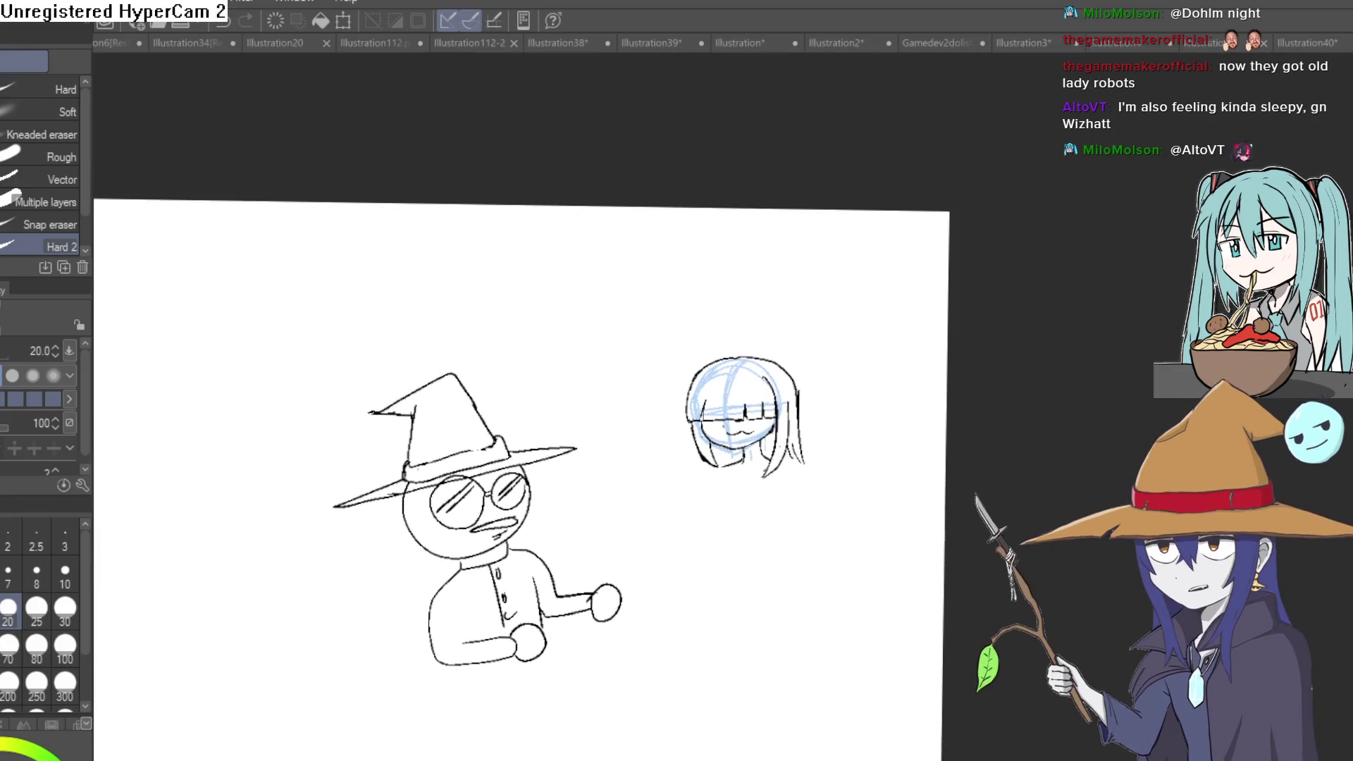
# Draw antennae with round ball tips on top of the girl's head.
pyautogui.scroll(5, 855, 411)
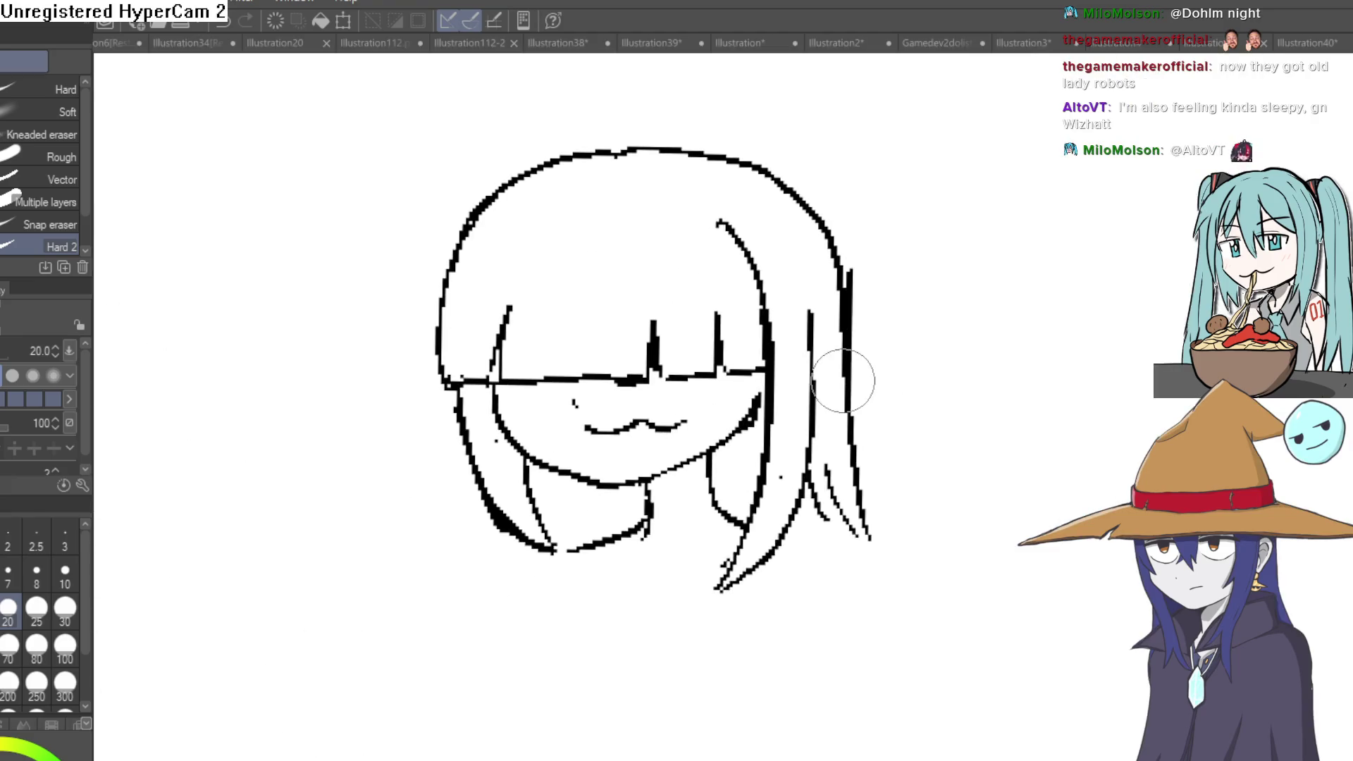
pyautogui.press('p')
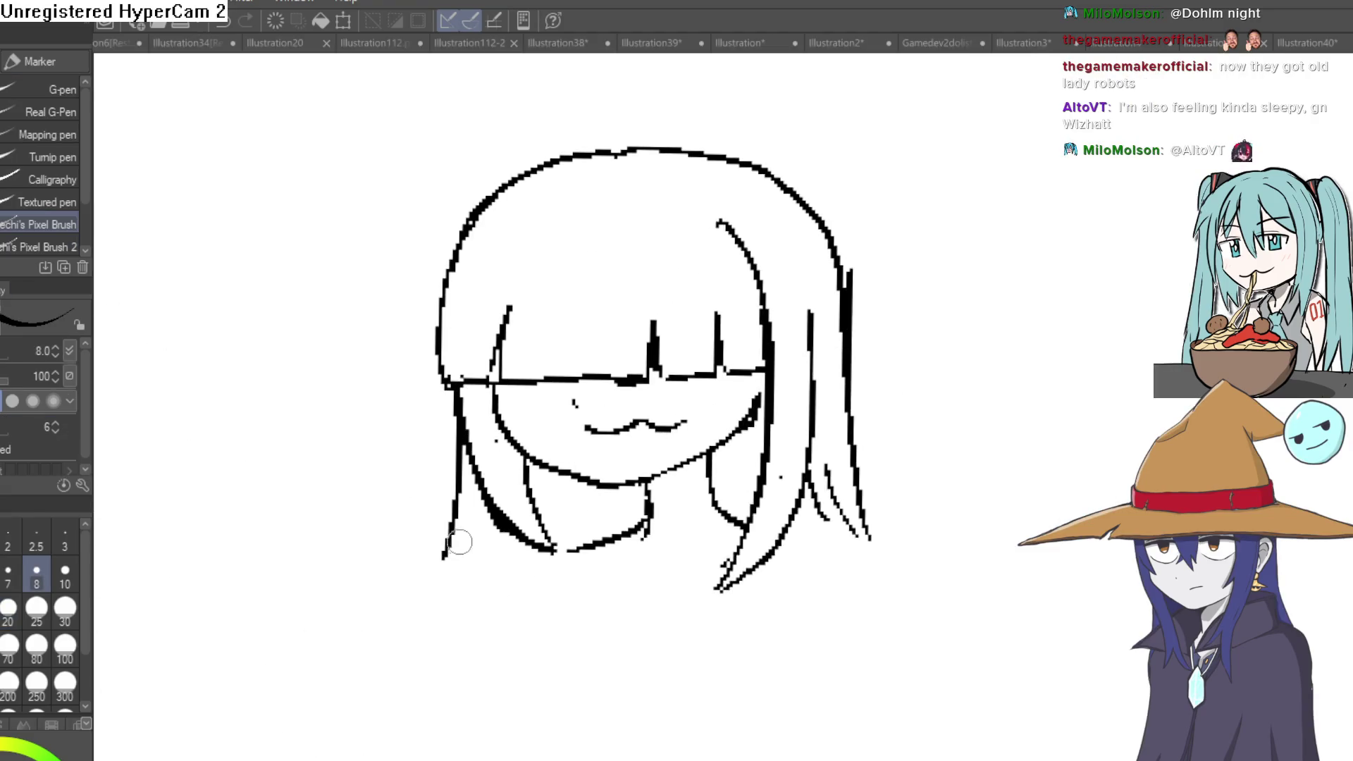
pyautogui.moveTo(778, 364); pyautogui.dragTo(778, 462)
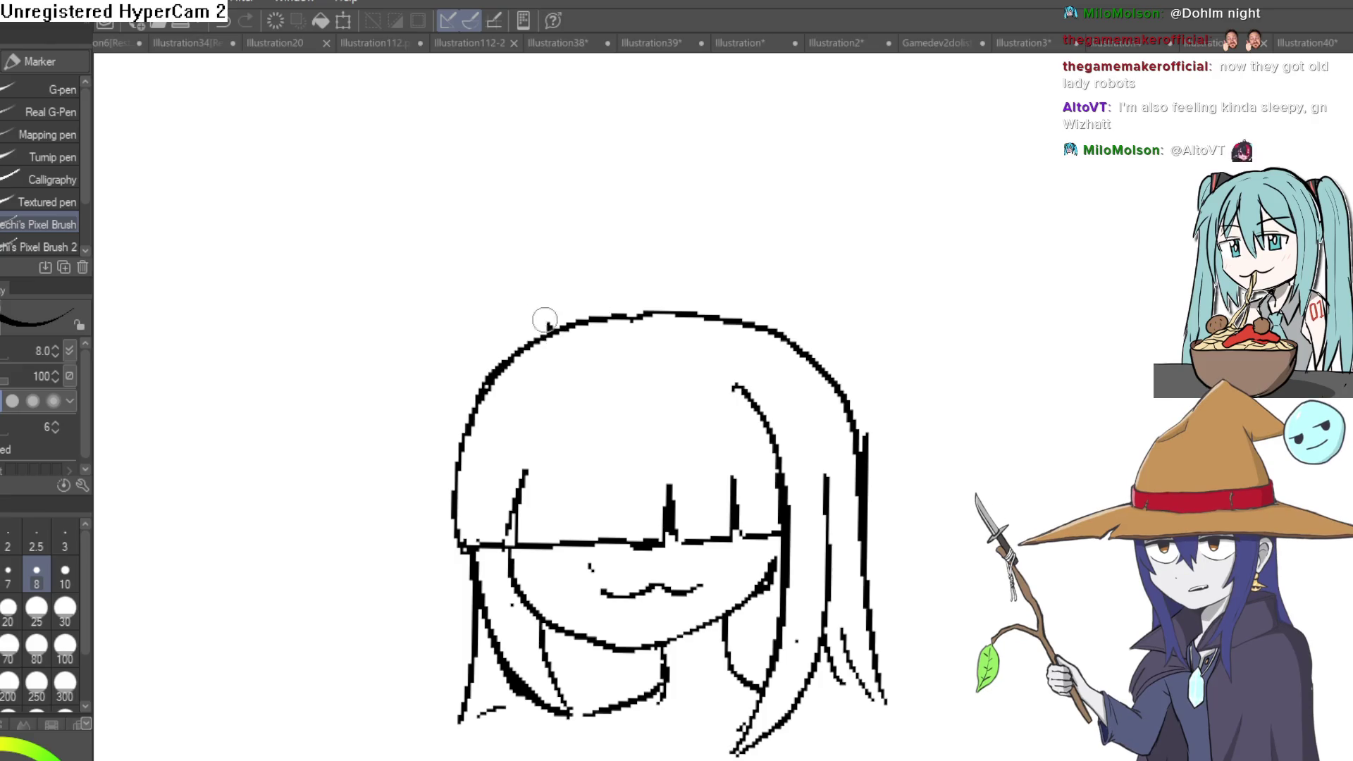
pyautogui.moveTo(553, 360); pyautogui.dragTo(459, 227)
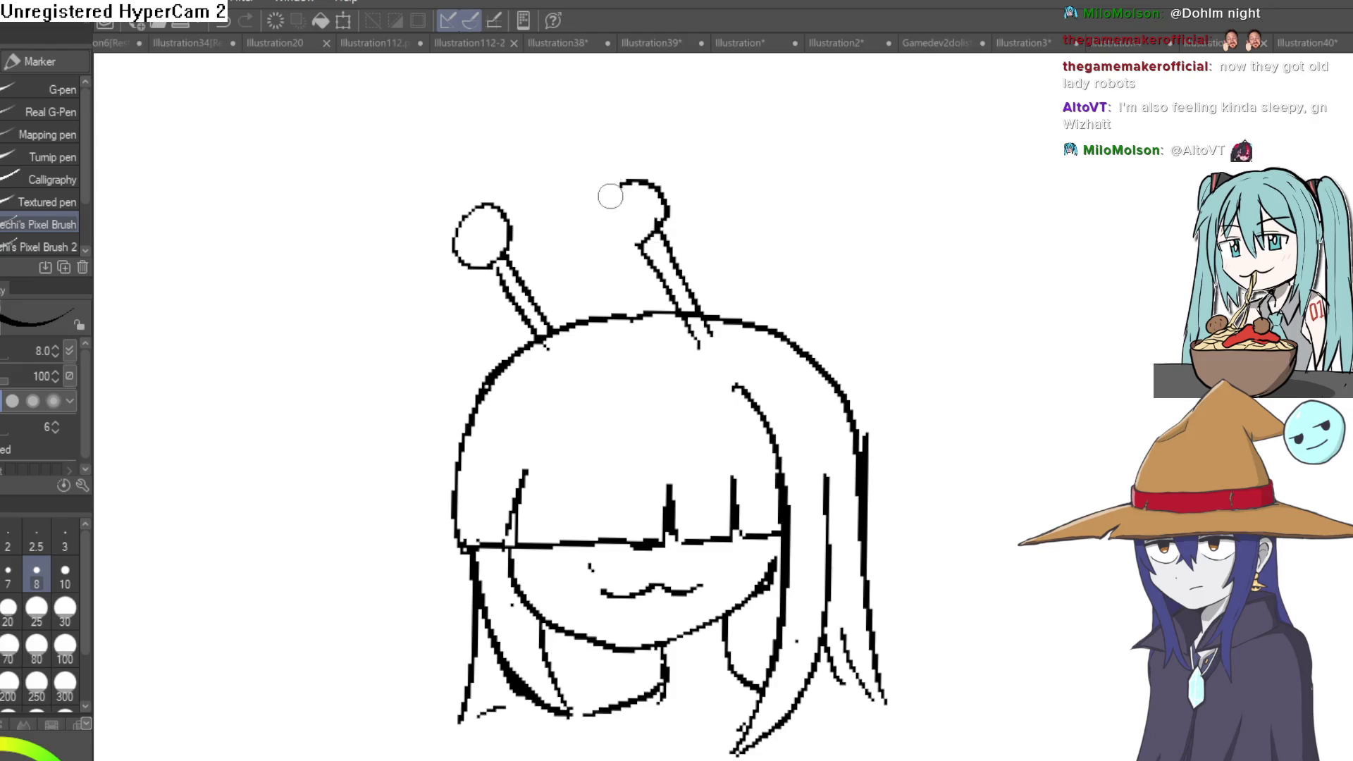
pyautogui.press('e')
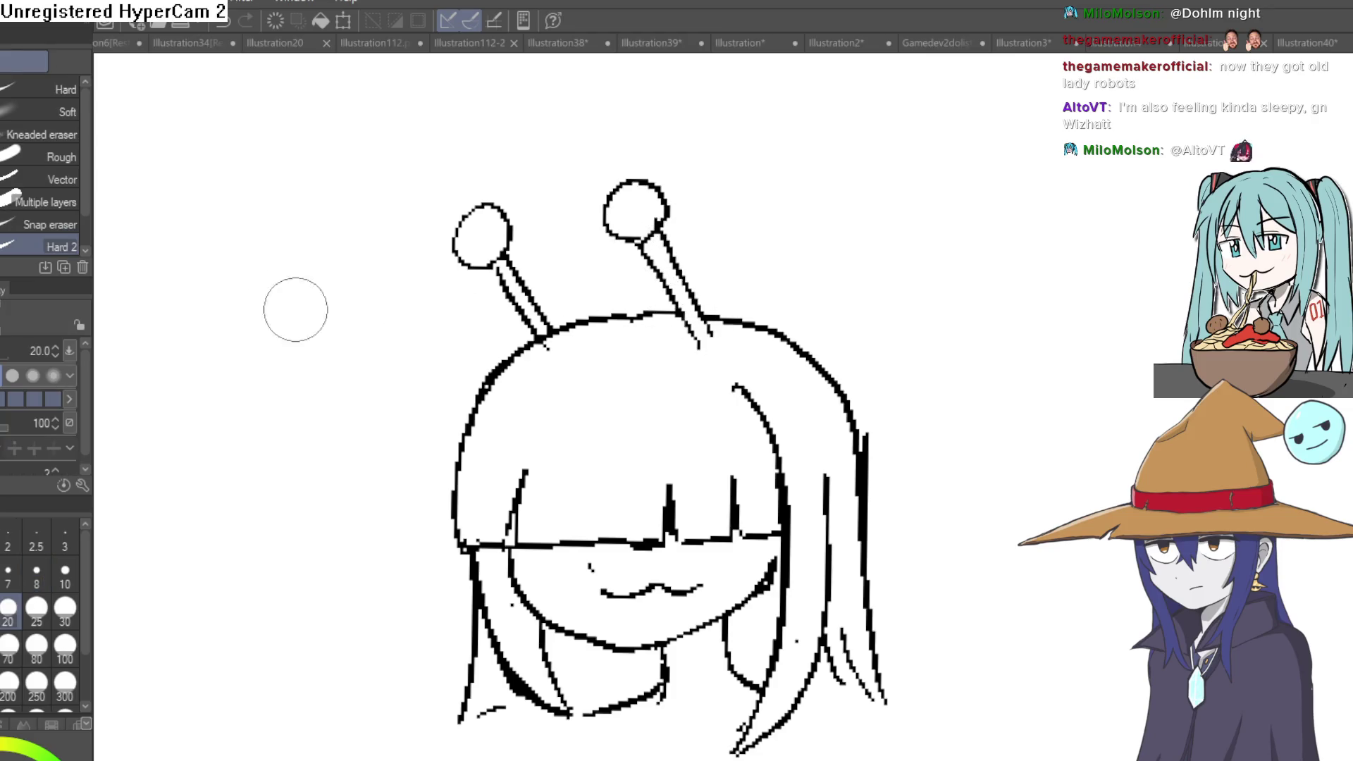
pyautogui.press('p')
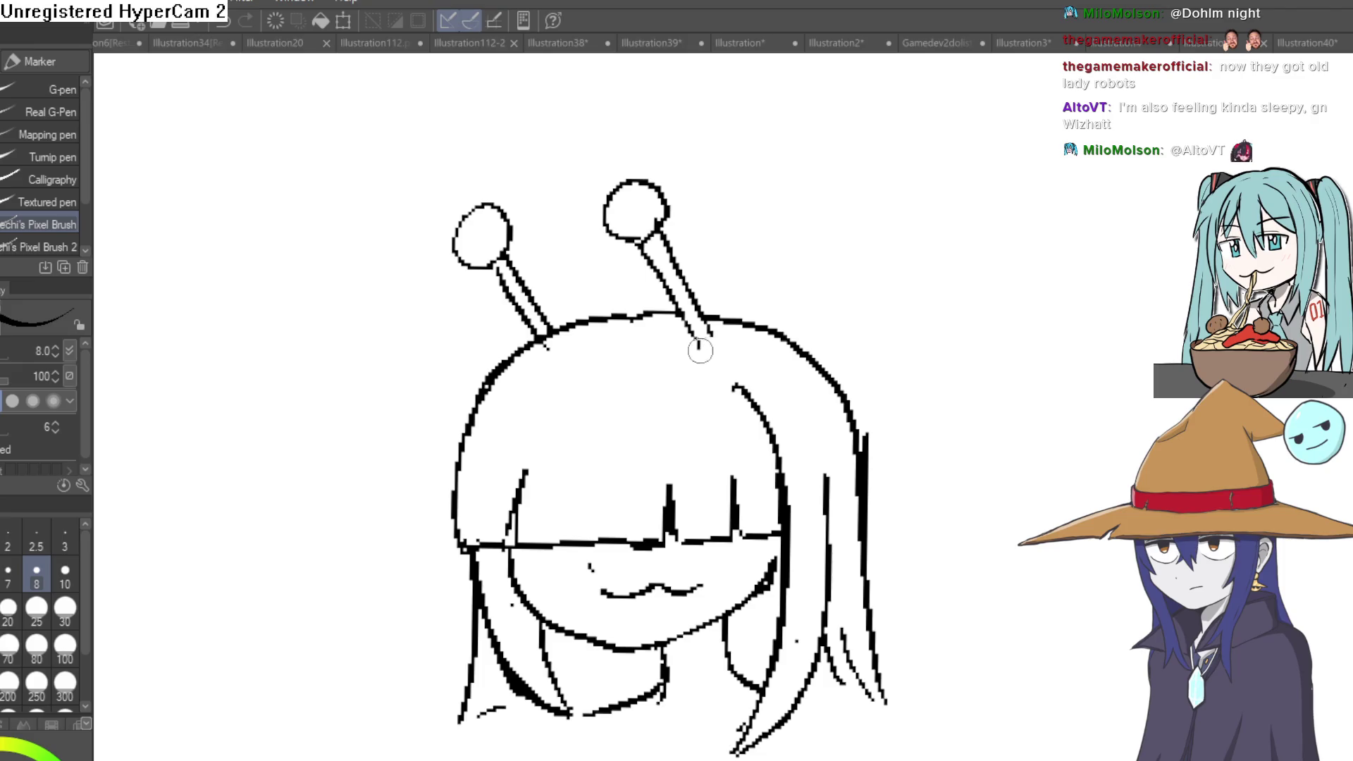
pyautogui.scroll(-3, 858, 283)
pyautogui.scroll(3, 821, 302)
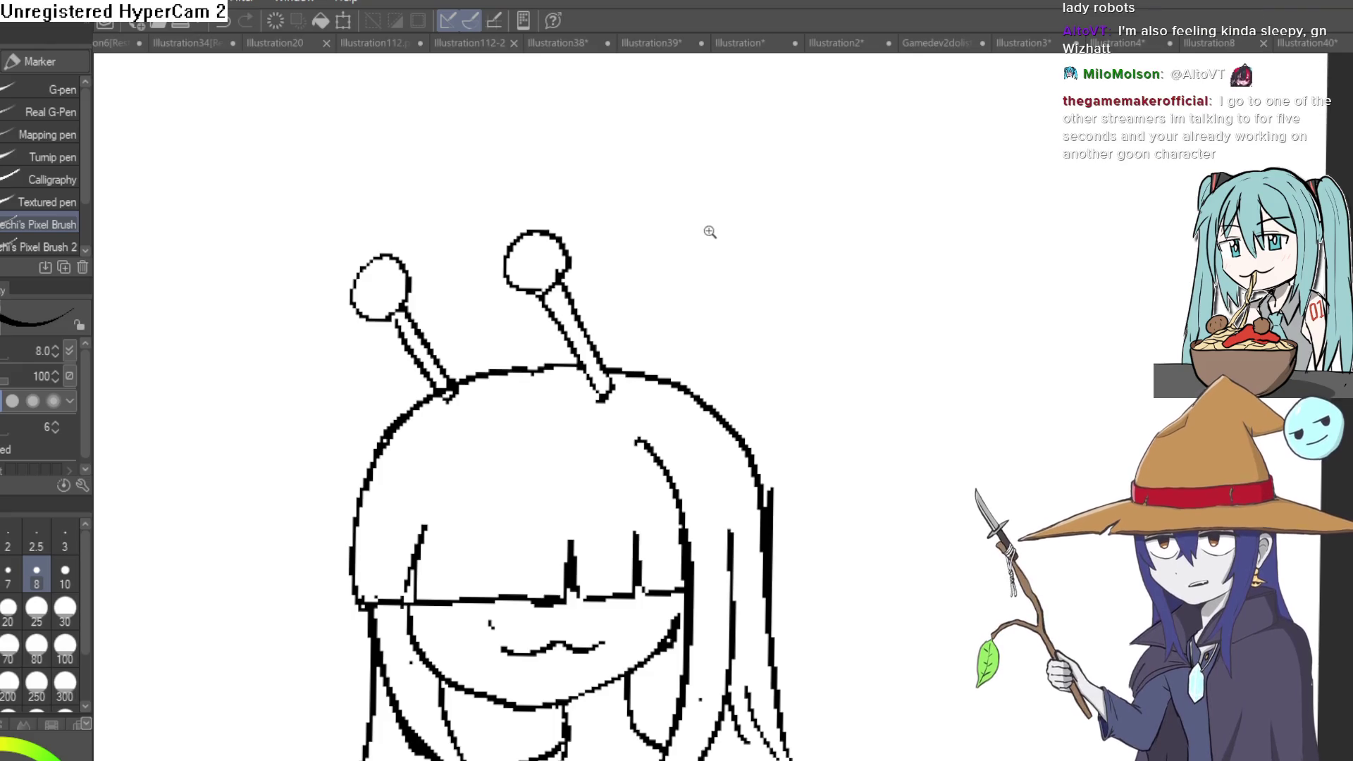
# Draw the girl's neck line under her chin and add hair strands on her right side.
pyautogui.scroll(-3, 707, 229)
pyautogui.moveTo(697, 244)
pyautogui.mouseDown()
pyautogui.moveTo(710, 329)
pyautogui.moveTo(721, 284)
pyautogui.moveTo(704, 227)
pyautogui.mouseUp()
pyautogui.scroll(5, 604, 493)
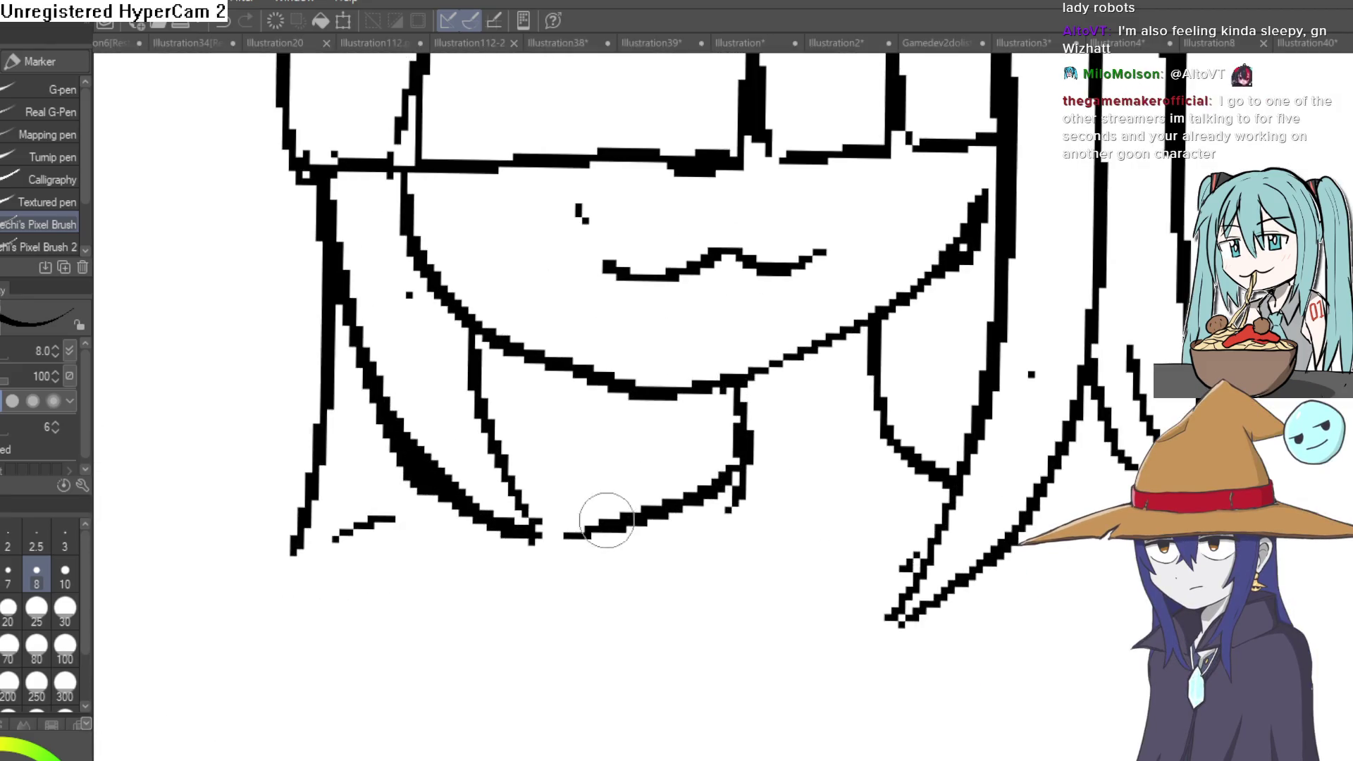
pyautogui.moveTo(636, 412); pyautogui.dragTo(604, 521)
pyautogui.moveTo(934, 337); pyautogui.dragTo(944, 486)
pyautogui.moveTo(955, 401); pyautogui.dragTo(960, 474)
pyautogui.moveTo(804, 353)
pyautogui.mouseDown()
pyautogui.moveTo(743, 444)
pyautogui.moveTo(786, 370)
pyautogui.moveTo(725, 378)
pyautogui.mouseUp()
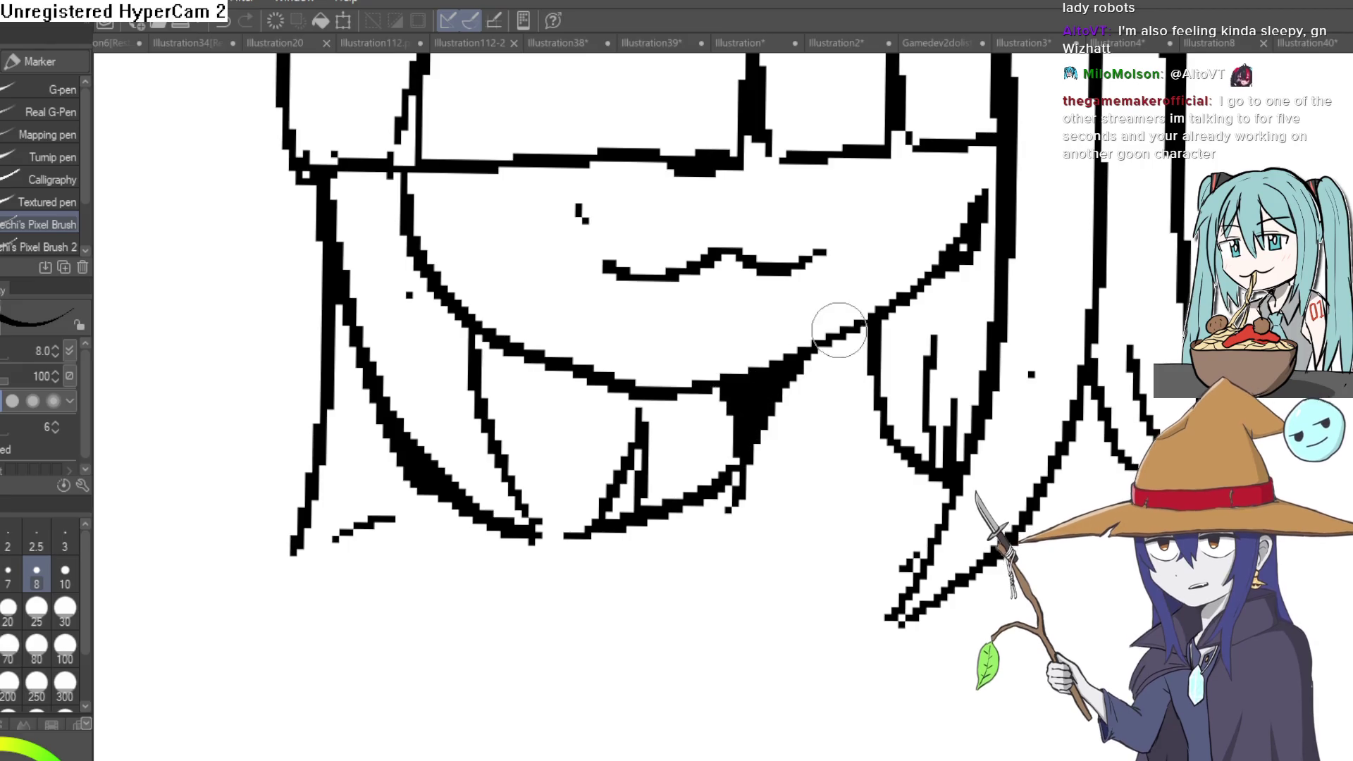
# Undo the bad collar stroke, redraw a pointed collar around the neck, and switch to the eraser.
pyautogui.scroll(-5, 747, 423)
pyautogui.scroll(2, 752, 440)
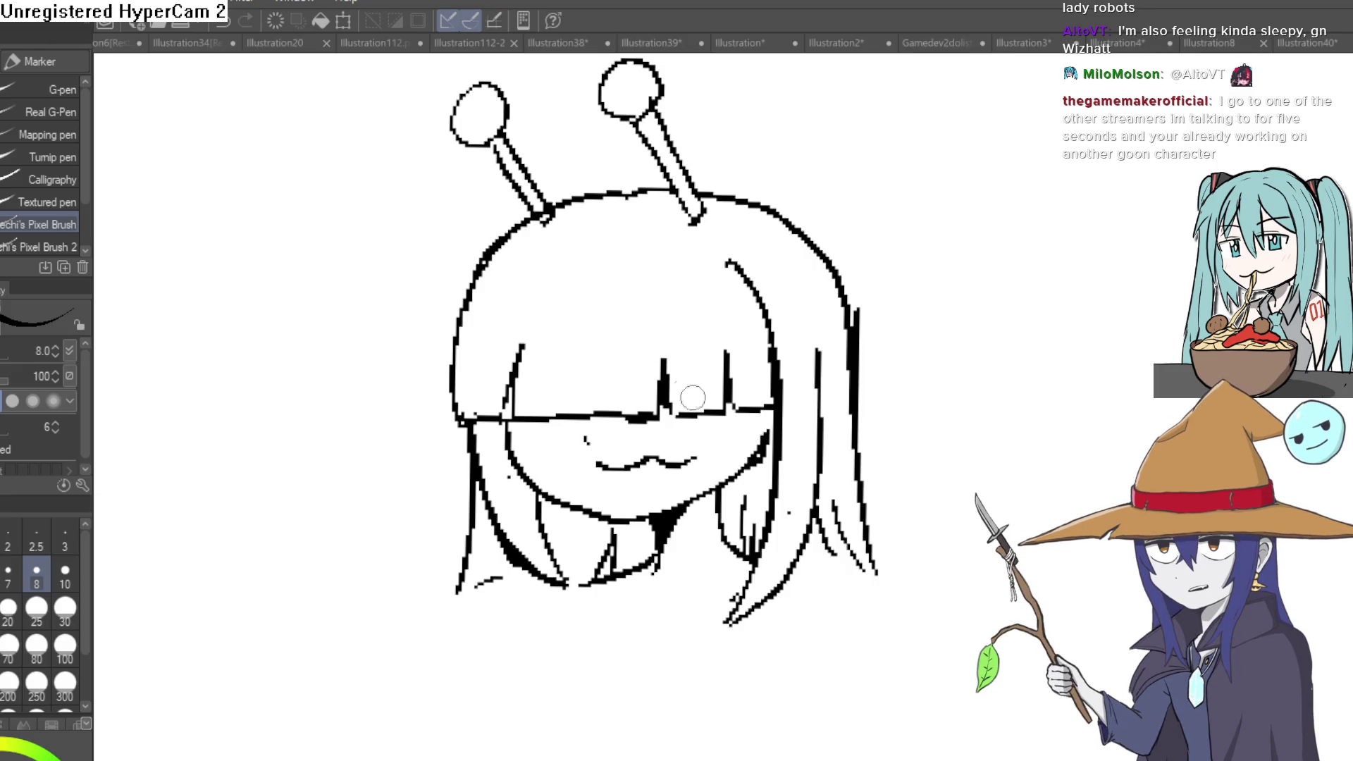
pyautogui.moveTo(699, 425); pyautogui.dragTo(635, 310)
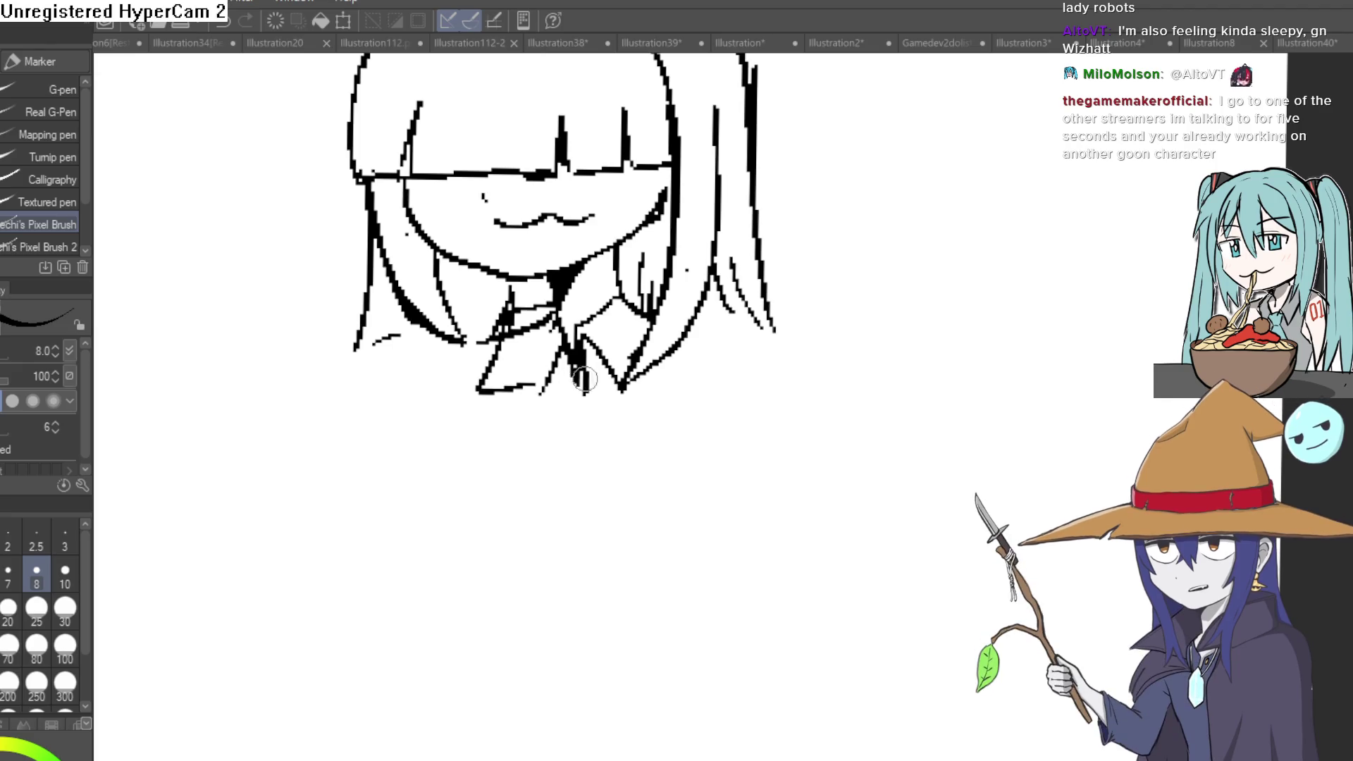
pyautogui.hotkey('ctrl', 'z')
pyautogui.moveTo(526, 345)
pyautogui.mouseDown()
pyautogui.moveTo(541, 393)
pyautogui.moveTo(553, 300)
pyautogui.moveTo(550, 310)
pyautogui.mouseUp()
pyautogui.press('e')
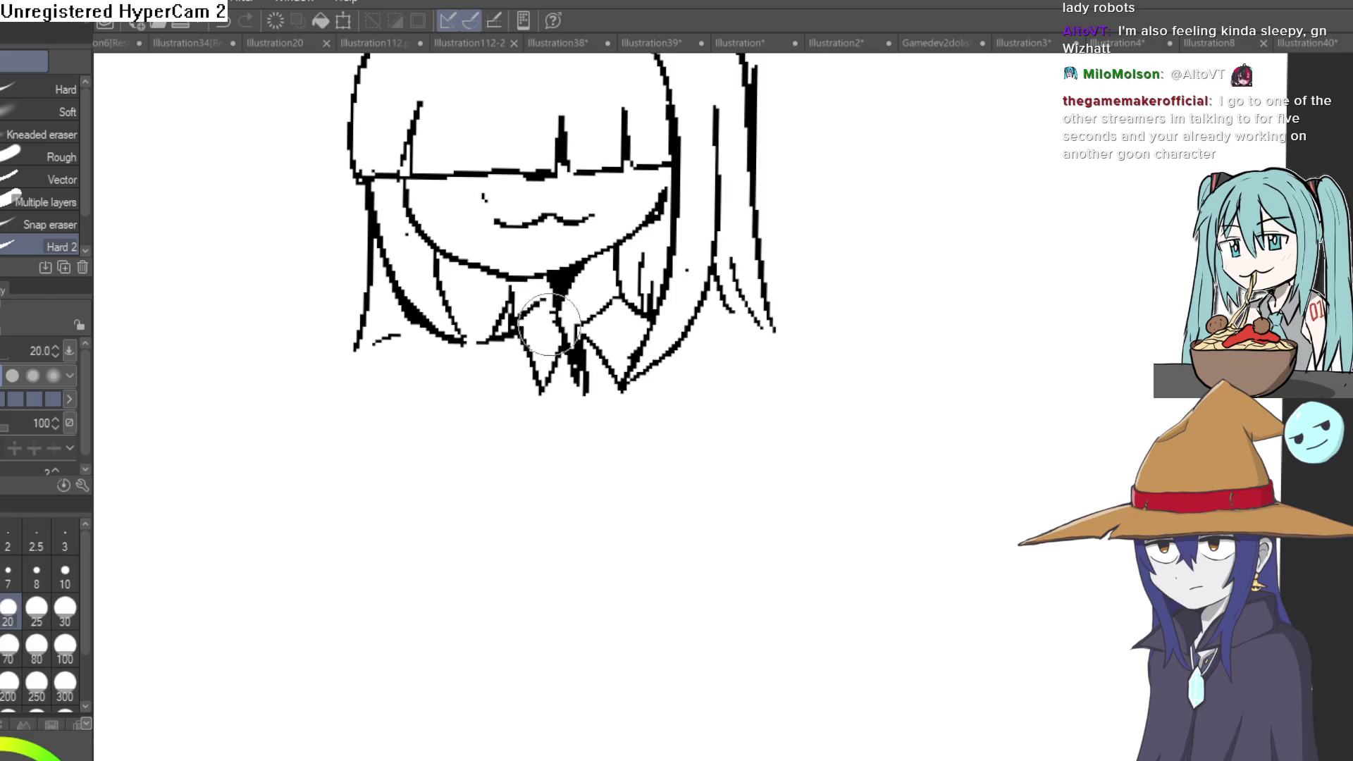
pyautogui.scroll(-5, 666, 285)
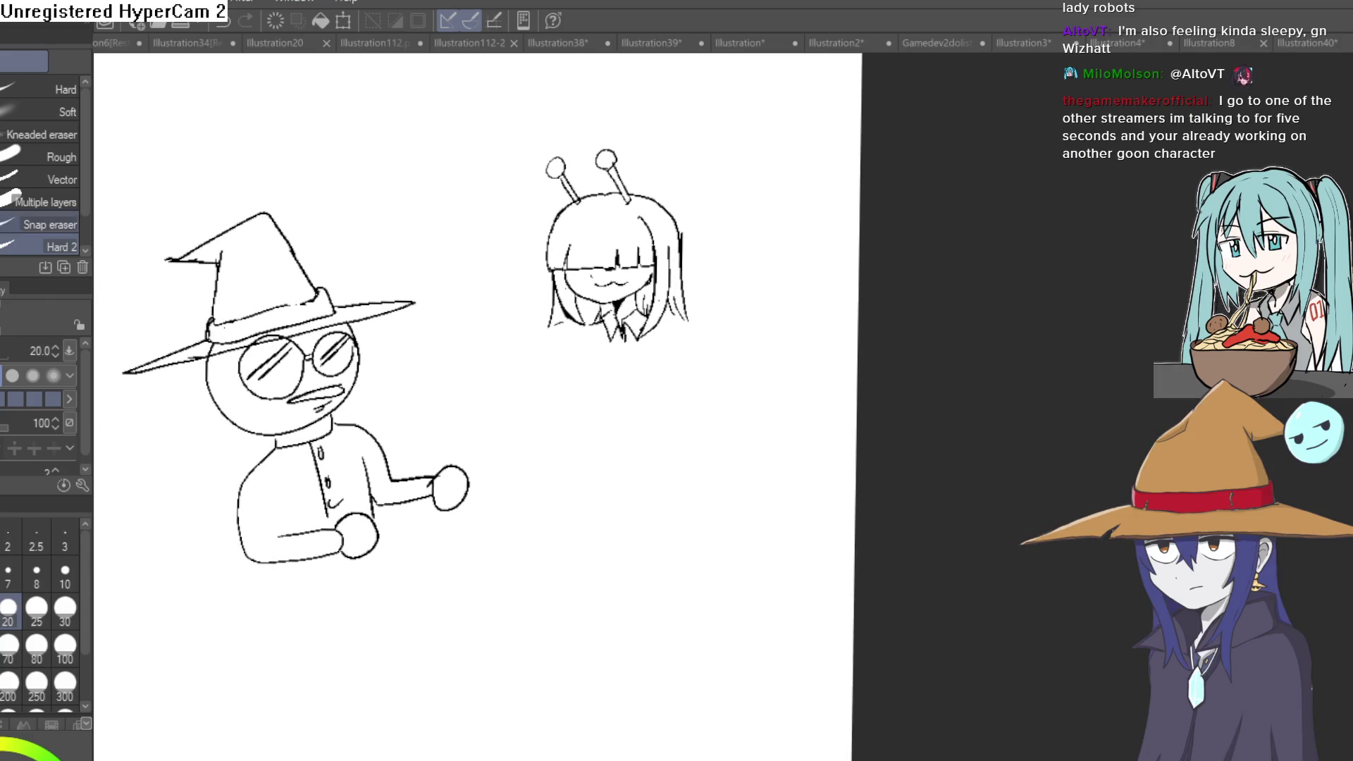
# With the pixel pen, draw a shoulder line running down from the collar.
pyautogui.press('p')
pyautogui.scroll(3, 734, 347)
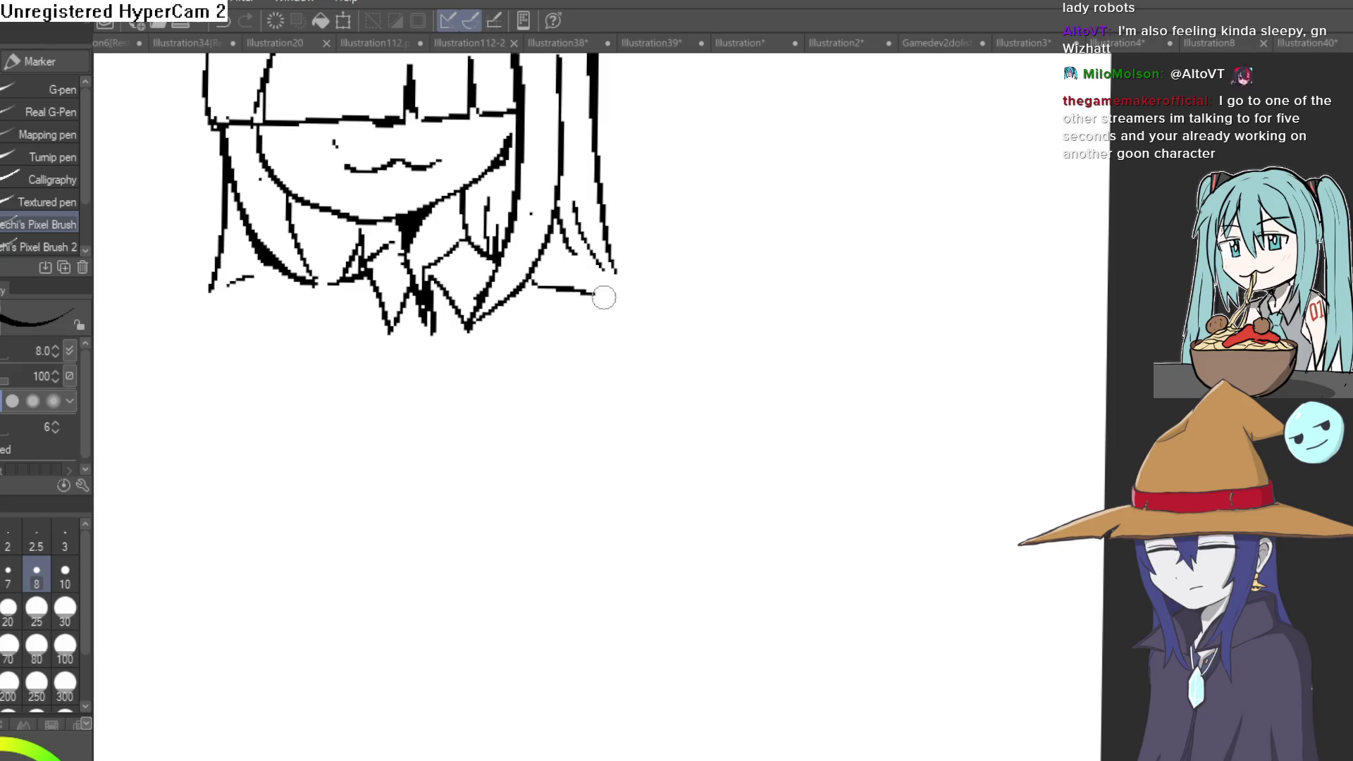
pyautogui.moveTo(324, 284)
pyautogui.mouseDown()
pyautogui.moveTo(259, 428)
pyautogui.moveTo(264, 483)
pyautogui.mouseUp()
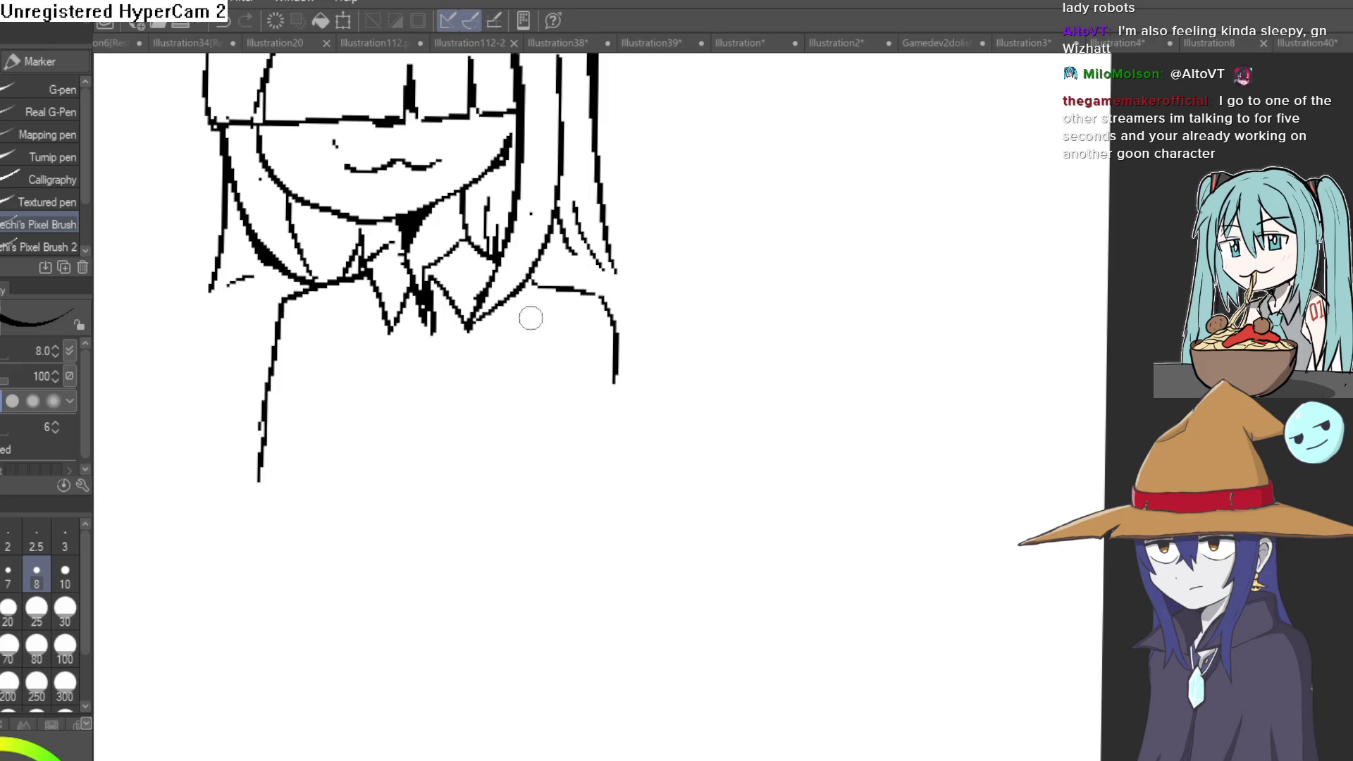
pyautogui.scroll(-3, 677, 332)
pyautogui.moveTo(691, 332)
pyautogui.mouseDown()
pyautogui.moveTo(686, 447)
pyautogui.moveTo(680, 412)
pyautogui.mouseUp()
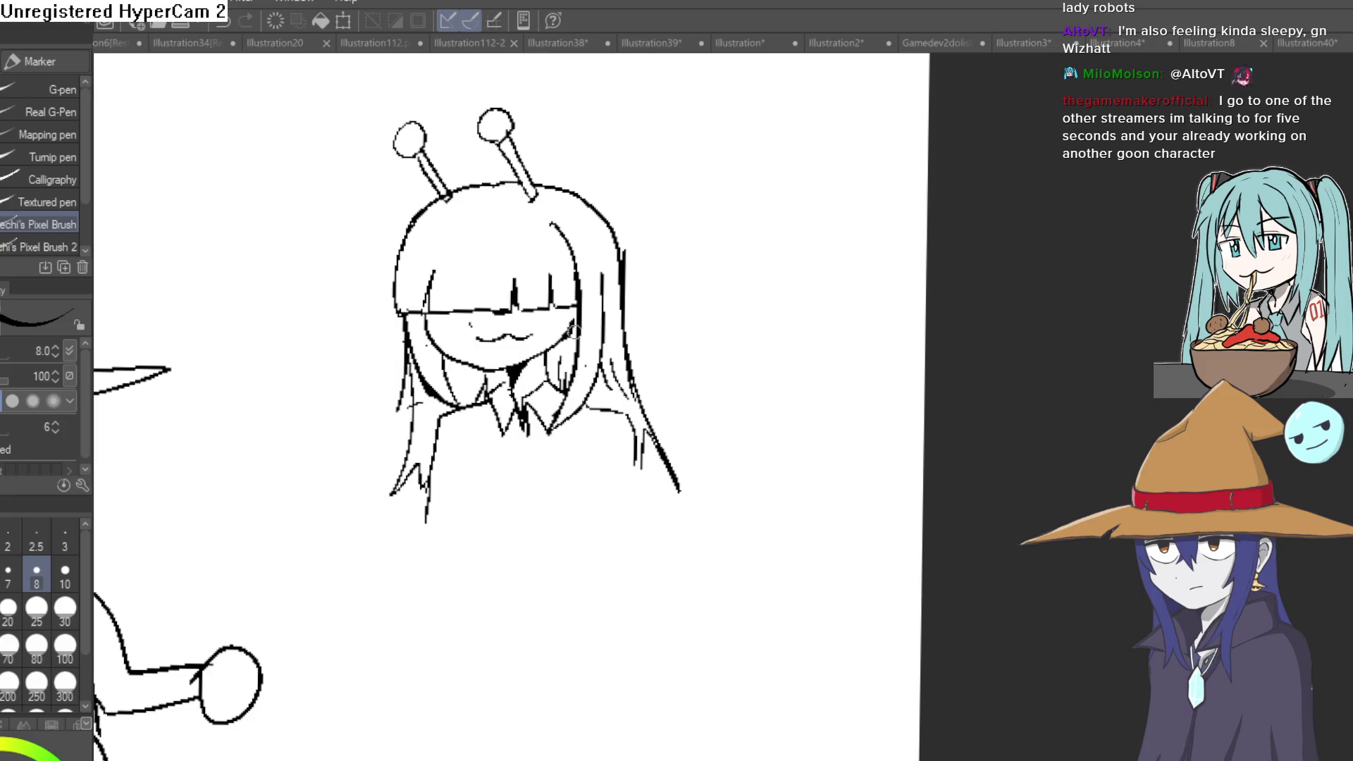
# Switch to the eraser and shift the view over the wizard's hat brim.
pyautogui.scroll(3, 588, 330)
pyautogui.press('e')
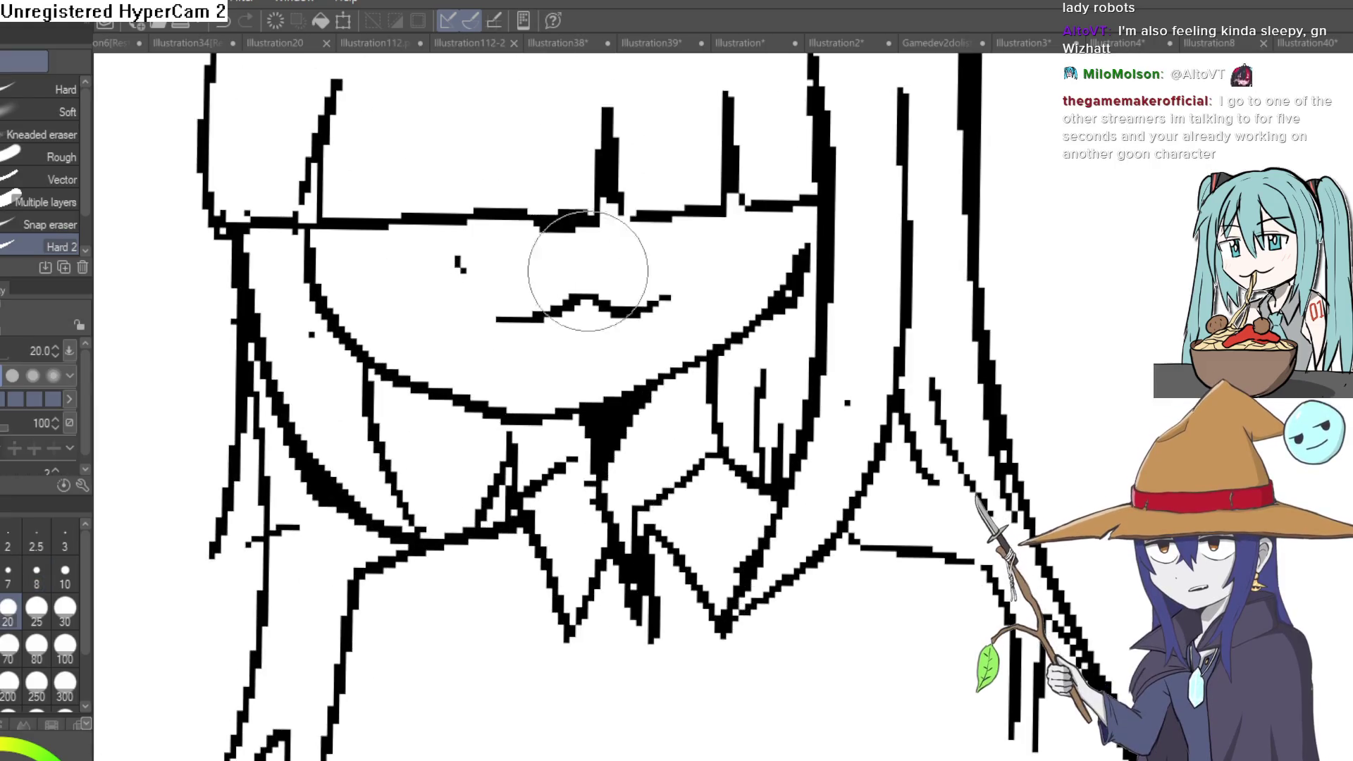
pyautogui.scroll(-3, 592, 317)
pyautogui.scroll(-2, 745, 290)
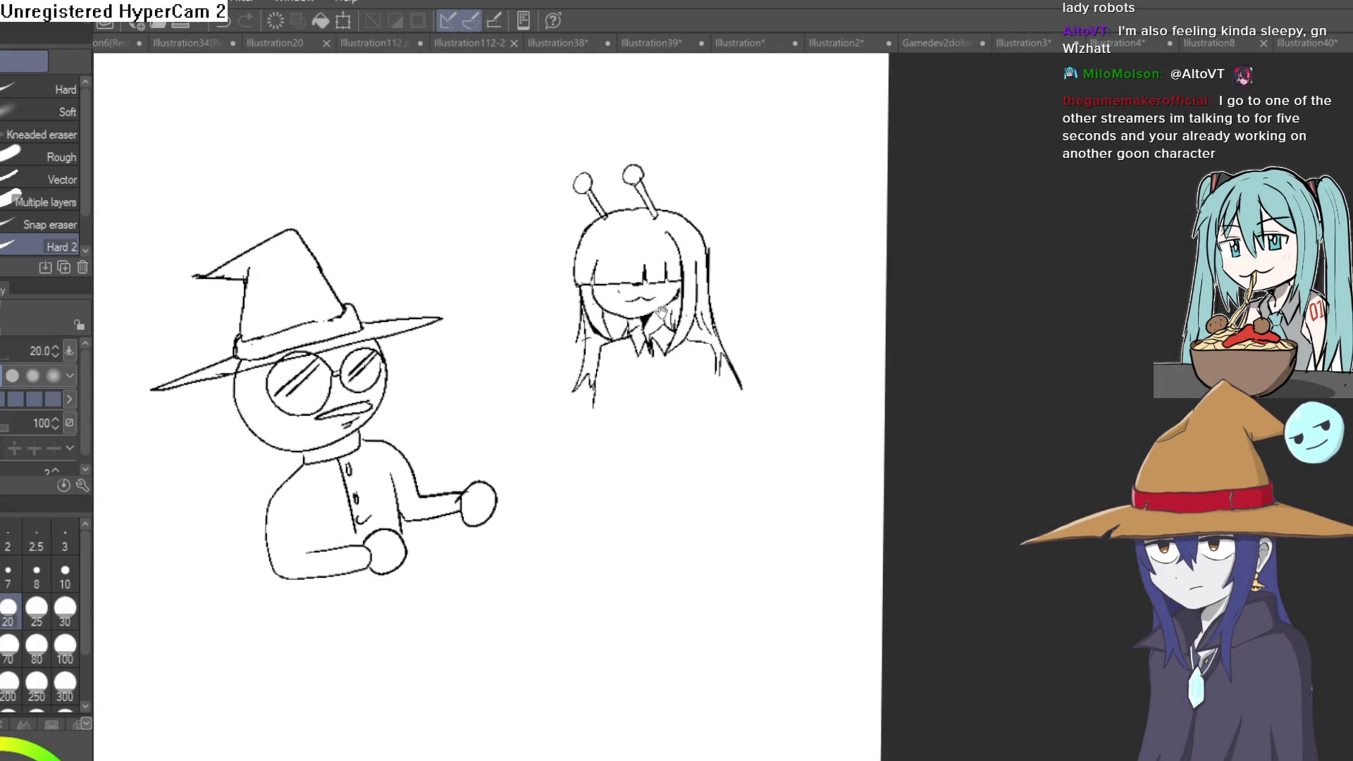
pyautogui.scroll(4, 684, 302)
pyautogui.moveTo(613, 391); pyautogui.dragTo(639, 389)
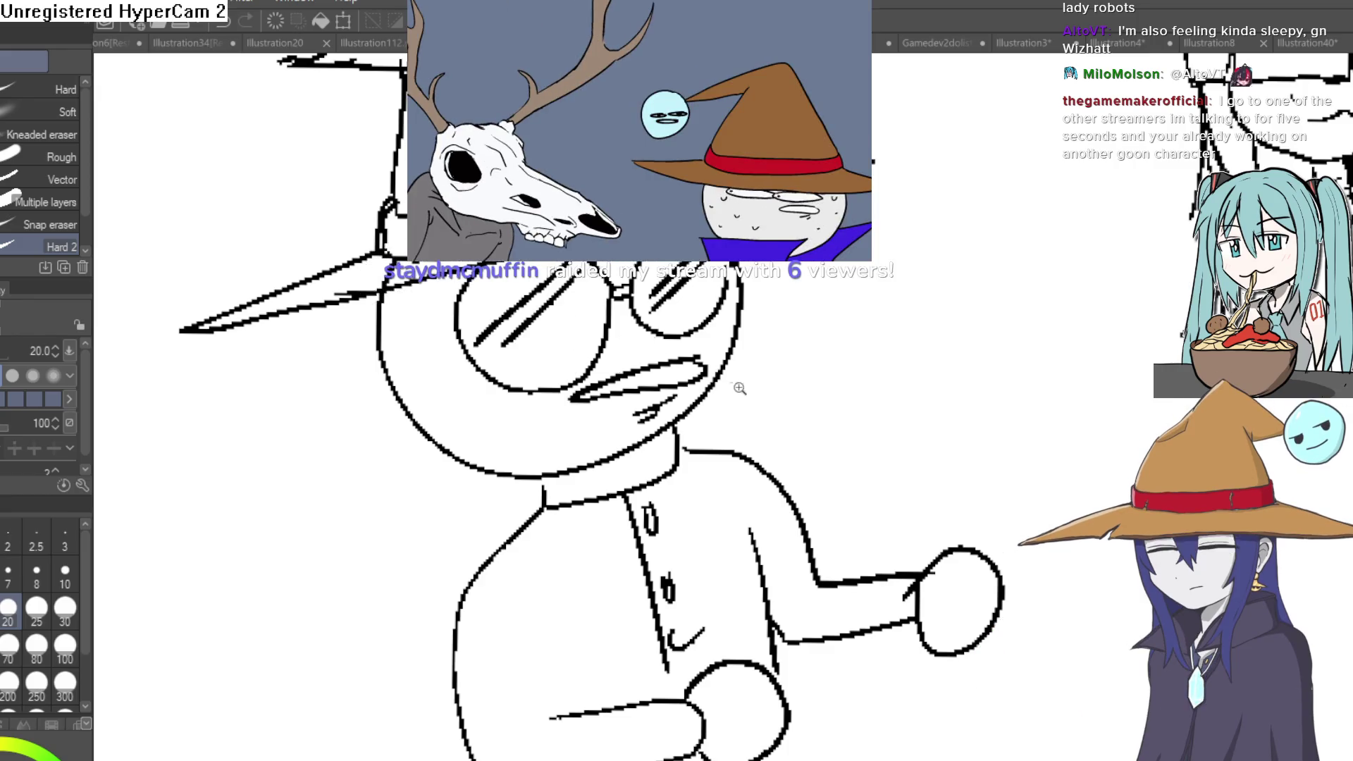
pyautogui.scroll(-4, 741, 386)
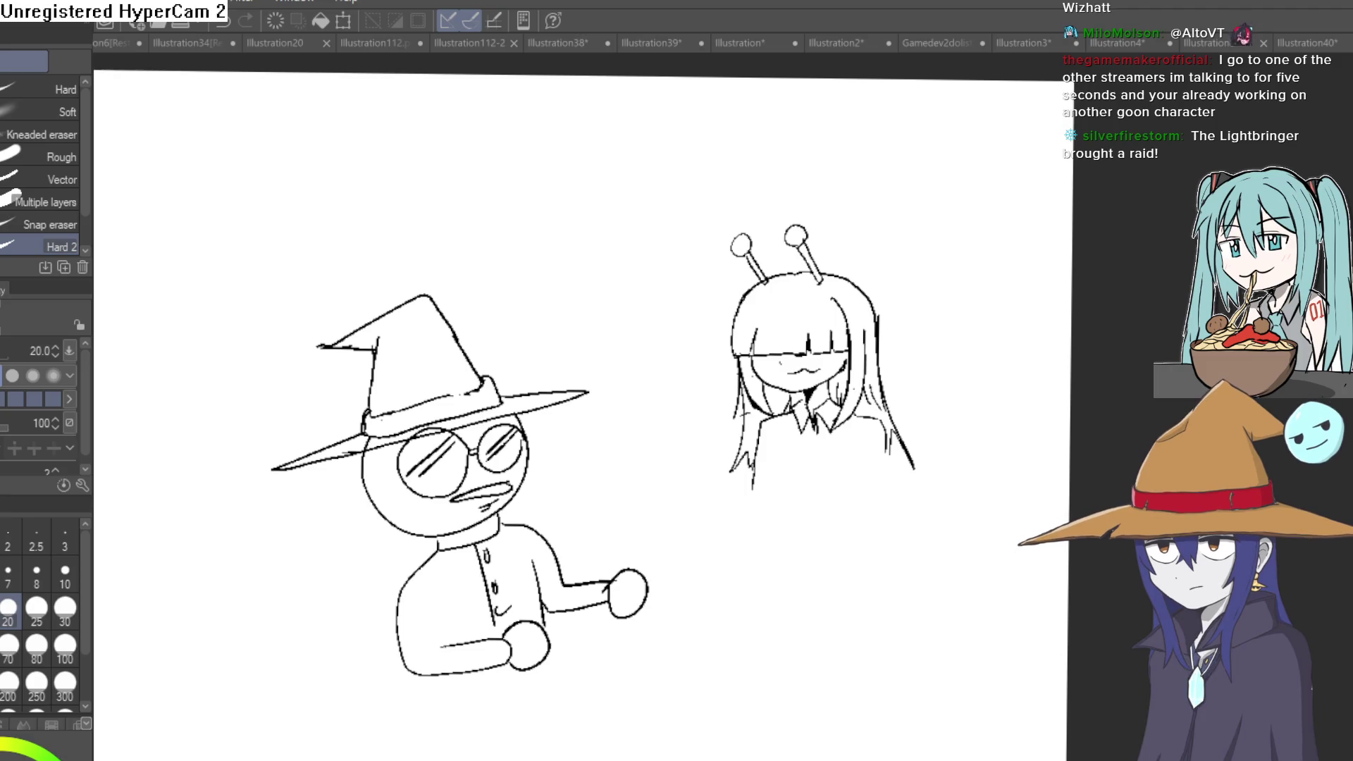
pyautogui.hotkey('alt', 'Tab')
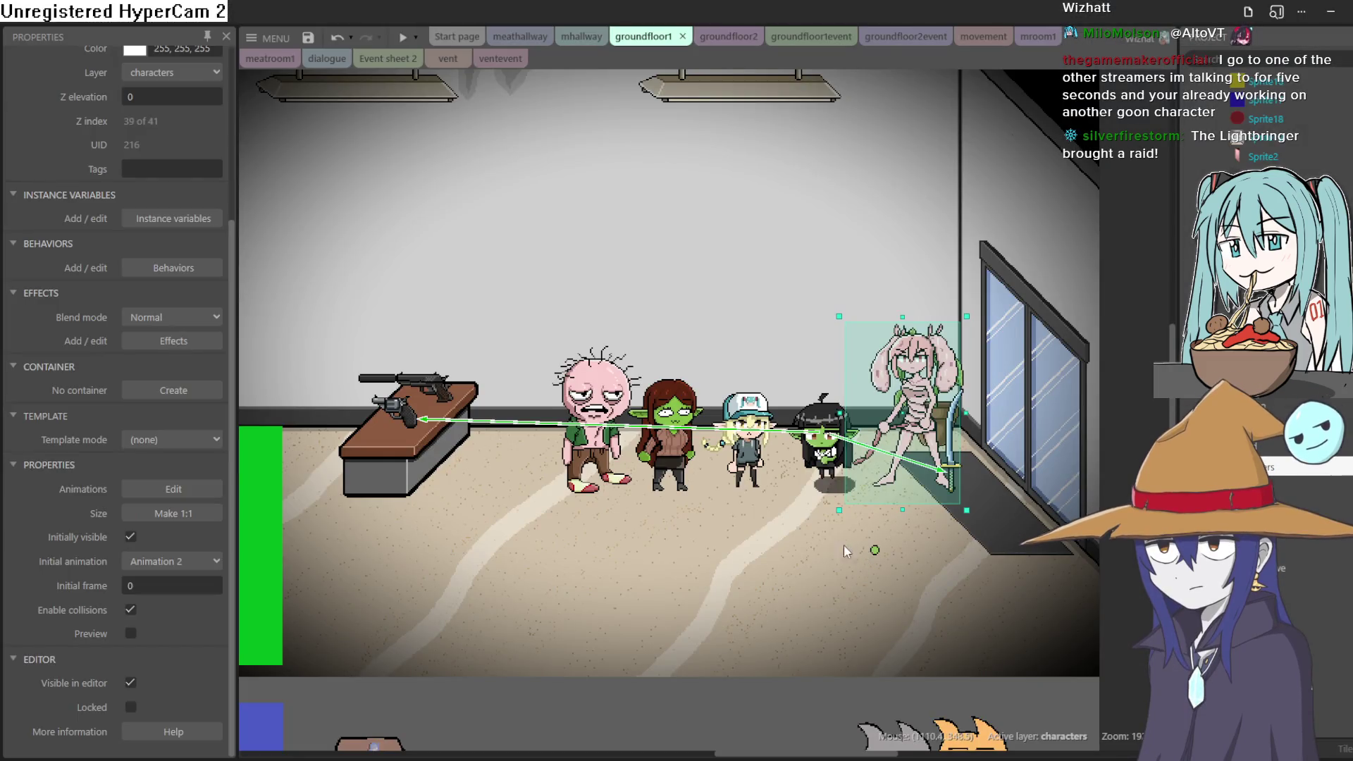
# Set the pink character's initial animation to Animation 1 and run a preview of the layout.
pyautogui.scroll(2, 845, 544)
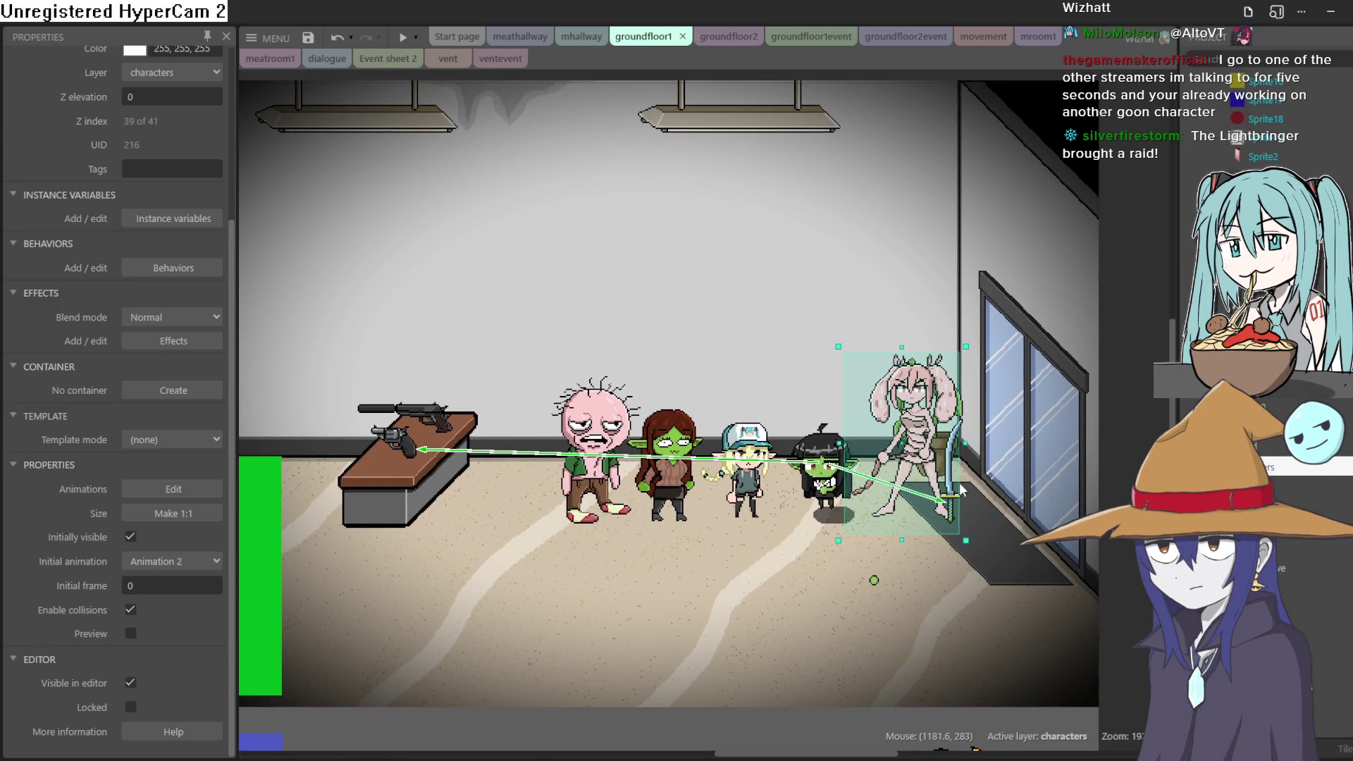
pyautogui.scroll(5, 871, 527)
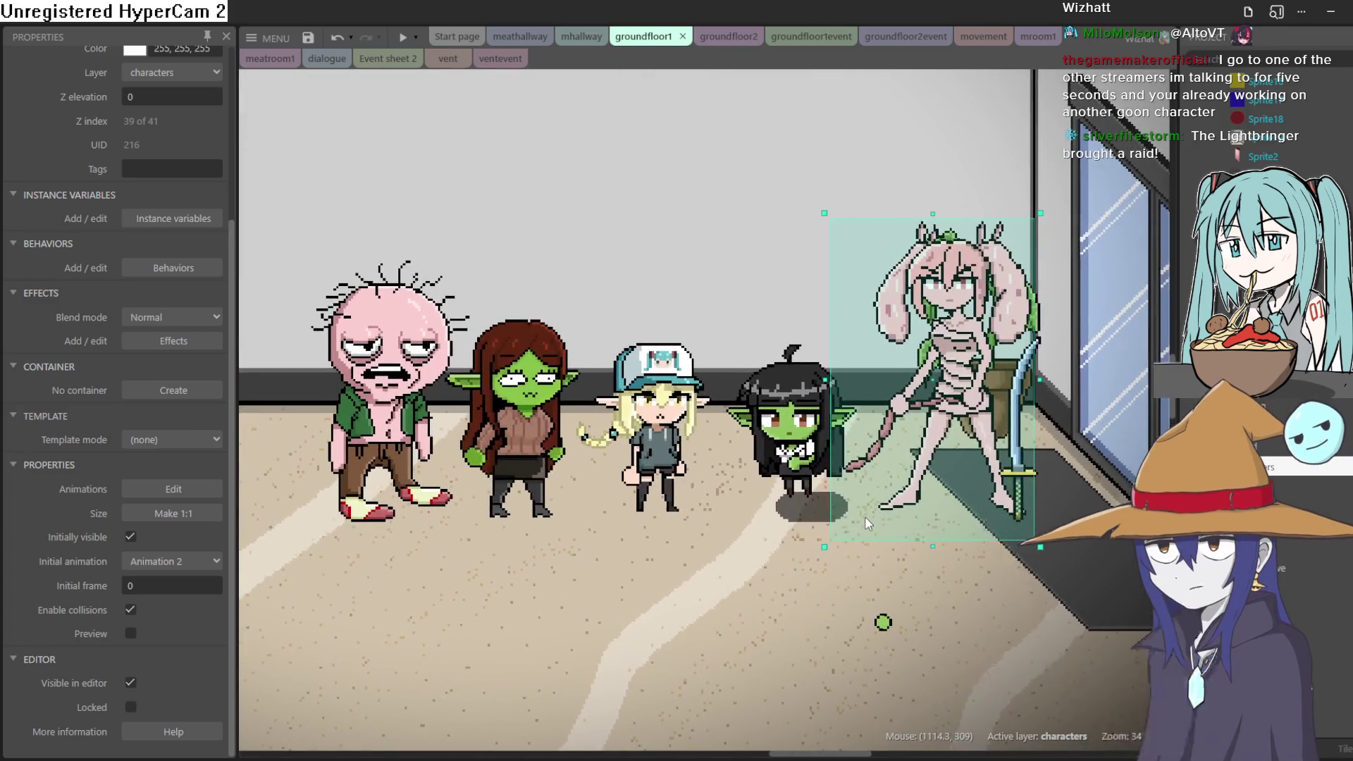
pyautogui.click(795, 444)
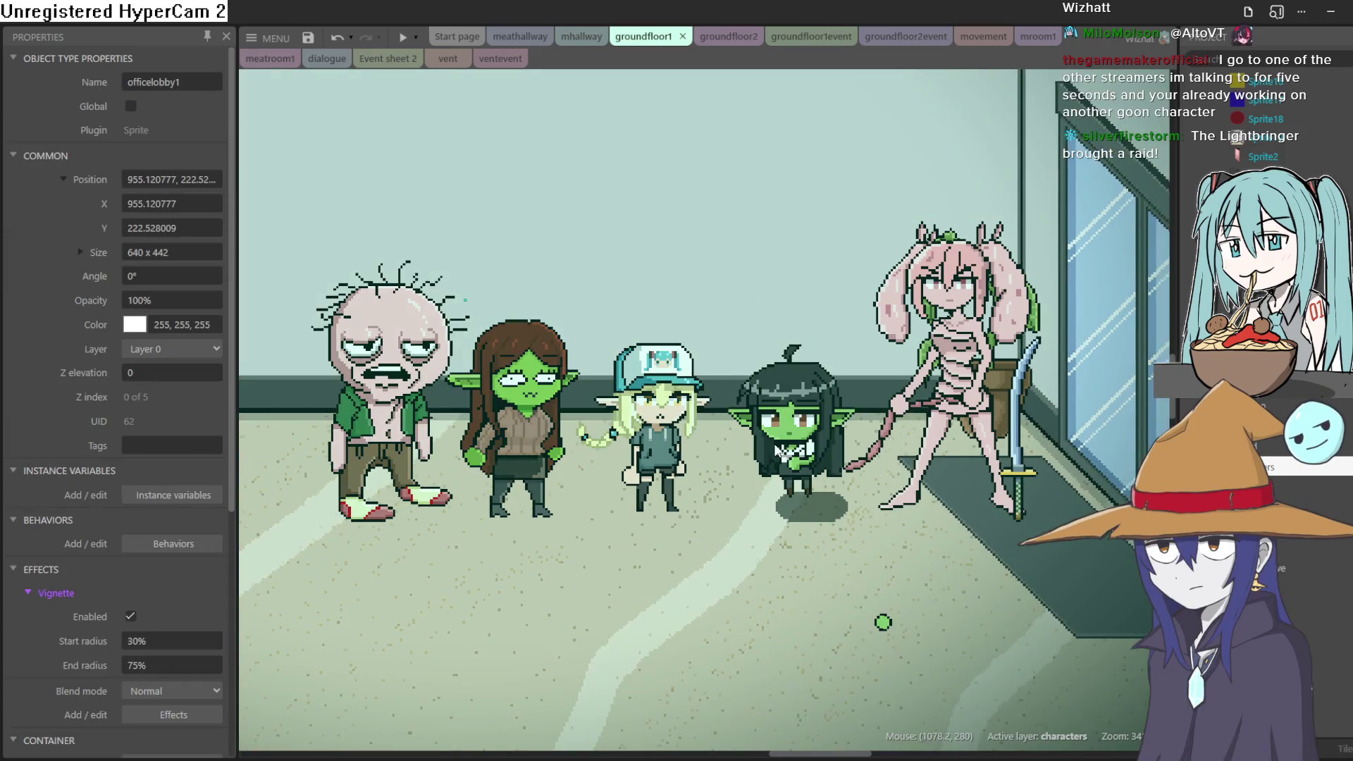
pyautogui.hotkey('ctrl', 'z')
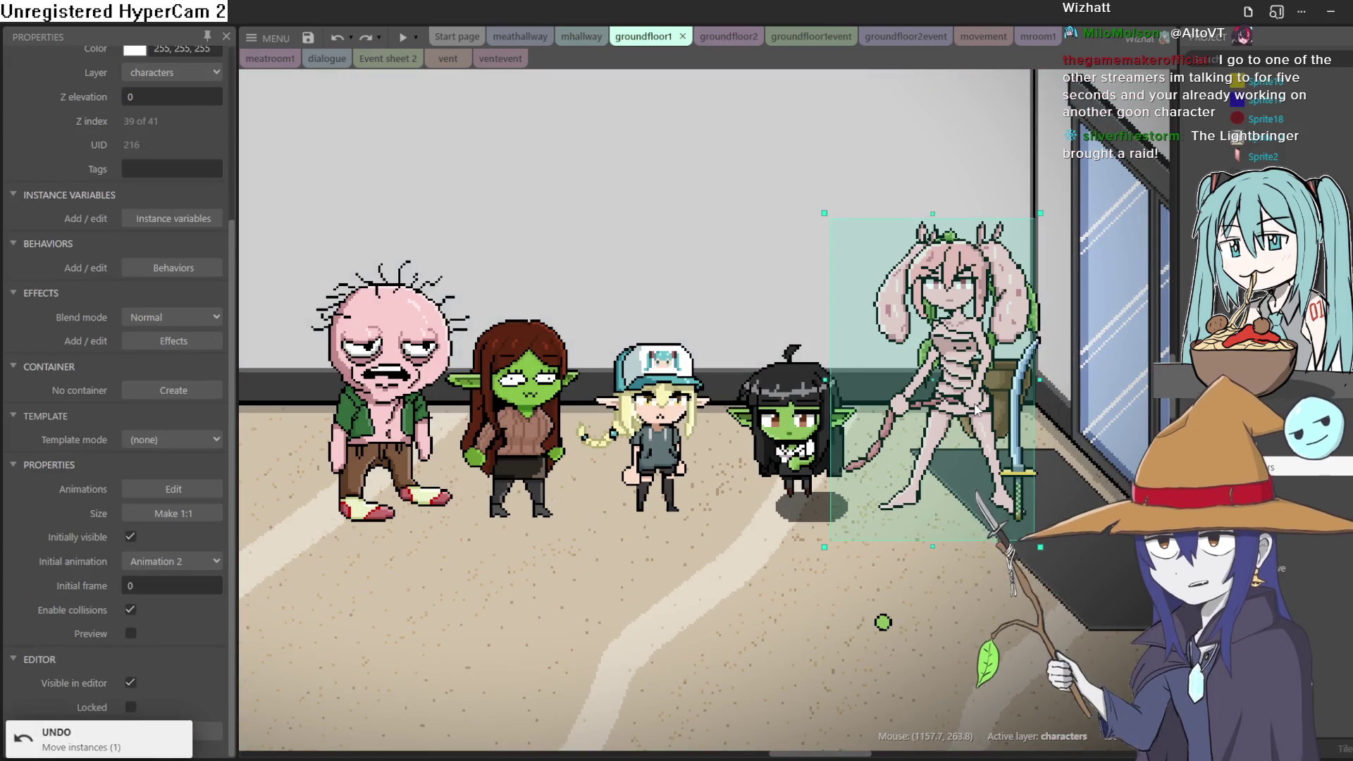
pyautogui.hotkey('ctrl', 'z')
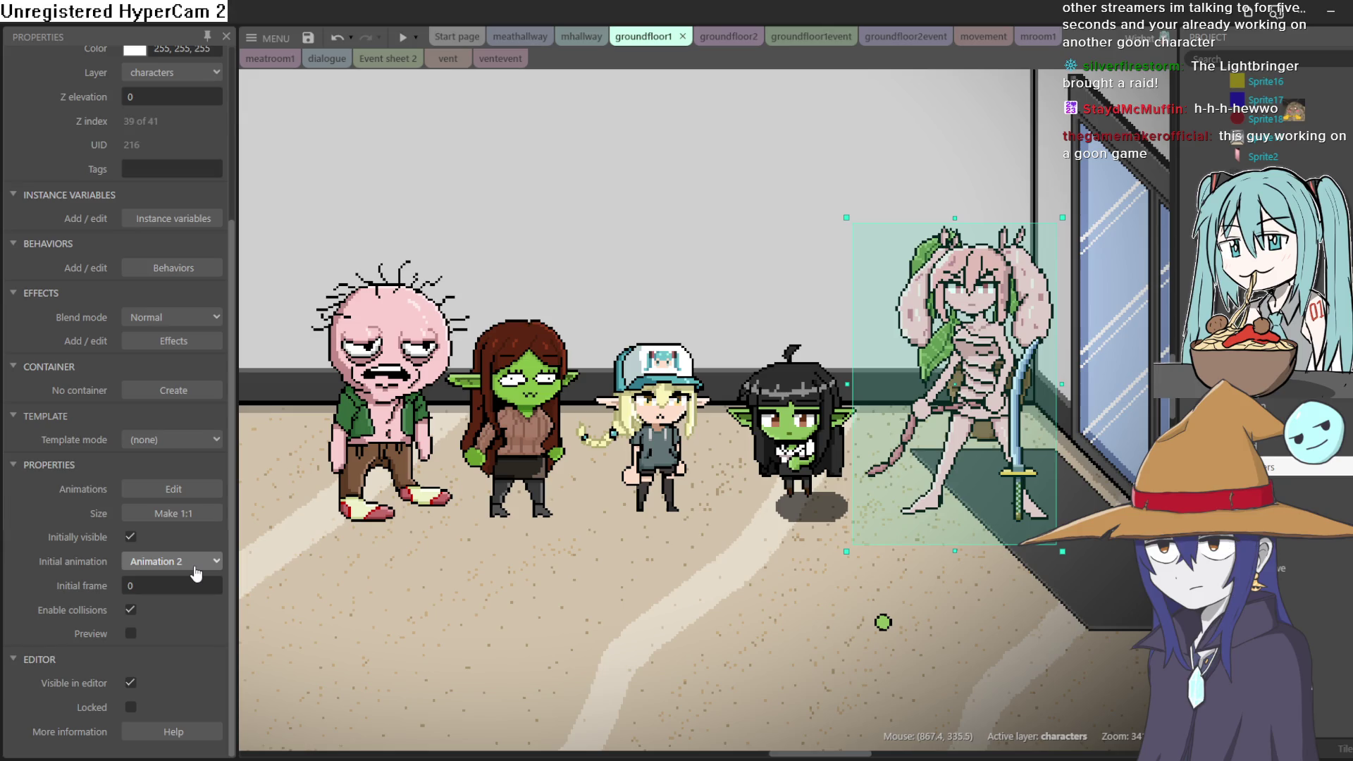
pyautogui.click(195, 568)
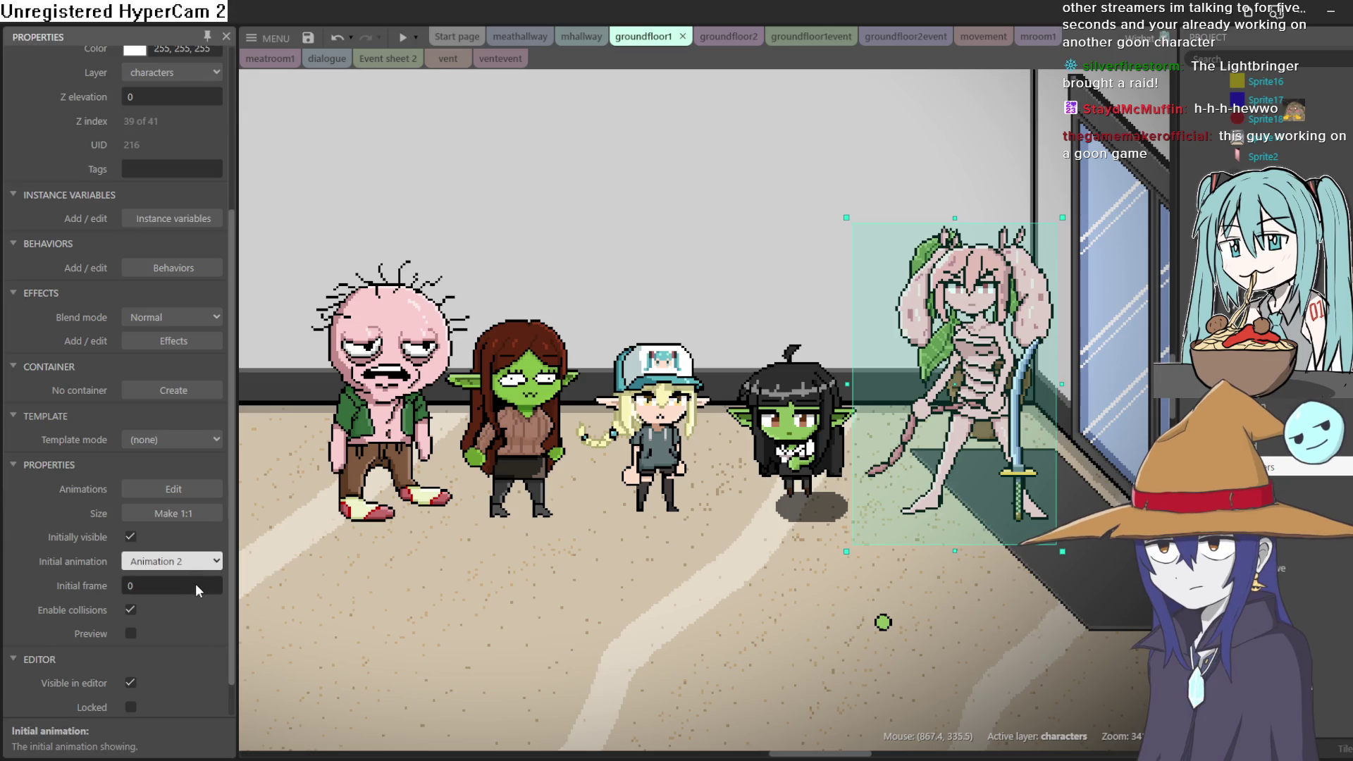
pyautogui.click(196, 585)
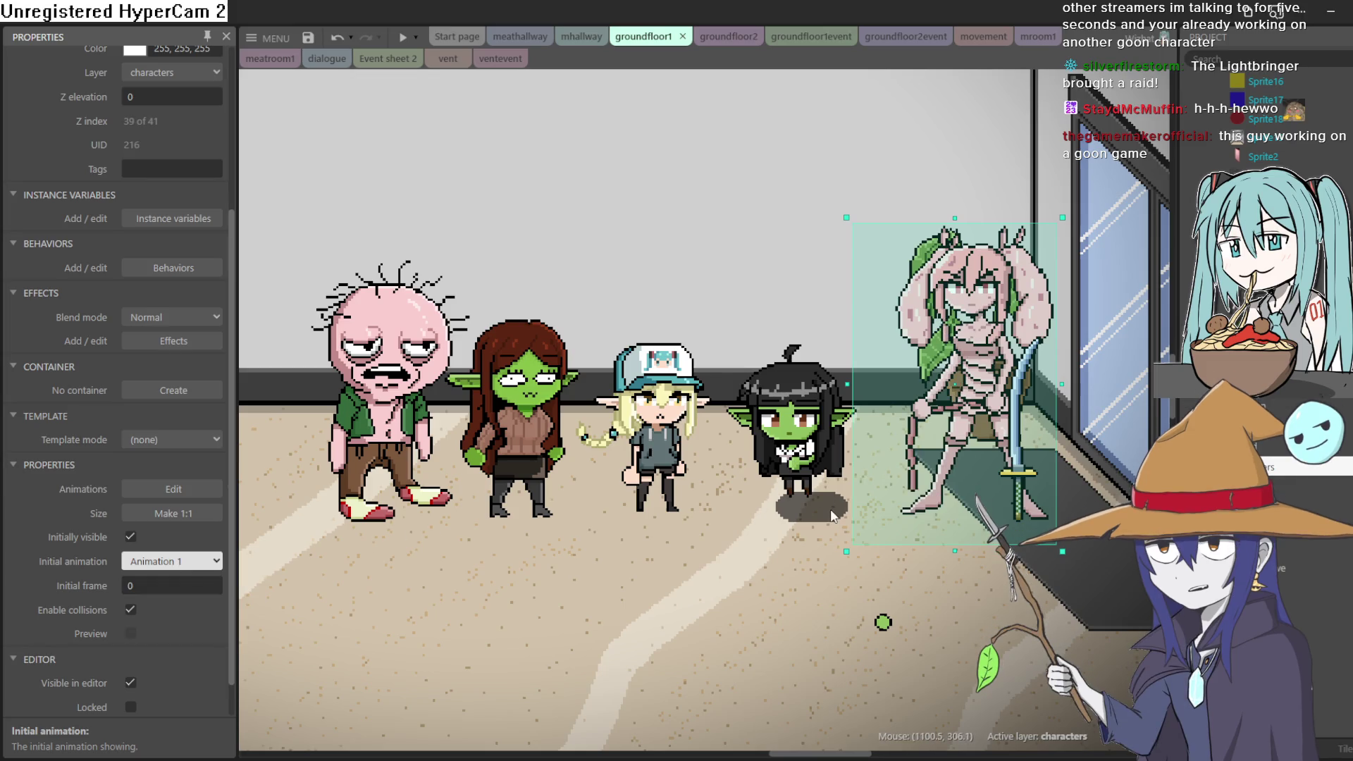
pyautogui.click(401, 37)
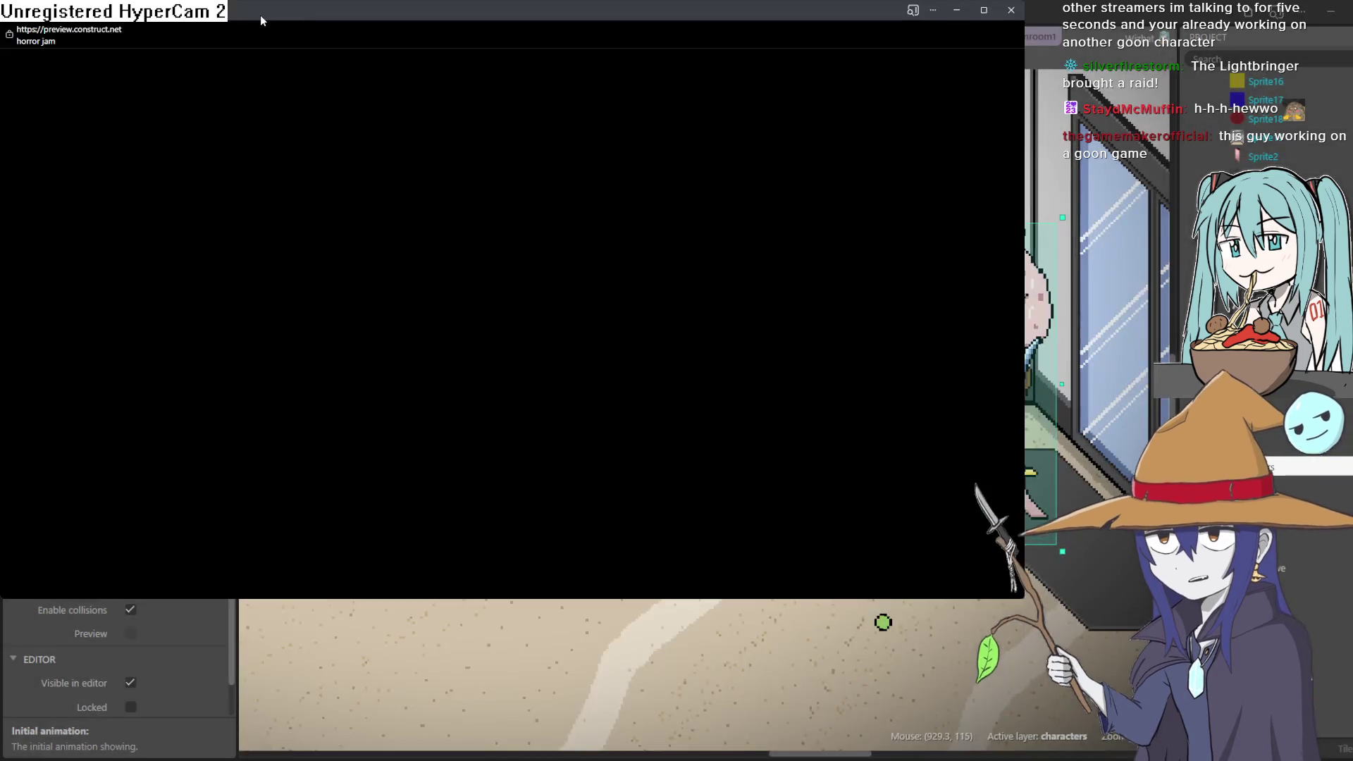
# Walk the goblin around the lobby floor with the arrow keys and make her jump.
pyautogui.press('Up')
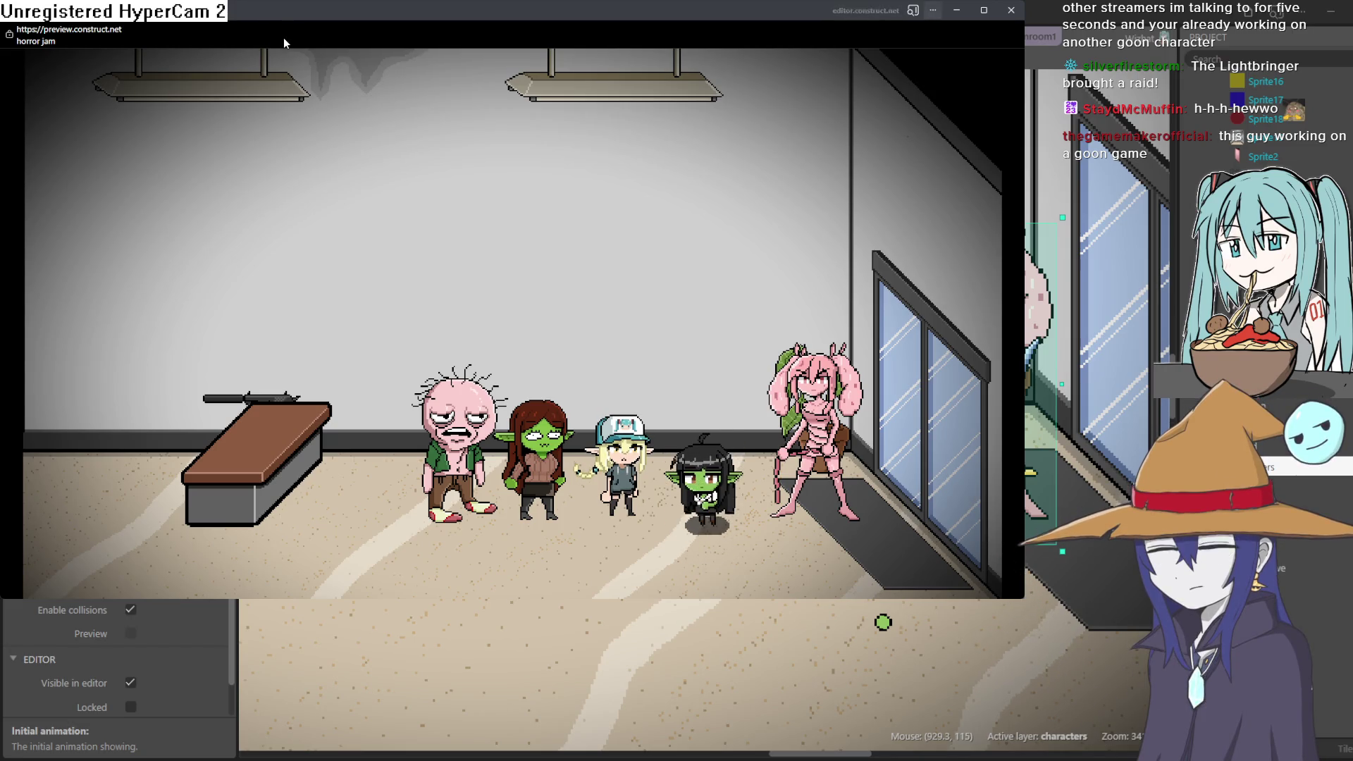
pyautogui.press('Right')
pyautogui.press('Left')
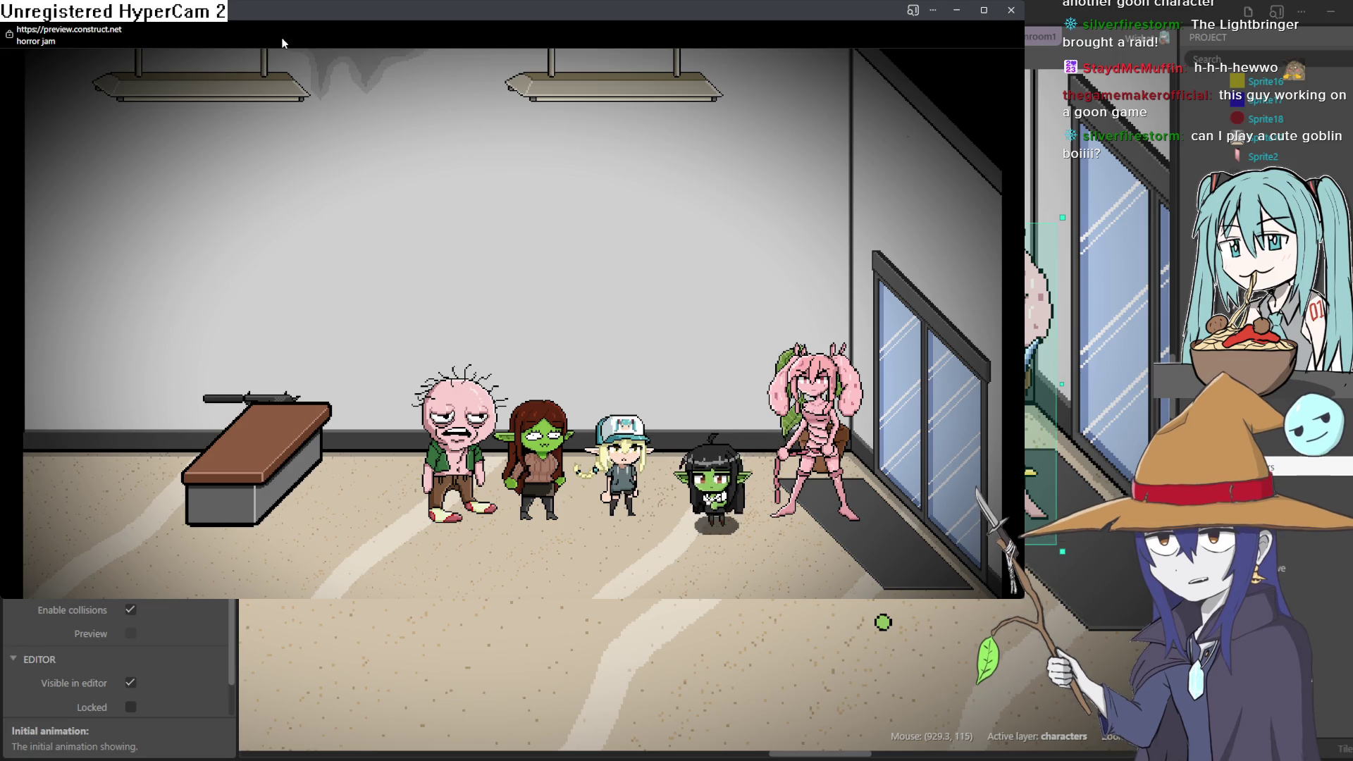
pyautogui.press('Right')
pyautogui.press('Up')
pyautogui.press('Down')
pyautogui.press('Left')
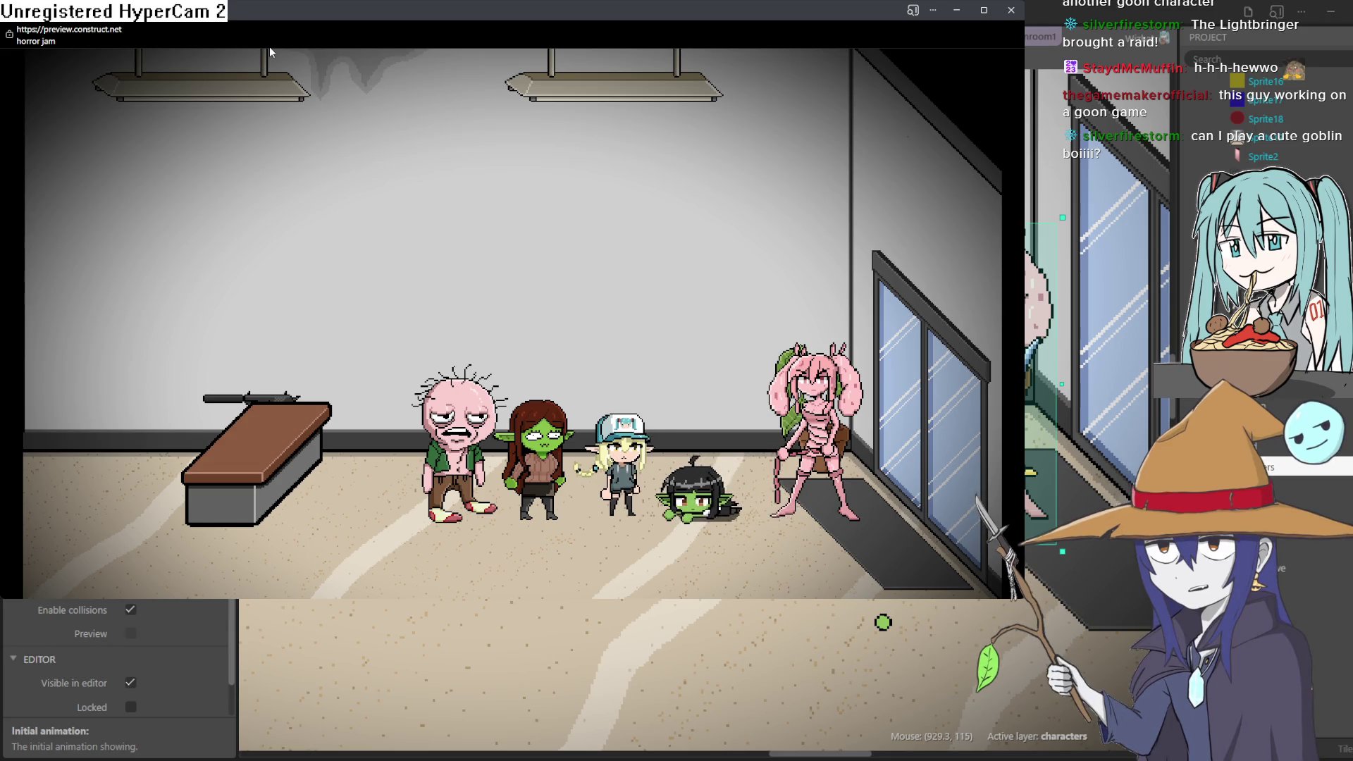
pyautogui.press('space')
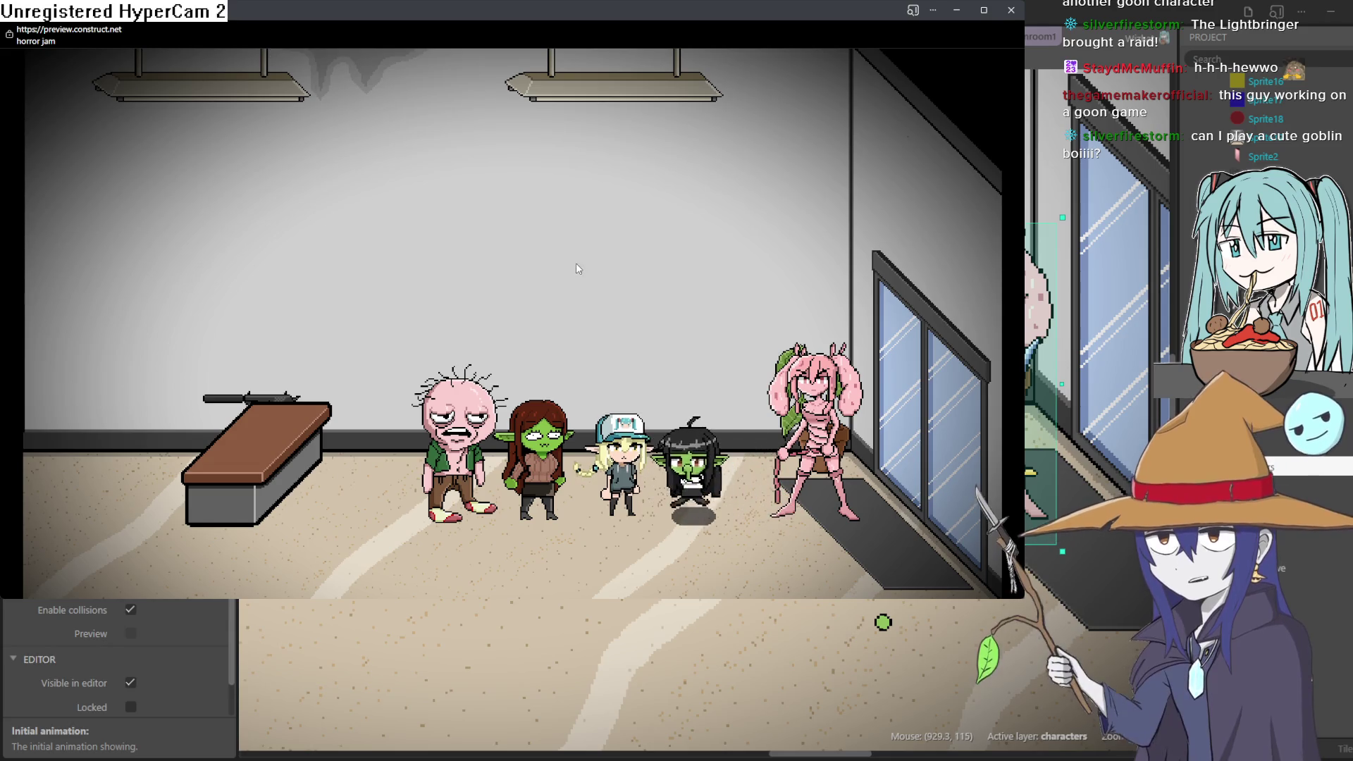
pyautogui.press('Down')
pyautogui.press('Left')
pyautogui.press('Left')
# Walk the goblin through the left wall into the elevator room and back into the lobby.
pyautogui.press('Up')
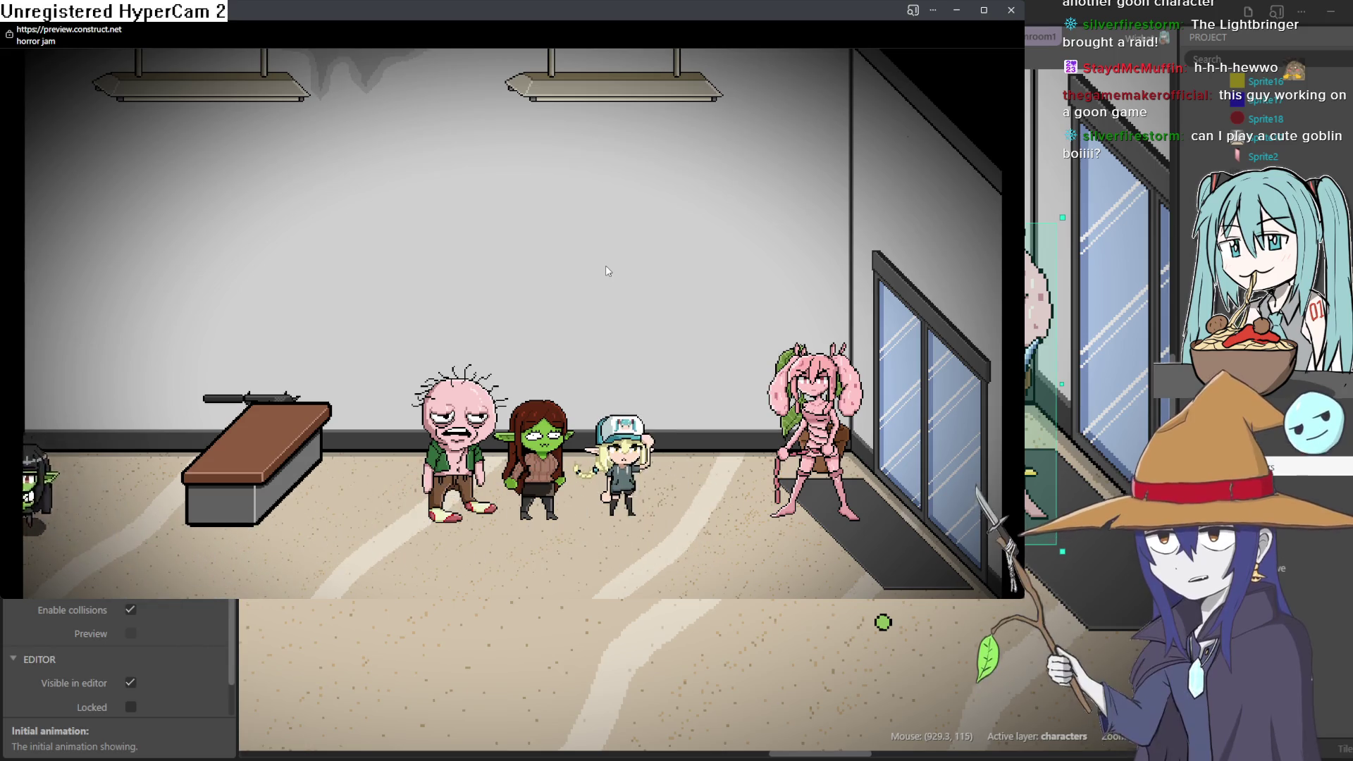
pyautogui.press('Left')
pyautogui.press('Right')
pyautogui.press('Down')
pyautogui.press('Right')
pyautogui.press('Up')
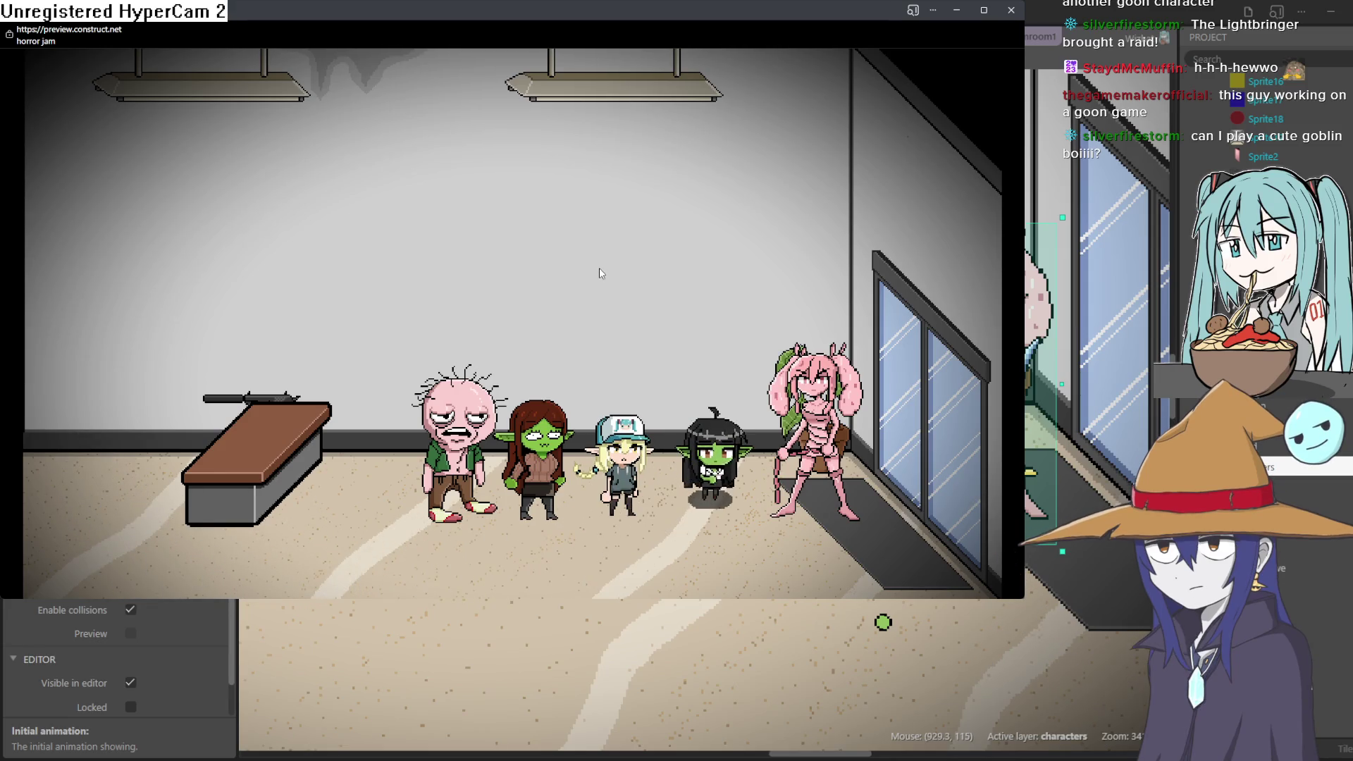
pyautogui.press('Left')
pyautogui.press('Down')
pyautogui.press('Up')
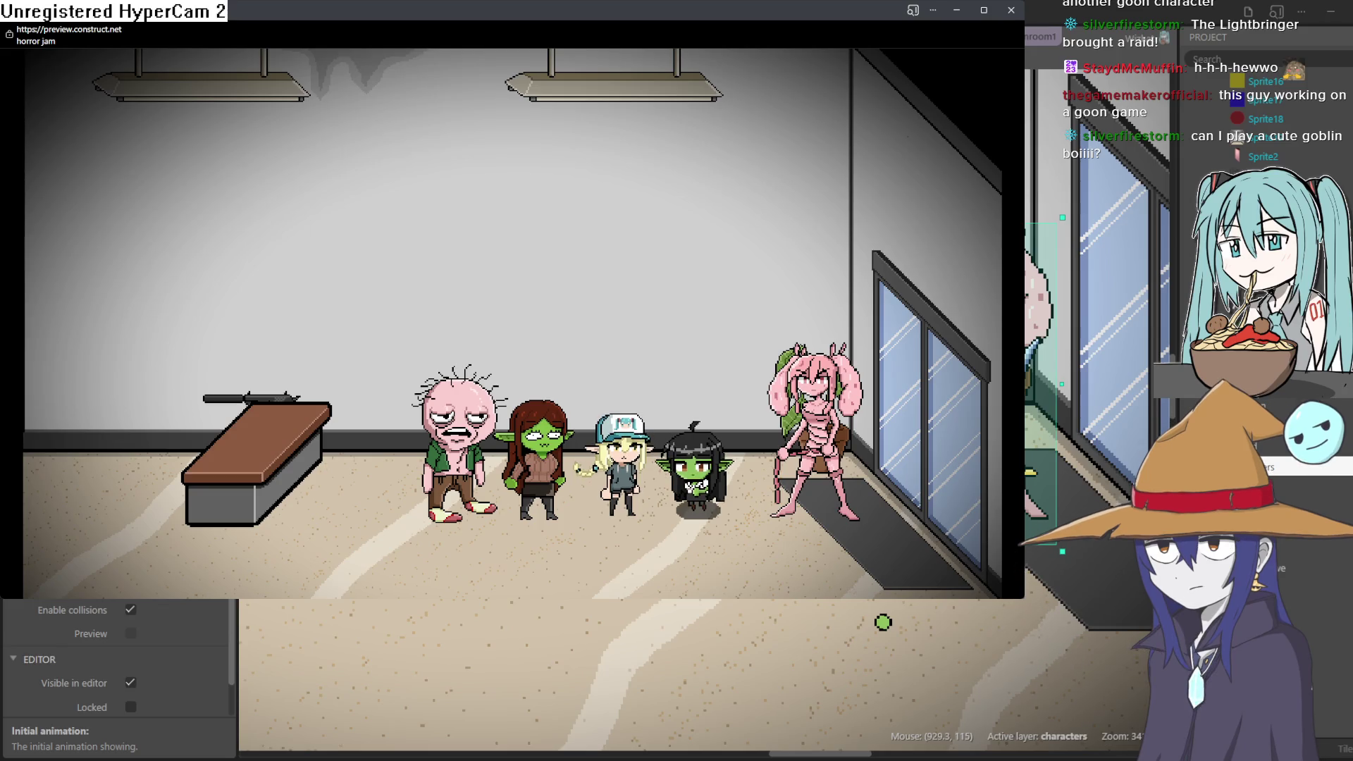
pyautogui.press('Right')
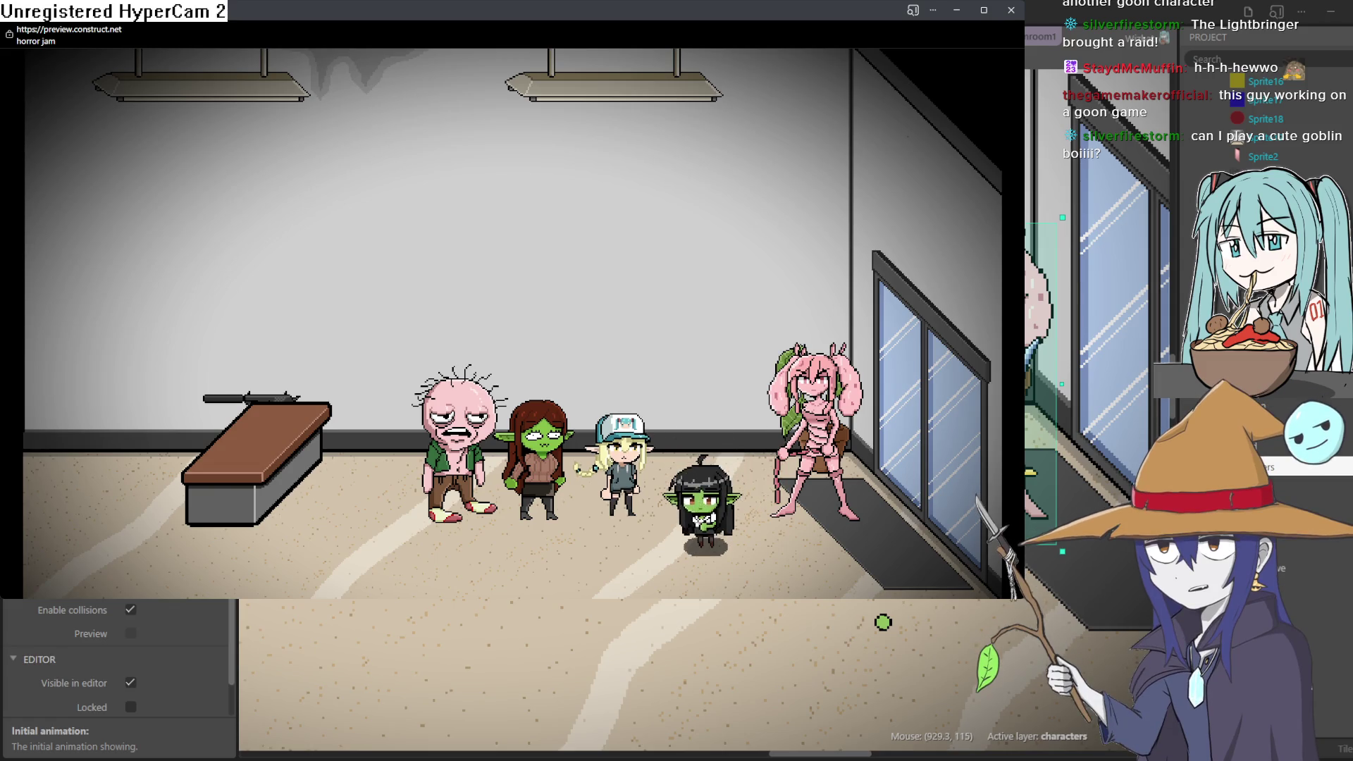
pyautogui.press('Left')
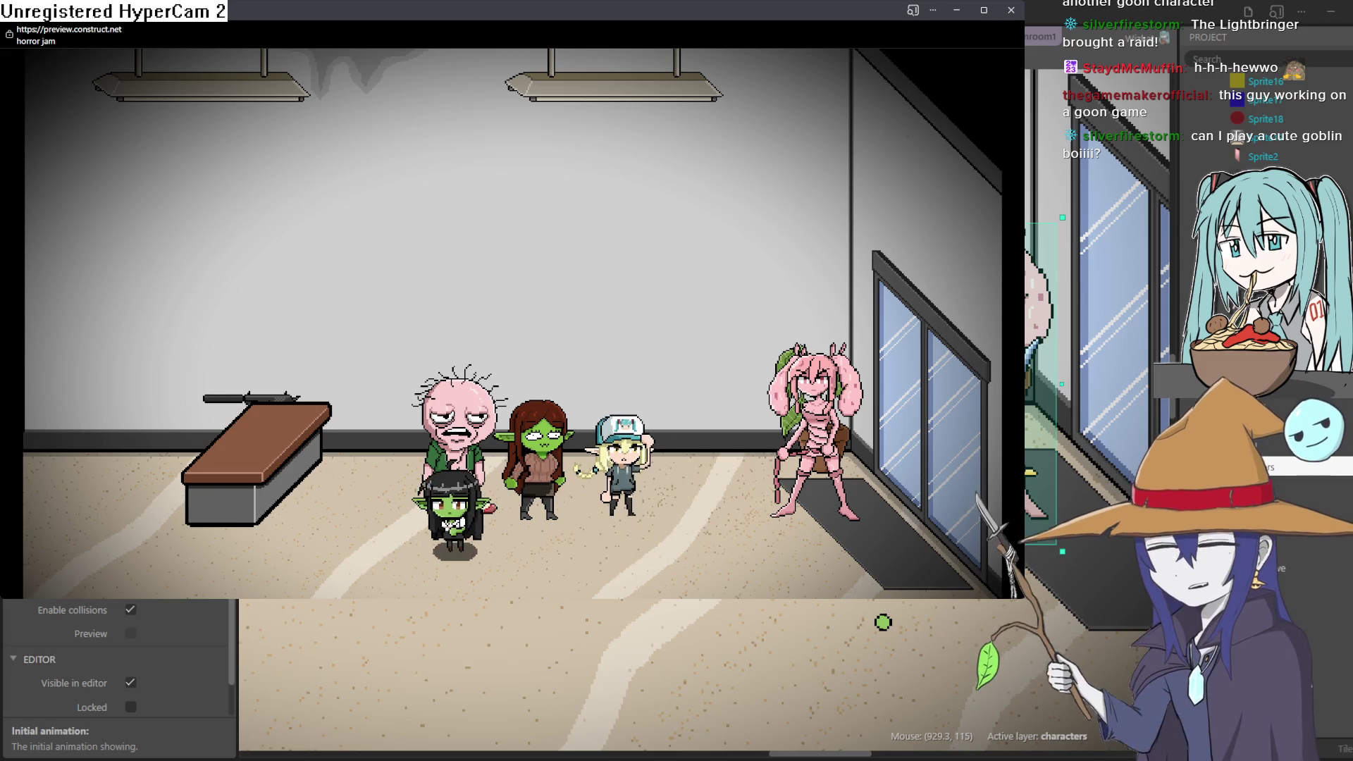
# Make the preview fullscreen with F11 and walk the goblin left into the elevator lobby.
pyautogui.press('F11')
pyautogui.press('Left')
pyautogui.press('Right')
pyautogui.press('Left')
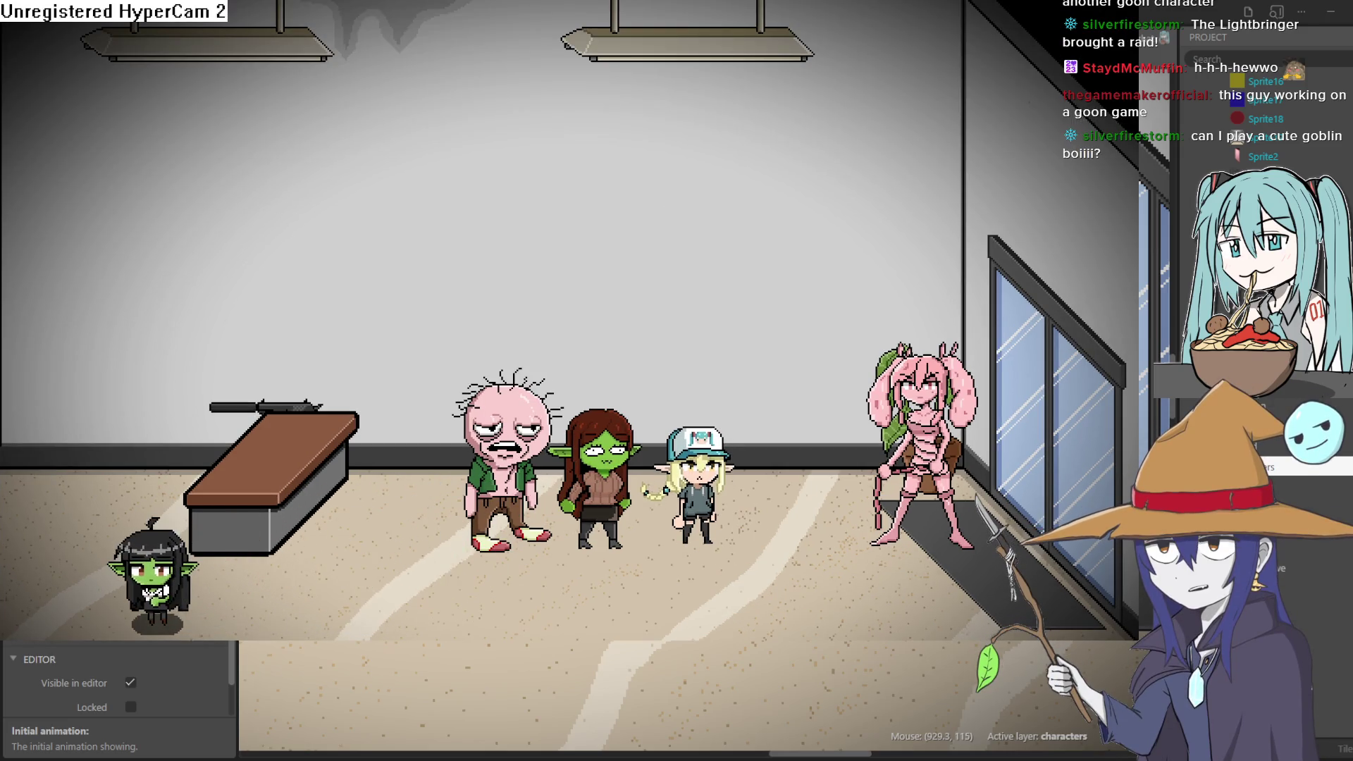
pyautogui.press('Right')
pyautogui.press('Left')
pyautogui.press('Left')
pyautogui.press('Right')
pyautogui.press('Left')
pyautogui.press('Up')
pyautogui.press('Left')
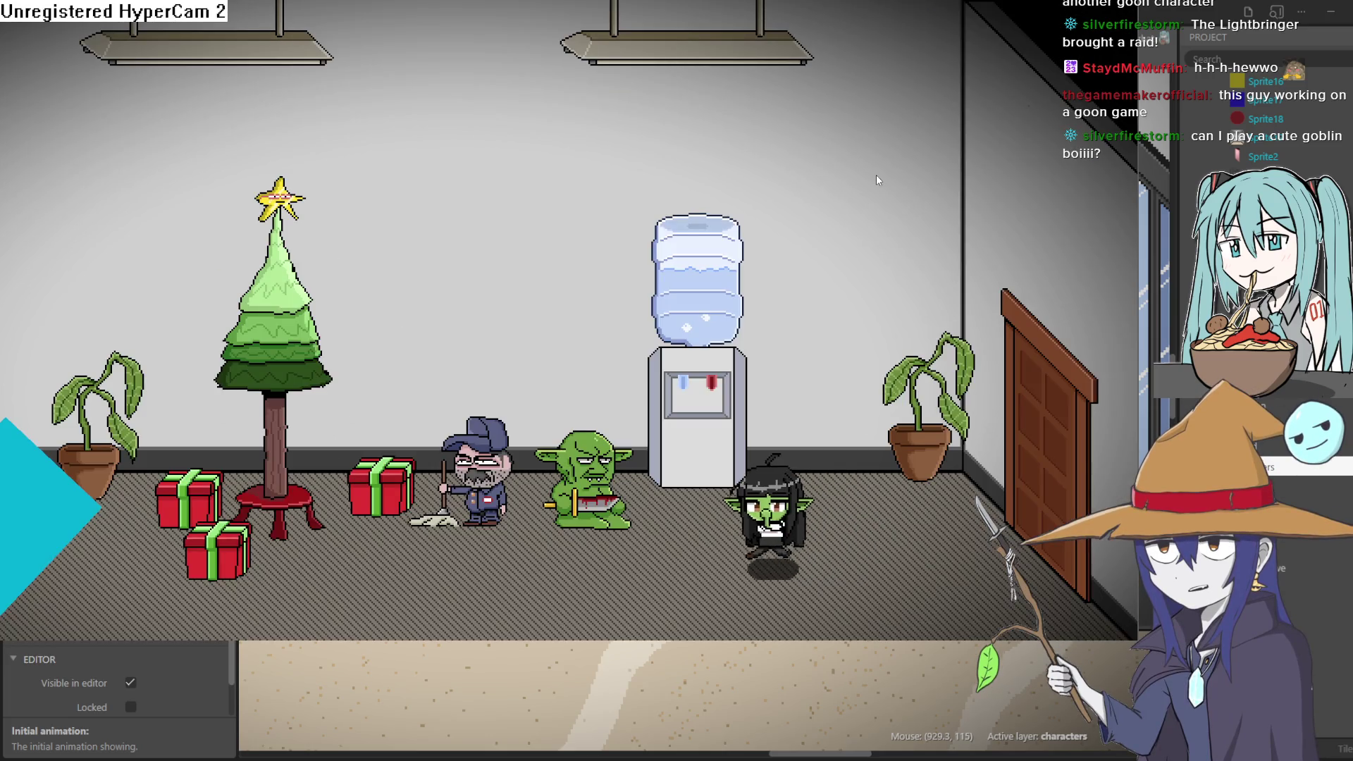
# Walk the goblin around the office, past the water cooler, to its left wall.
pyautogui.press('Left')
pyautogui.press('Down')
pyautogui.press('Right')
pyautogui.press('Up')
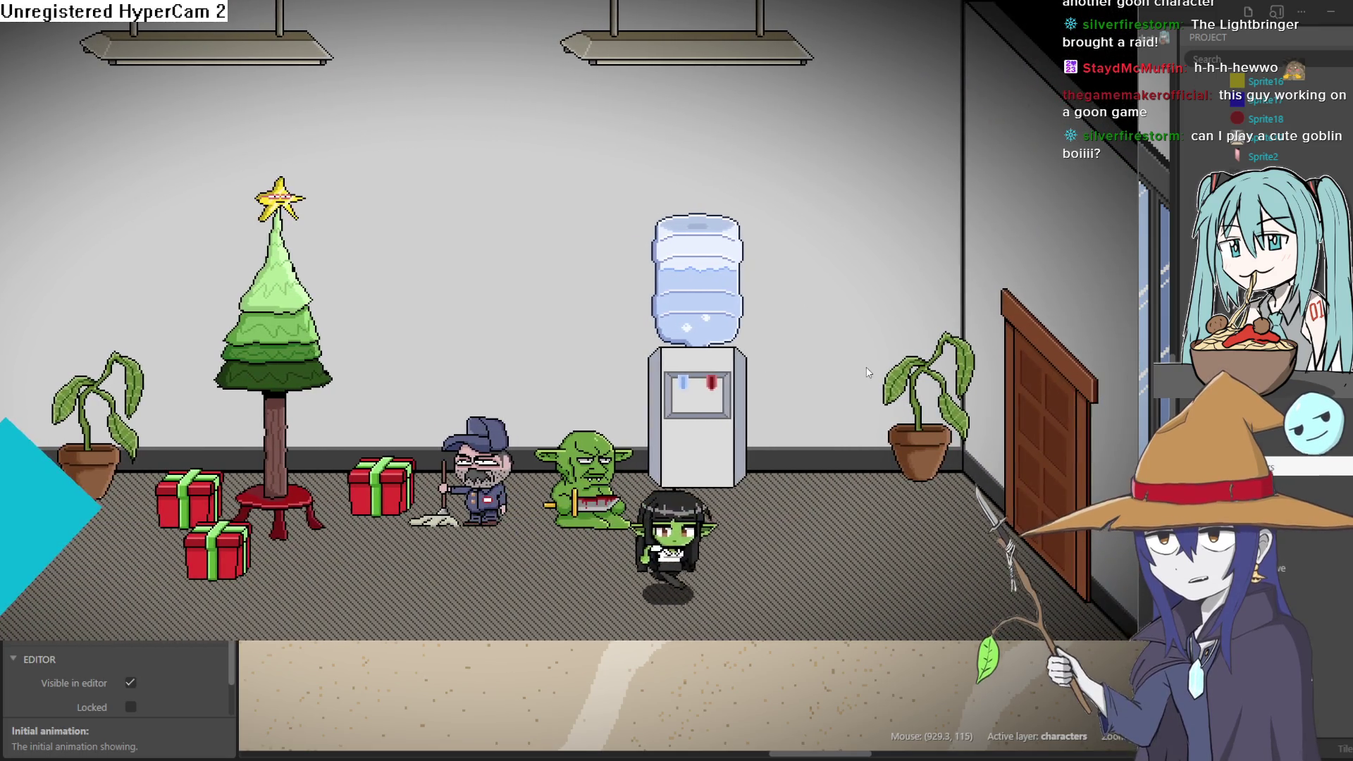
pyautogui.press('Left')
pyautogui.press('Down')
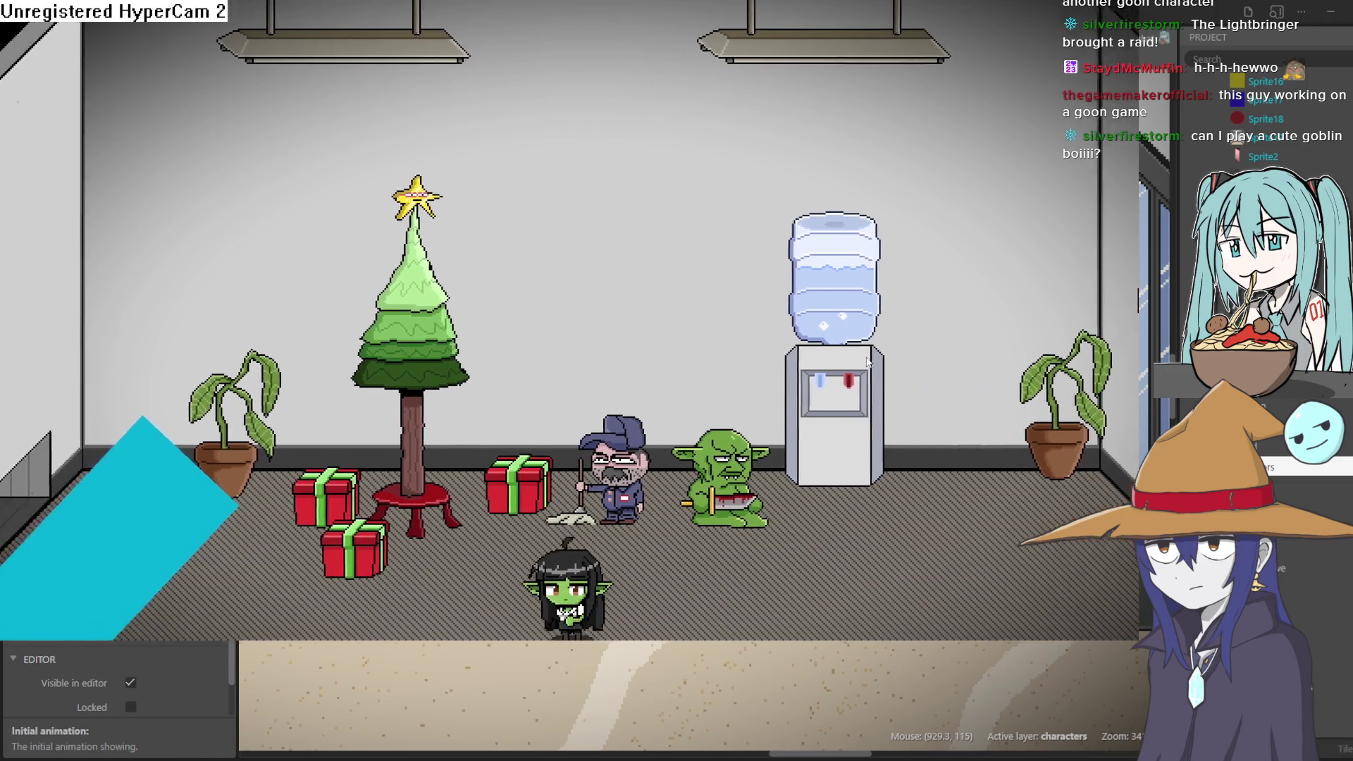
pyautogui.press('Right')
pyautogui.press('Left')
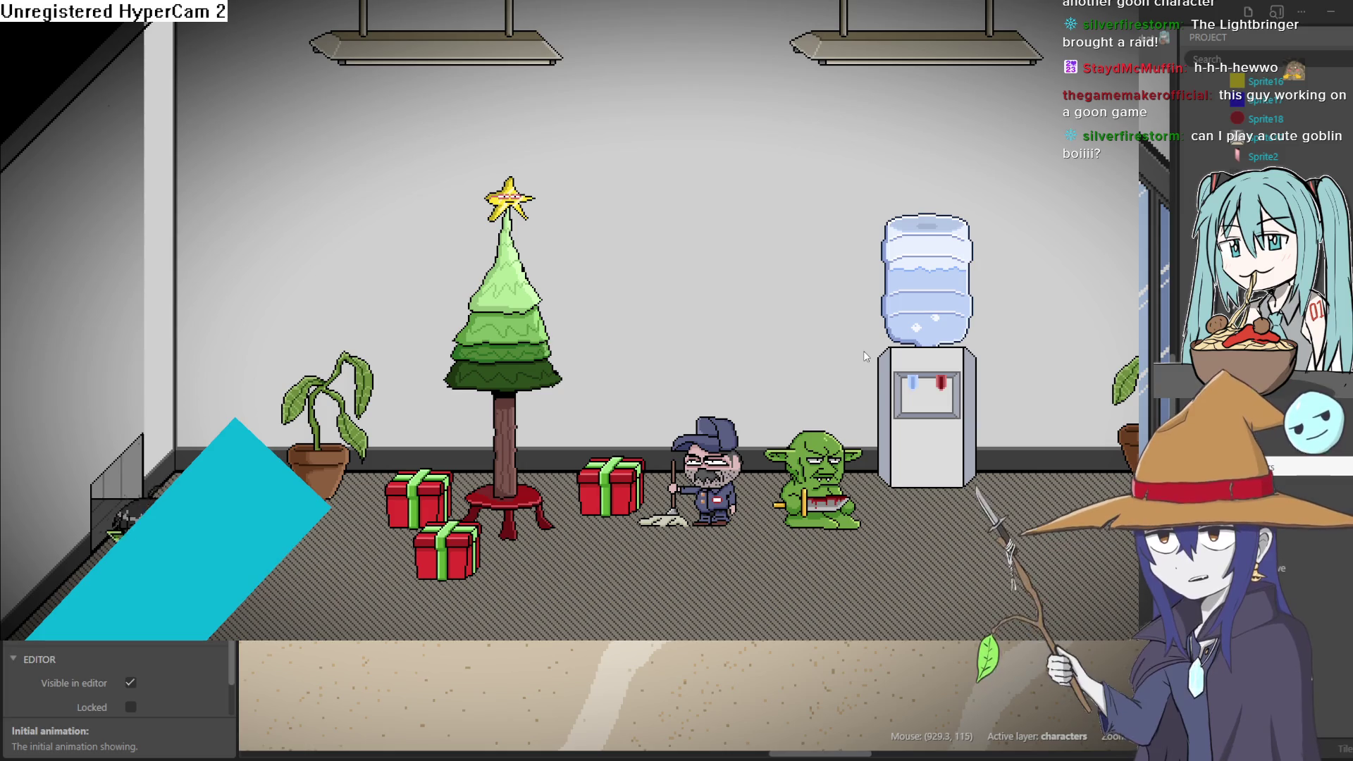
pyautogui.press('Right')
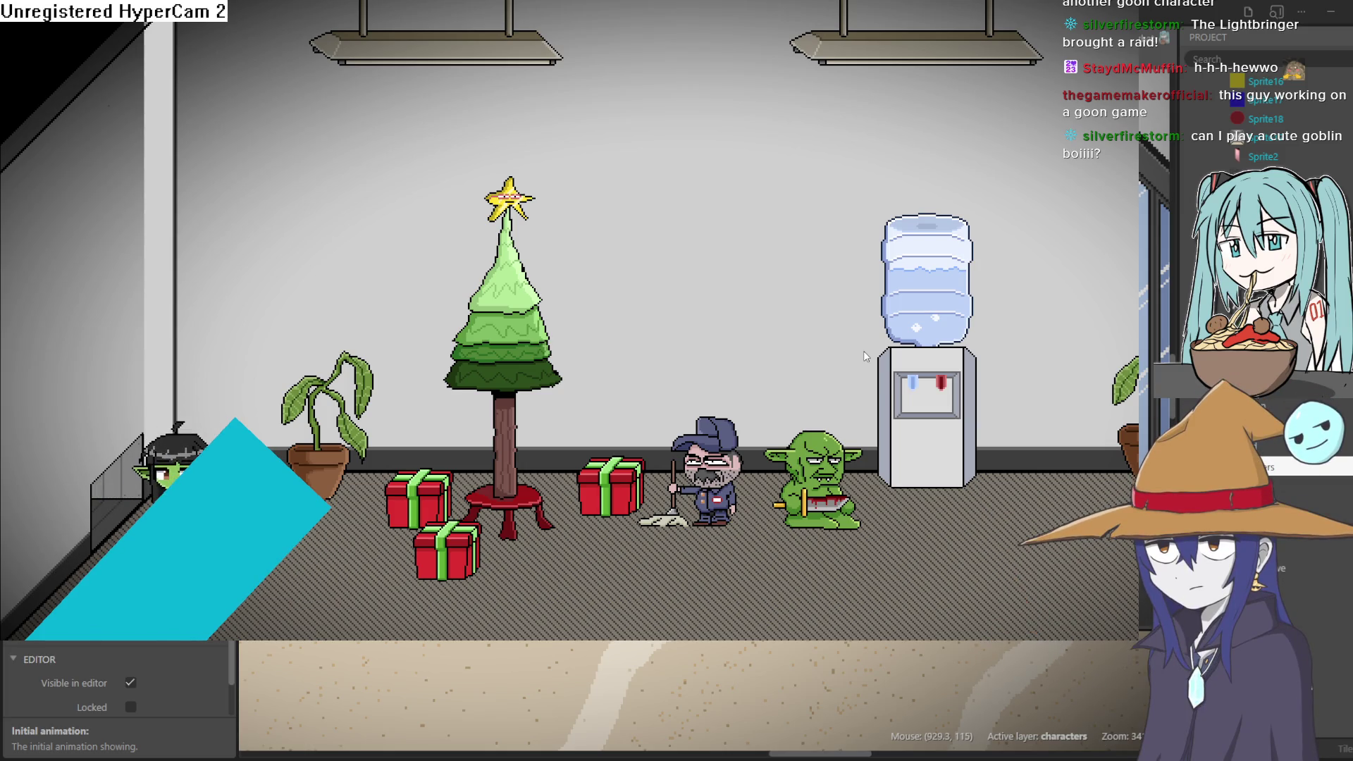
pyautogui.press('Down')
# Walk the goblin out the doorway along the corridor, then exit fullscreen and close the preview.
pyautogui.press('Left')
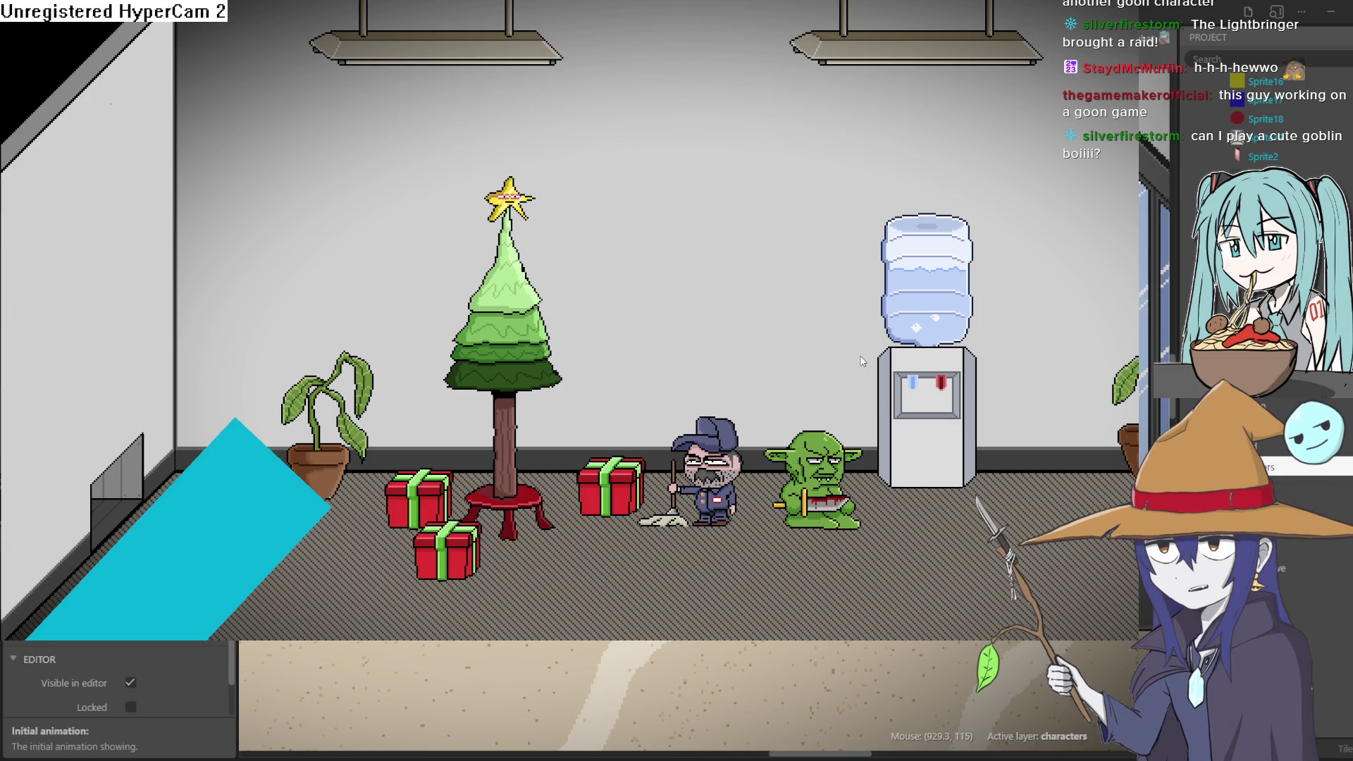
pyautogui.press('Left')
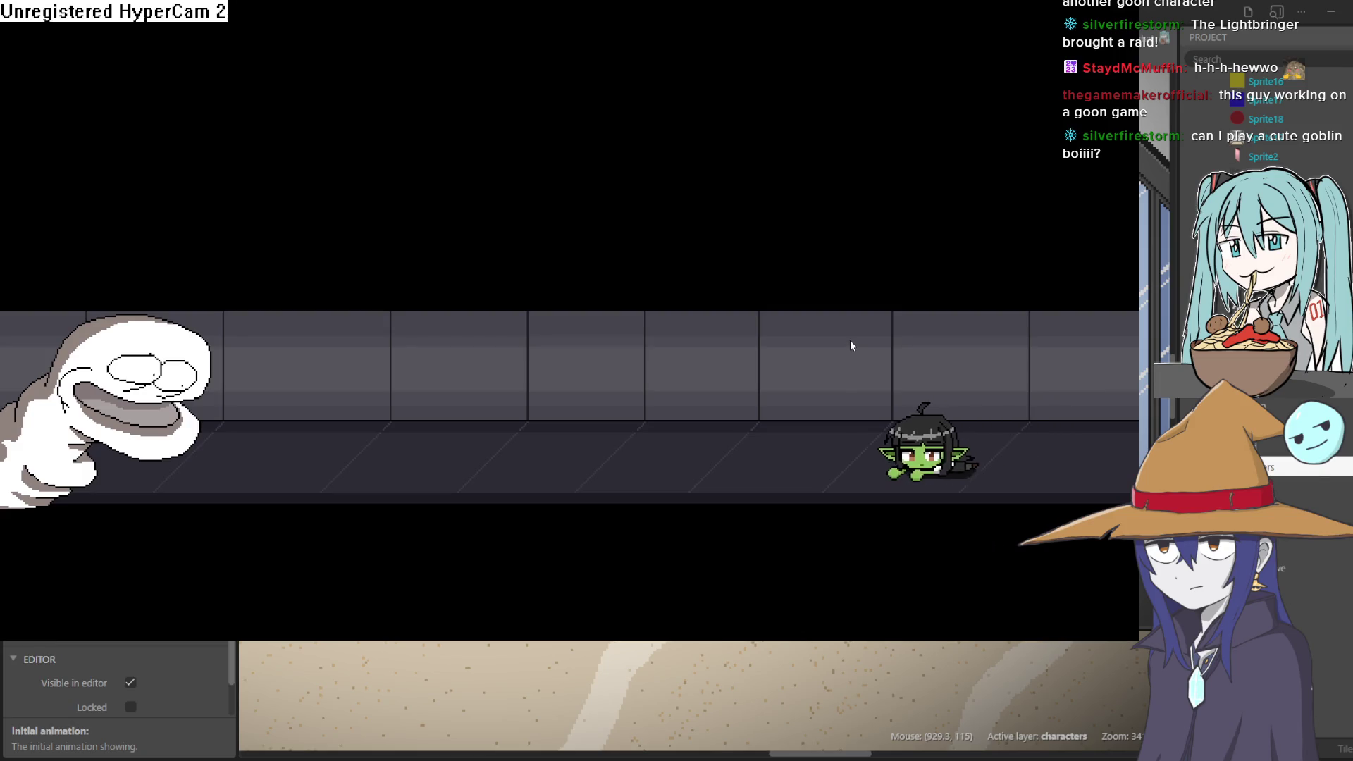
pyautogui.press('Left')
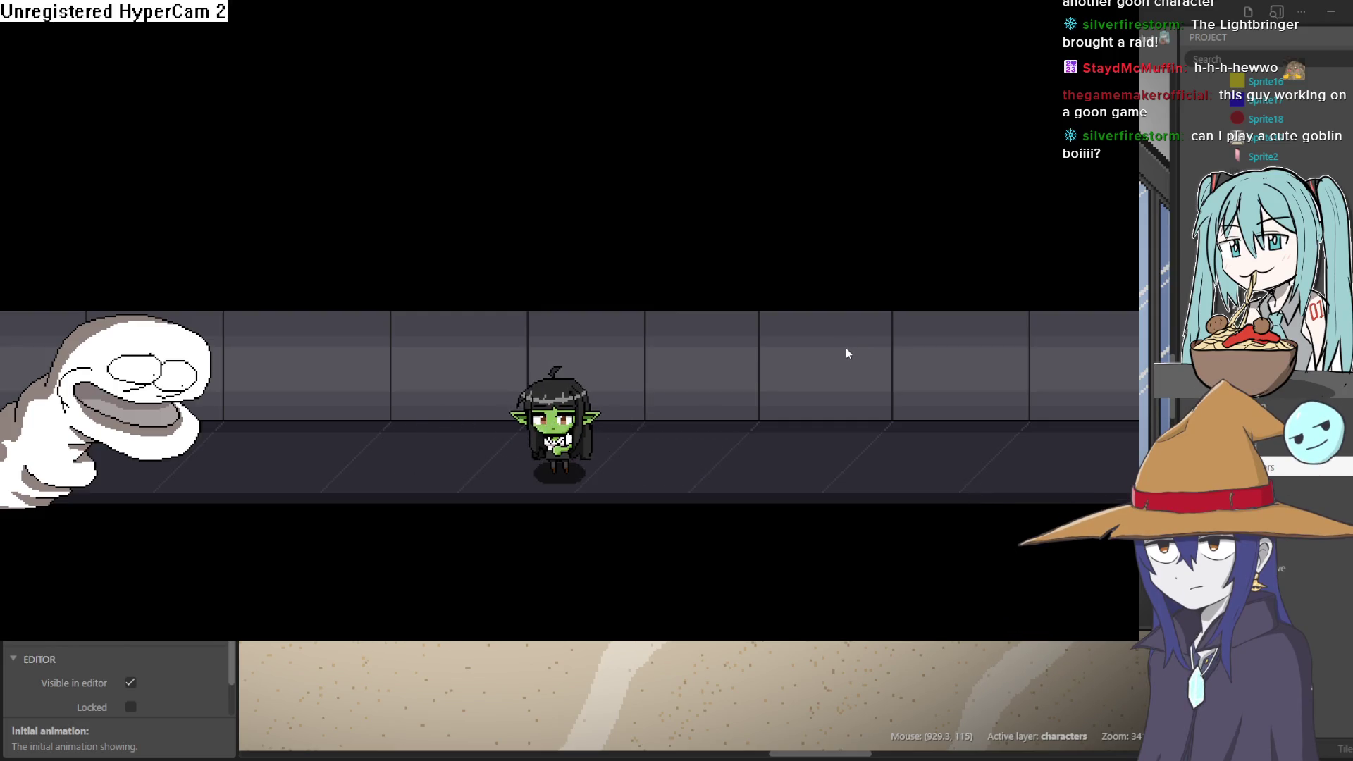
pyautogui.press('Escape')
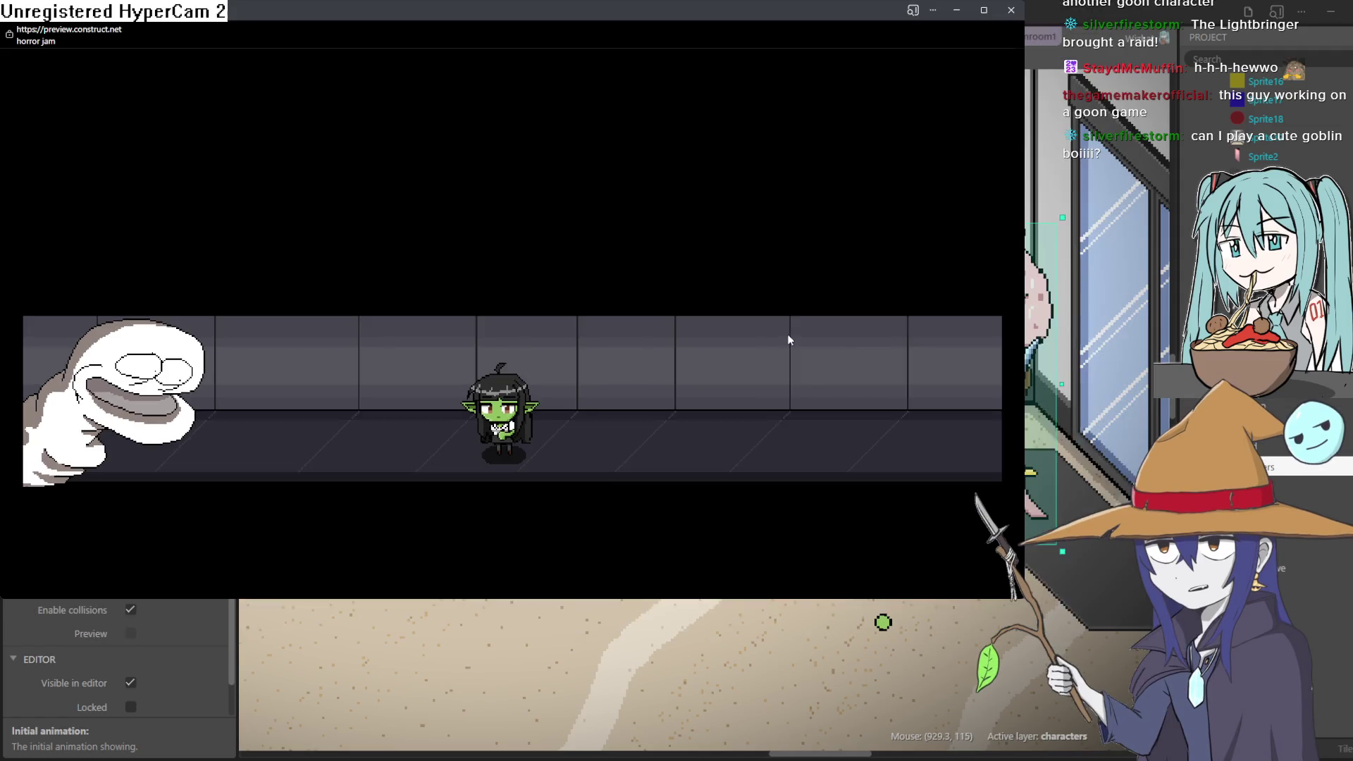
pyautogui.click(1011, 11)
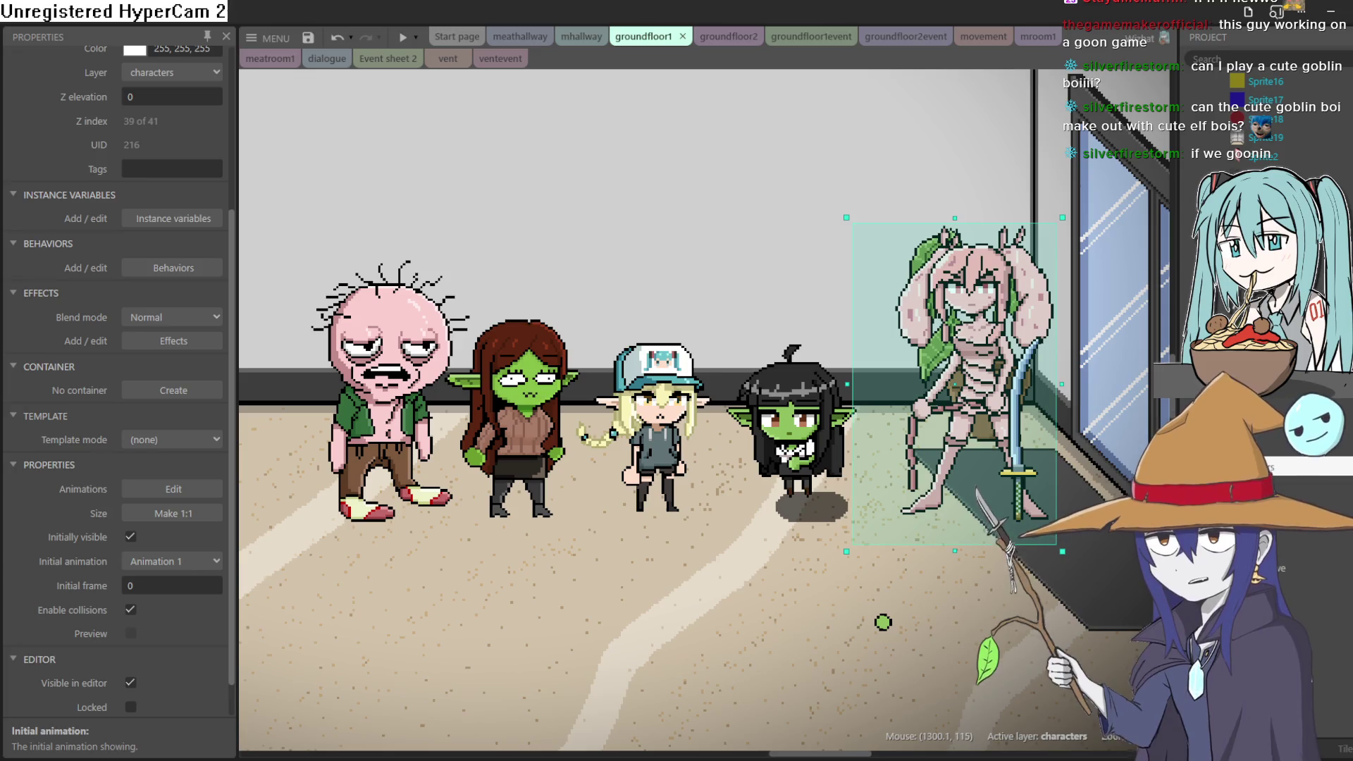
# Zoom into the layout and undo the accidental object move made while selecting.
pyautogui.scroll(5, 649, 412)
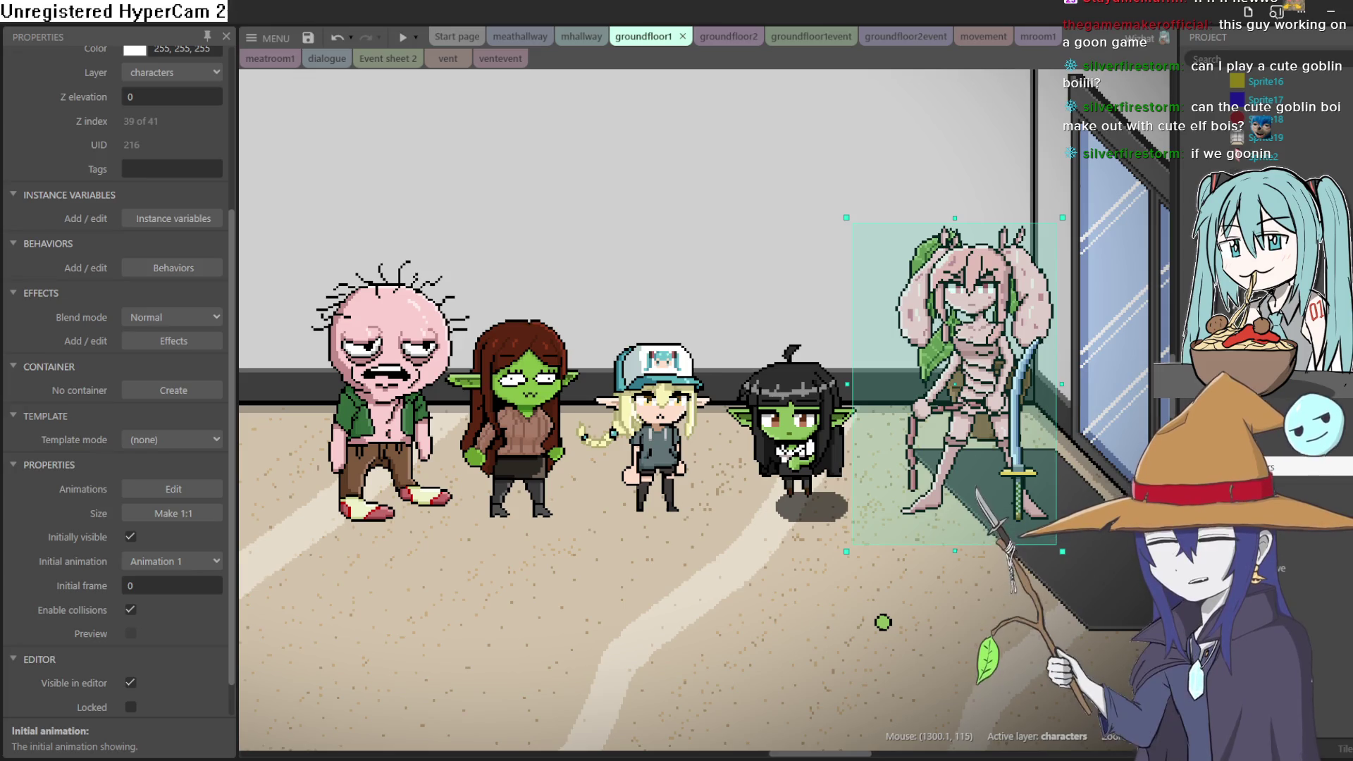
pyautogui.scroll(5, 649, 411)
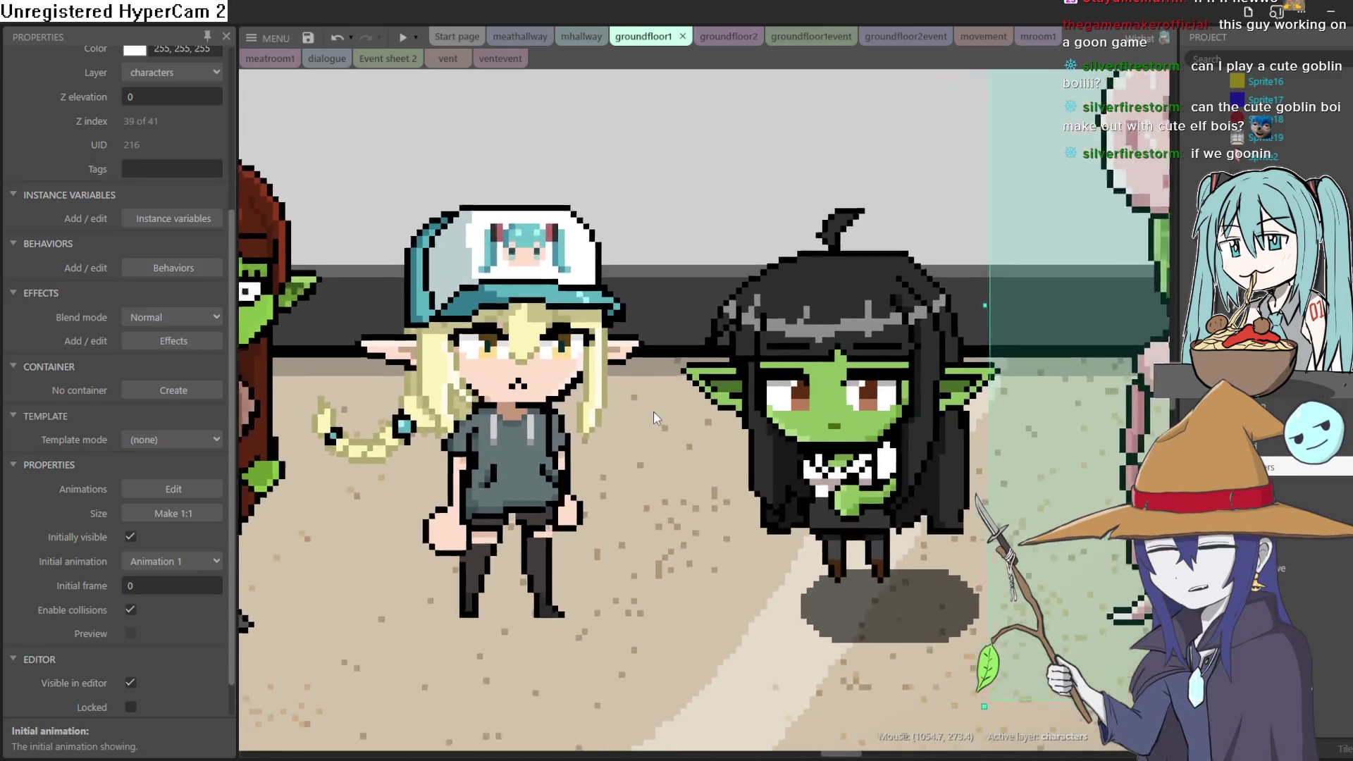
pyautogui.scroll(-3, 707, 454)
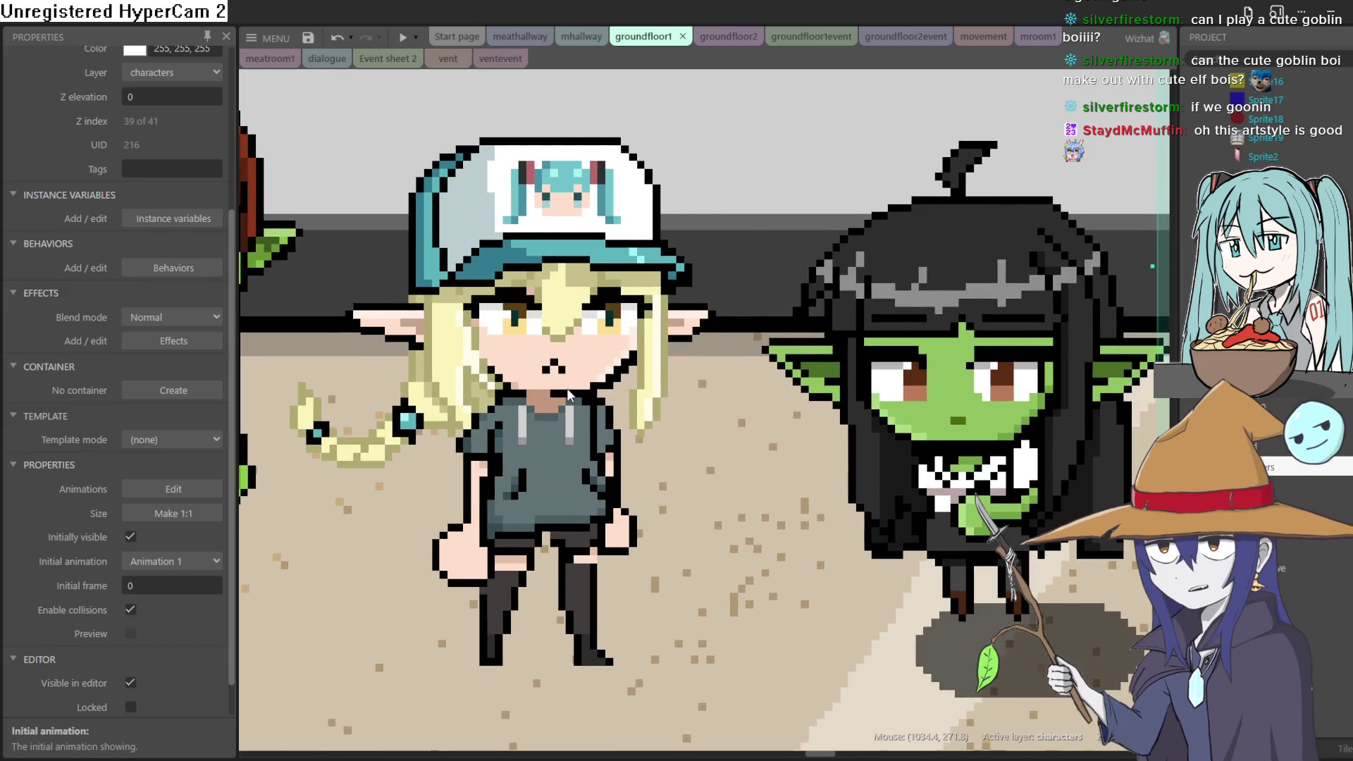
pyautogui.click(567, 388)
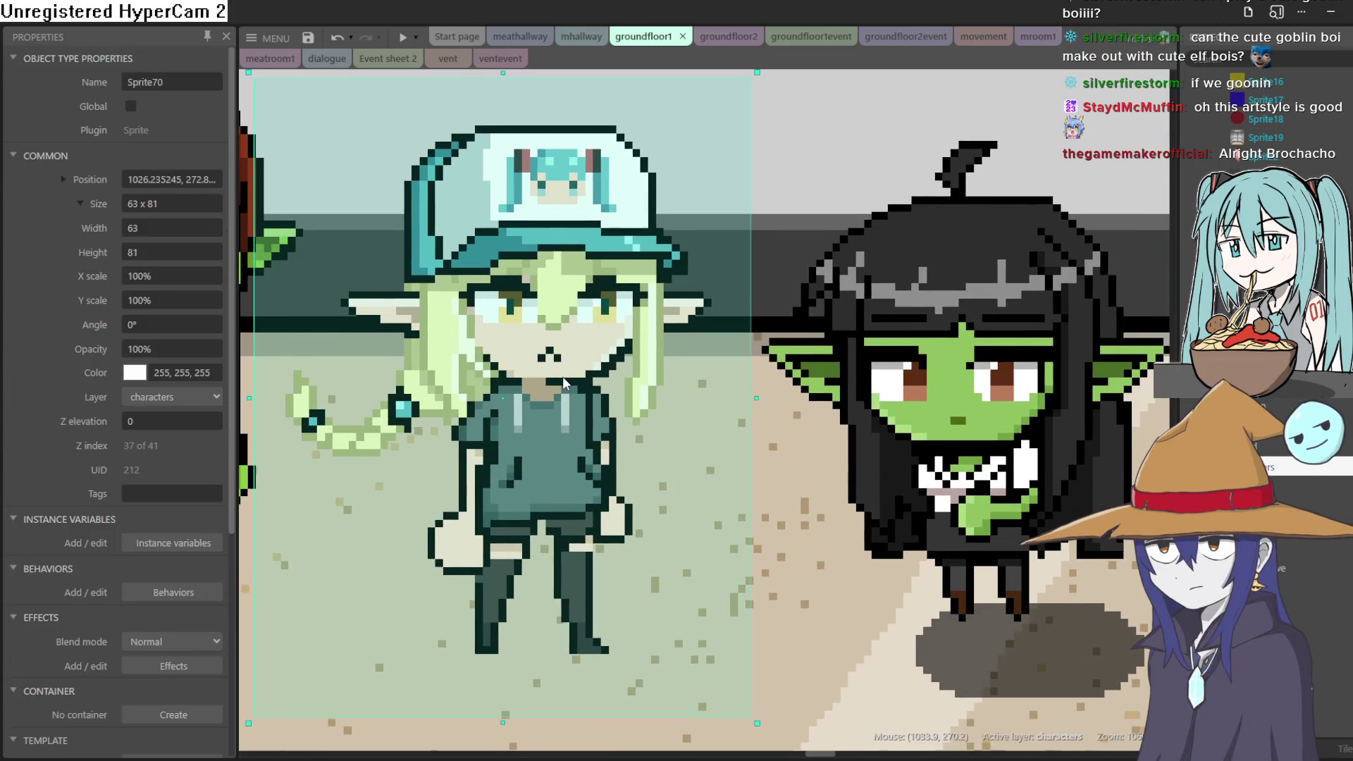
pyautogui.click(976, 459)
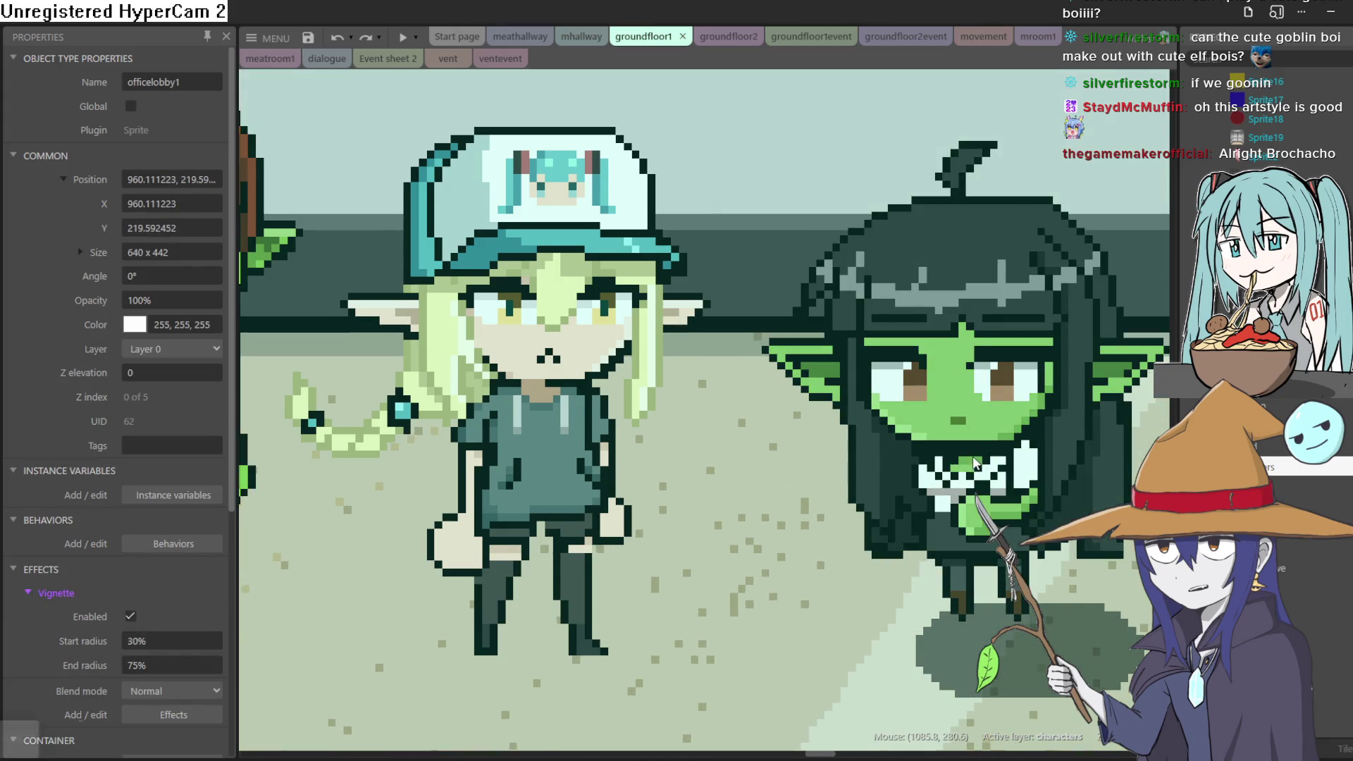
pyautogui.hotkey('ctrl', 'z')
# Drag the silenced pistol sprite up so it sits above the desk.
pyautogui.scroll(-3, 814, 506)
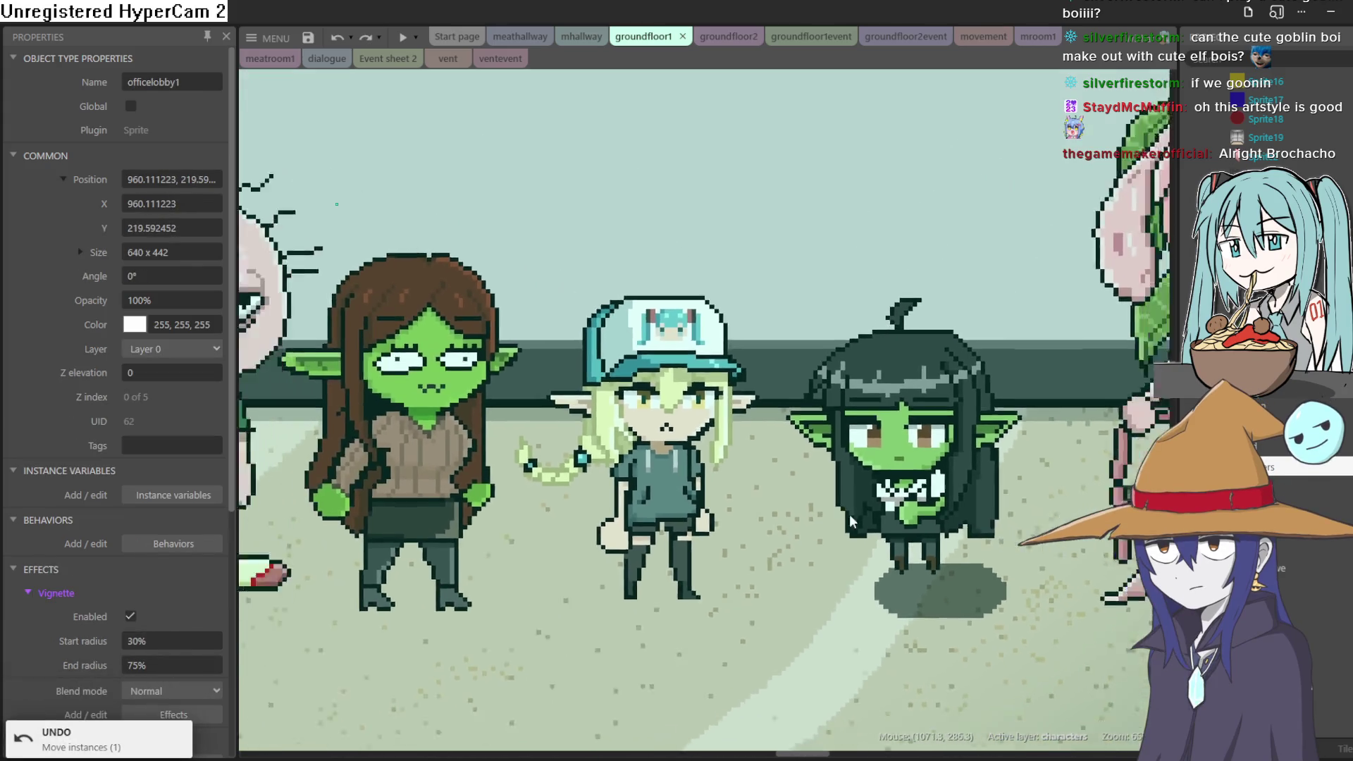
pyautogui.scroll(-3, 848, 513)
pyautogui.scroll(-2, 889, 481)
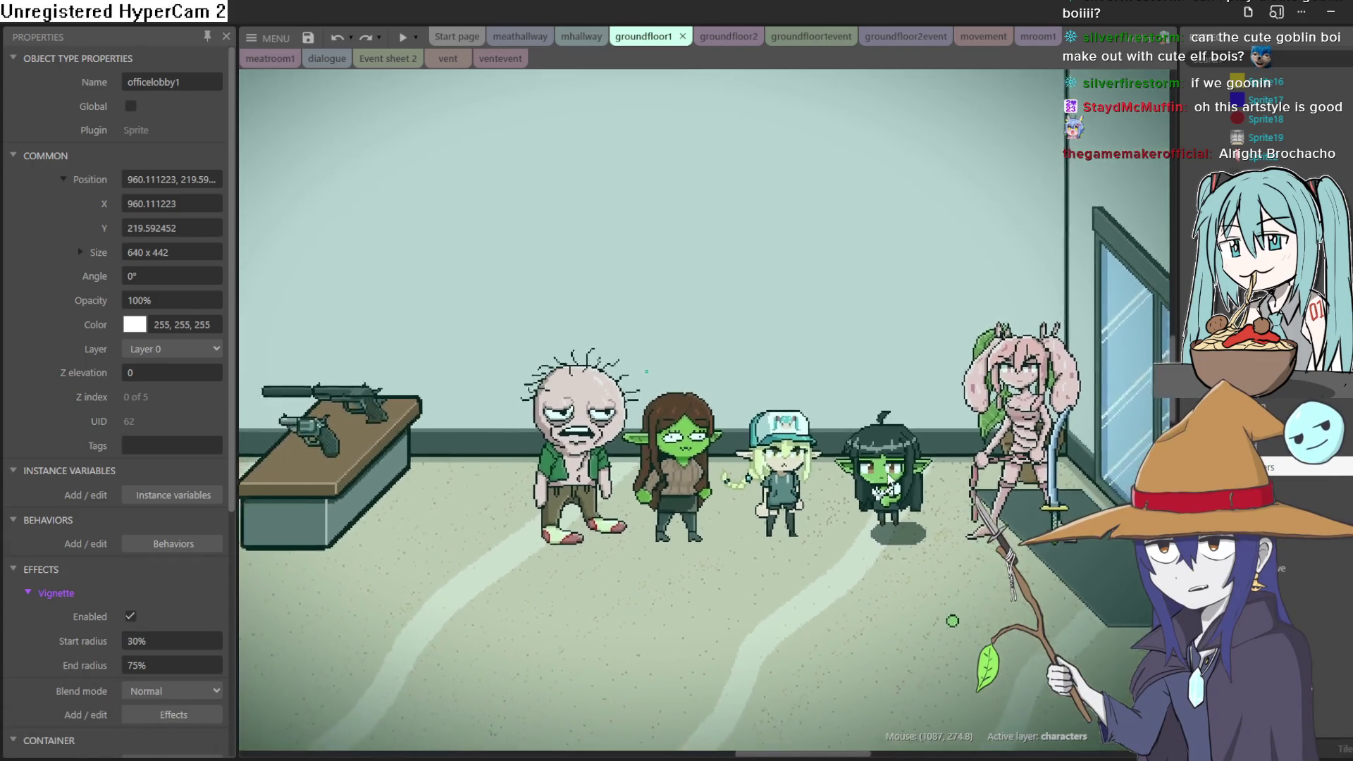
pyautogui.scroll(-3, 887, 482)
pyautogui.scroll(5, 546, 400)
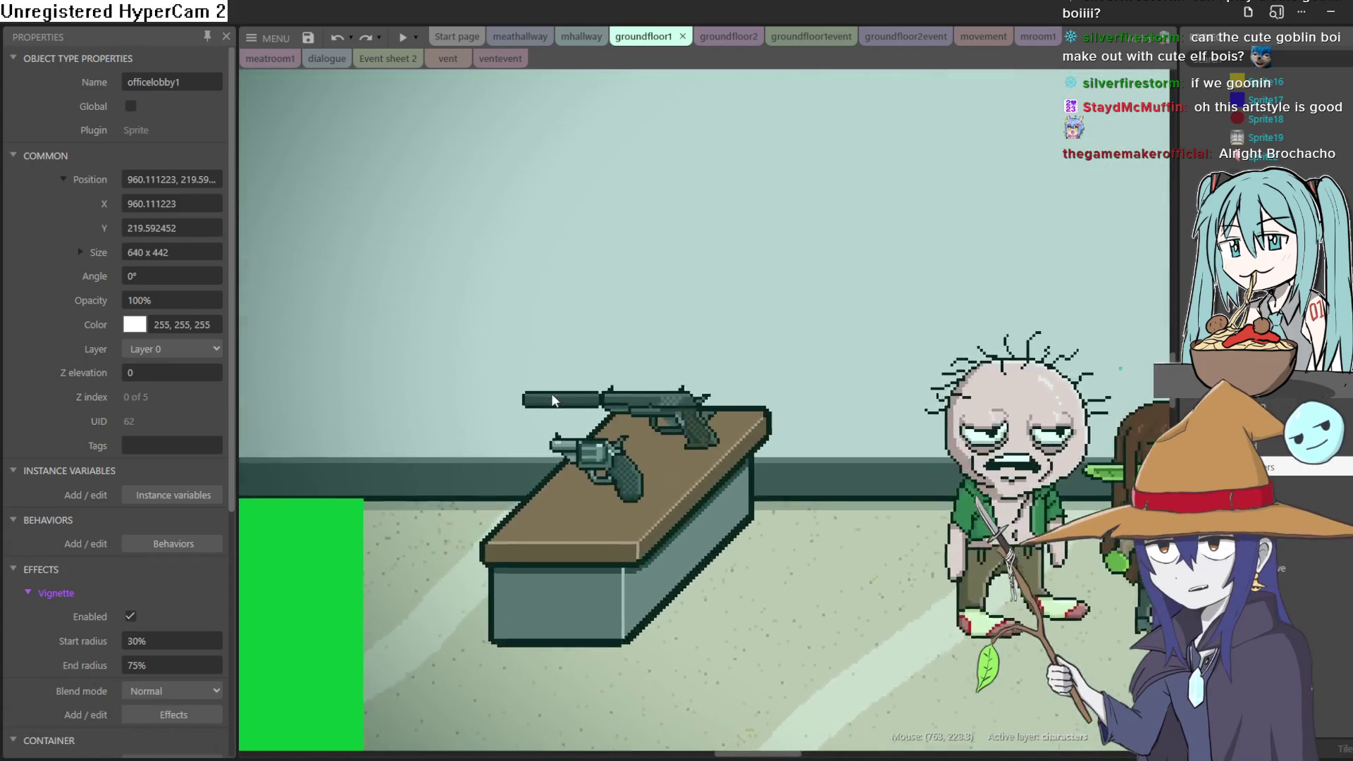
pyautogui.scroll(2, 613, 412)
pyautogui.moveTo(691, 424)
pyautogui.mouseDown()
pyautogui.moveTo(758, 348)
pyautogui.moveTo(717, 411)
pyautogui.mouseUp()
# Open the Z Order bar for the silenced pistol from its context menu.
pyautogui.rightClick(717, 412)
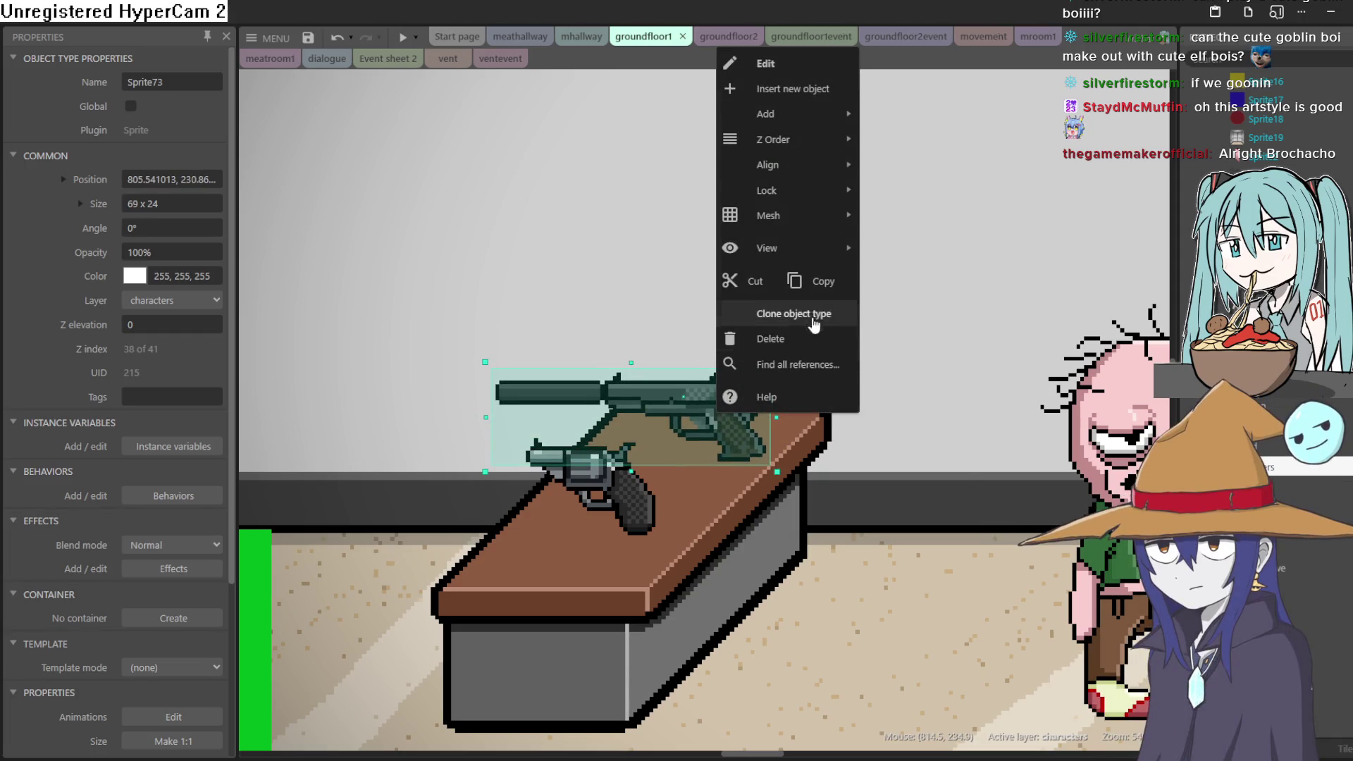
pyautogui.moveTo(805, 146)
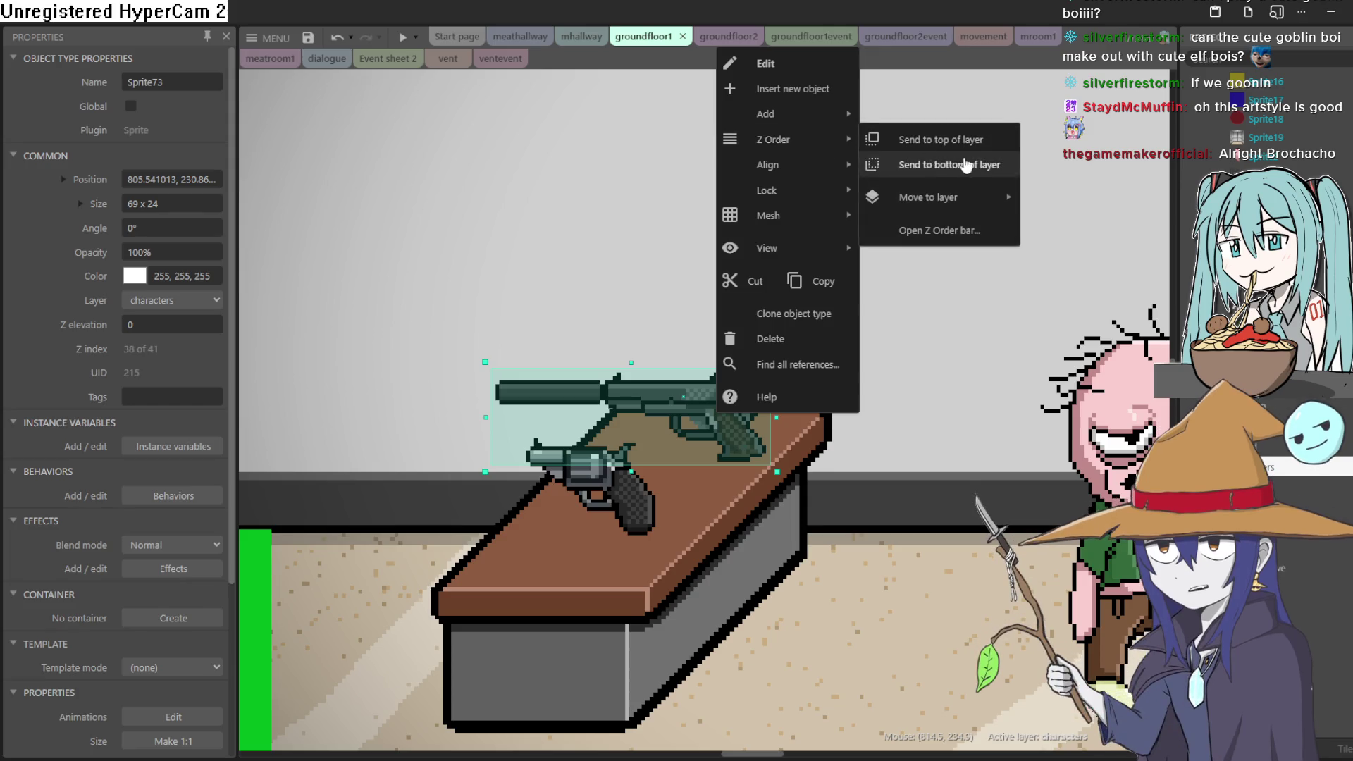
pyautogui.moveTo(973, 198)
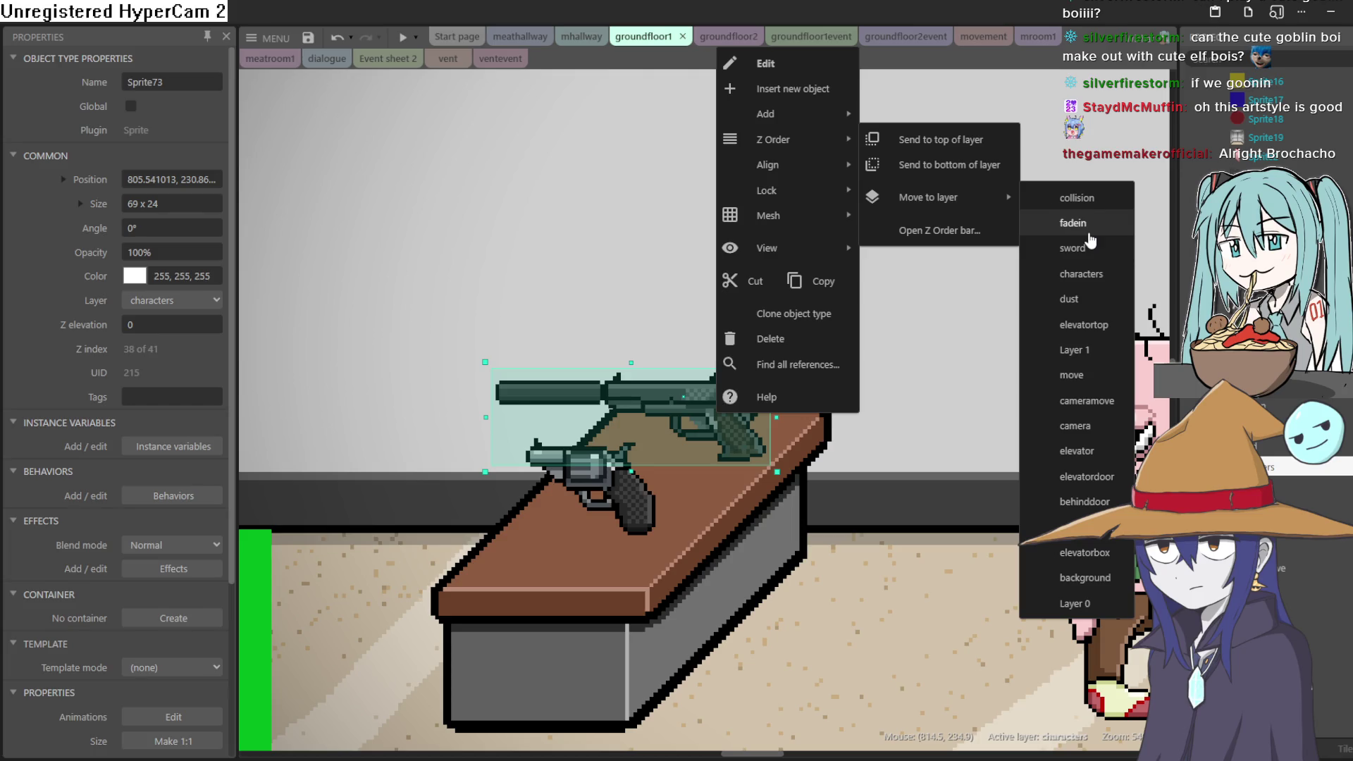
pyautogui.click(942, 238)
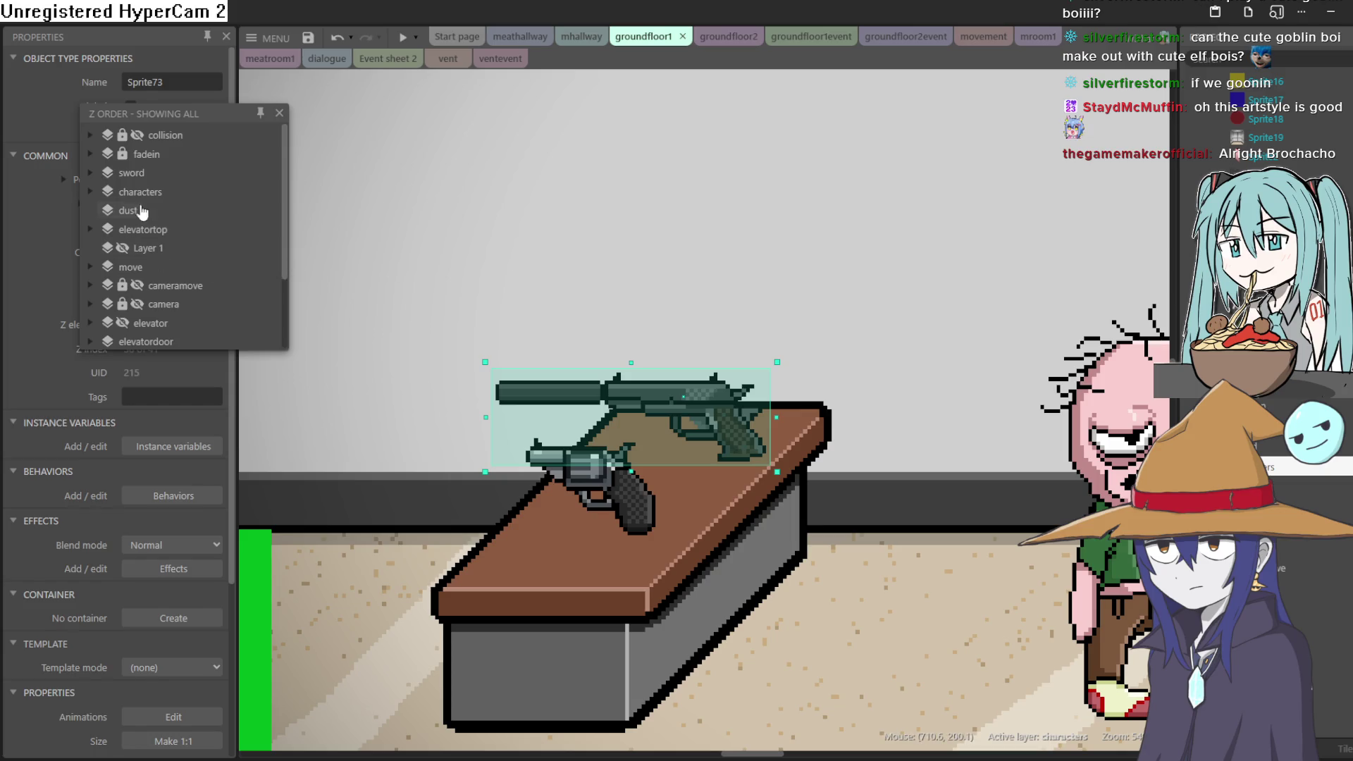
# Move Sprite73 from the characters layer into the sword layer, nudge it up-right, and close the panel.
pyautogui.click(84, 190)
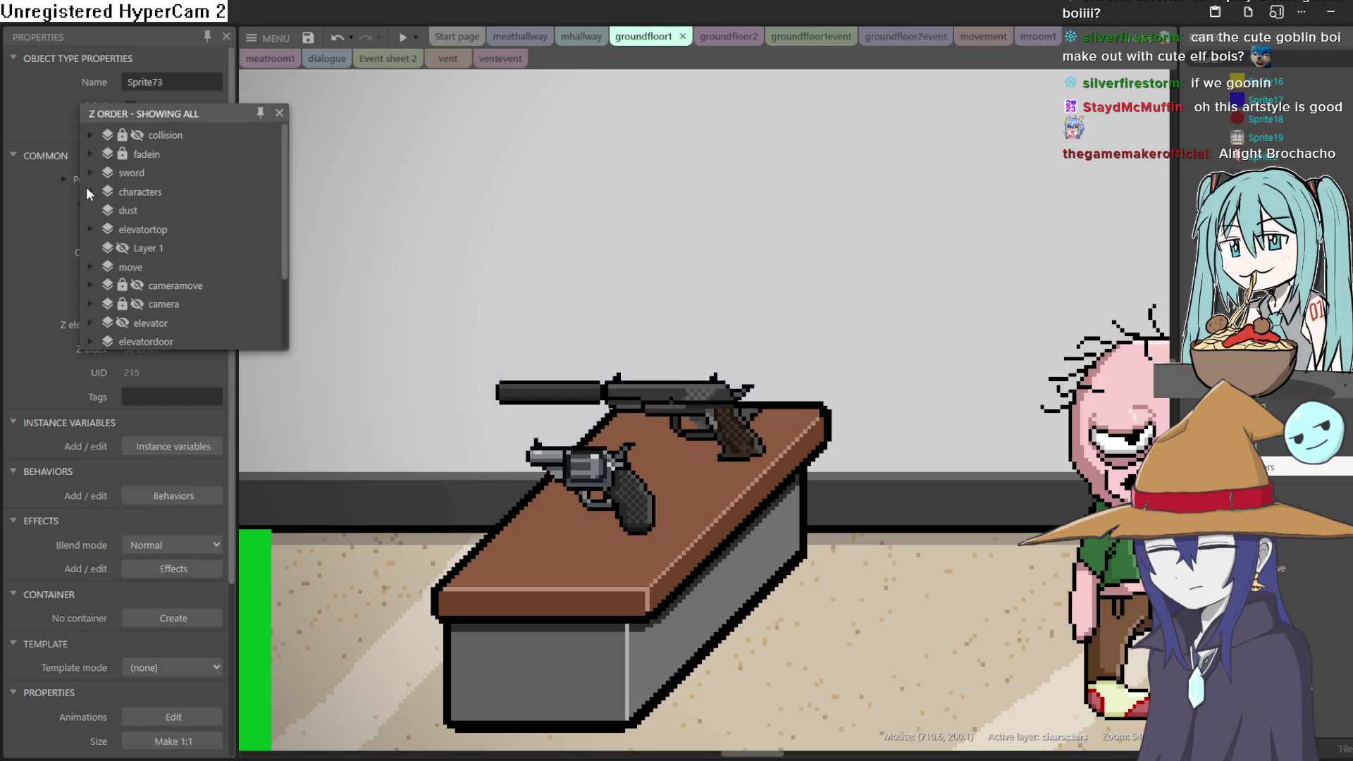
pyautogui.click(88, 190)
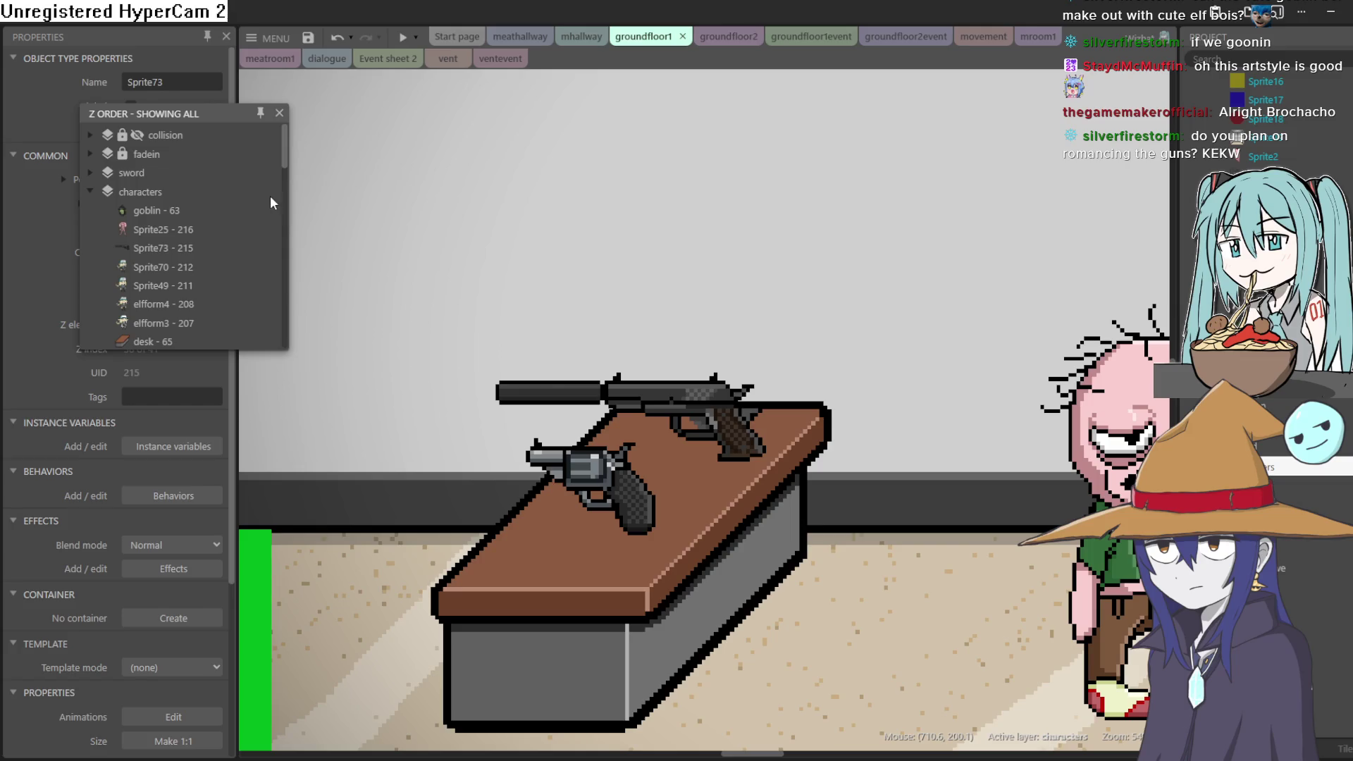
pyautogui.moveTo(149, 247)
pyautogui.mouseDown()
pyautogui.moveTo(177, 298)
pyautogui.moveTo(195, 275)
pyautogui.moveTo(185, 199)
pyautogui.mouseUp()
pyautogui.moveTo(691, 409)
pyautogui.mouseDown()
pyautogui.moveTo(979, 521)
pyautogui.moveTo(881, 375)
pyautogui.moveTo(673, 398)
pyautogui.mouseUp()
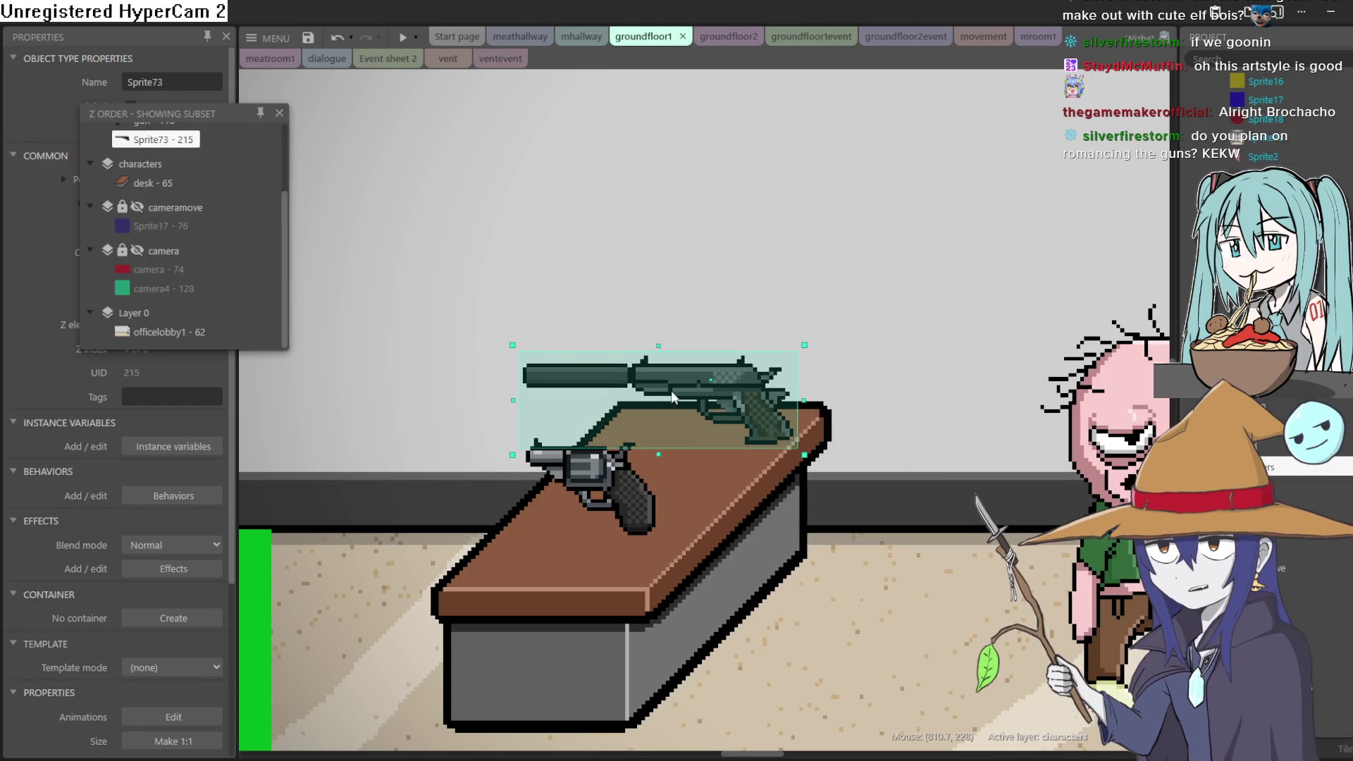
pyautogui.click(279, 113)
pyautogui.scroll(-3, 83, 527)
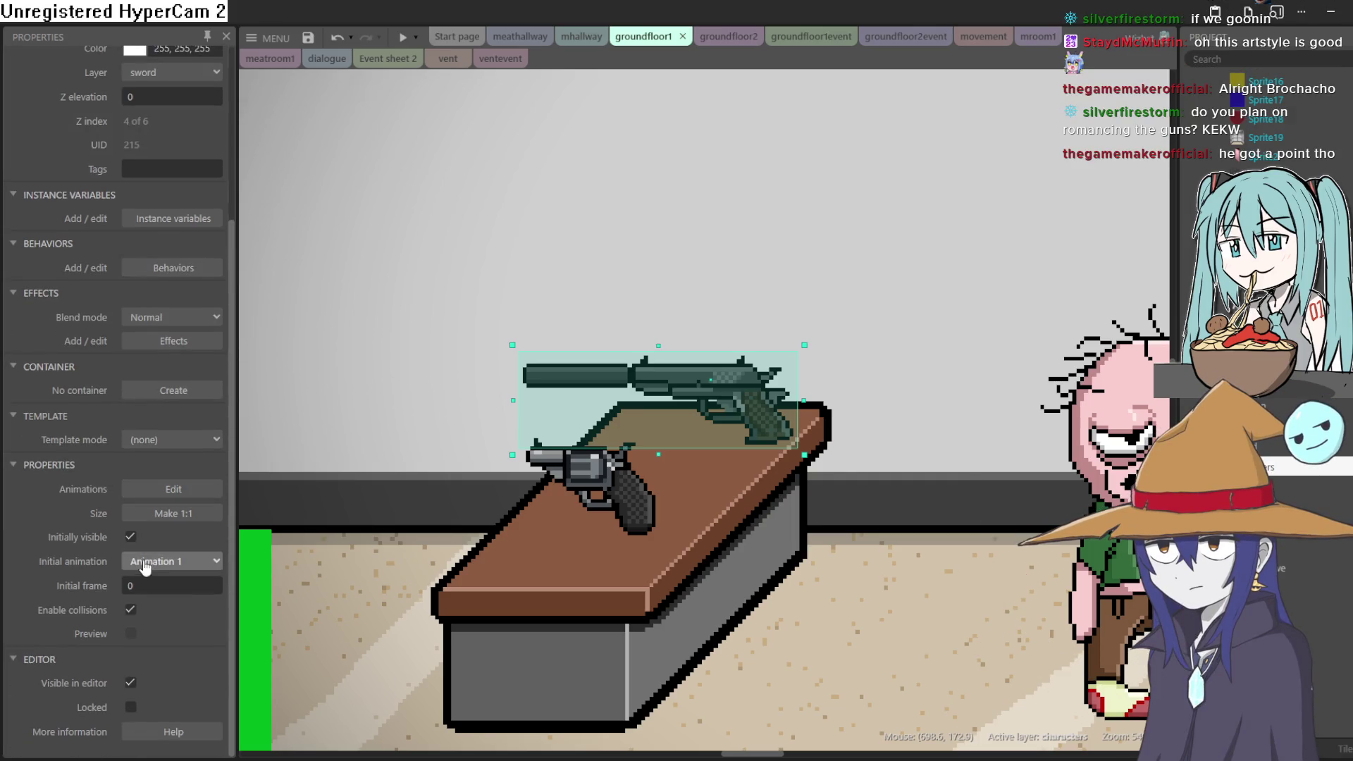
# Make the revolver sprite initially visible and run a preview of the lobby layout.
pyautogui.click(528, 501)
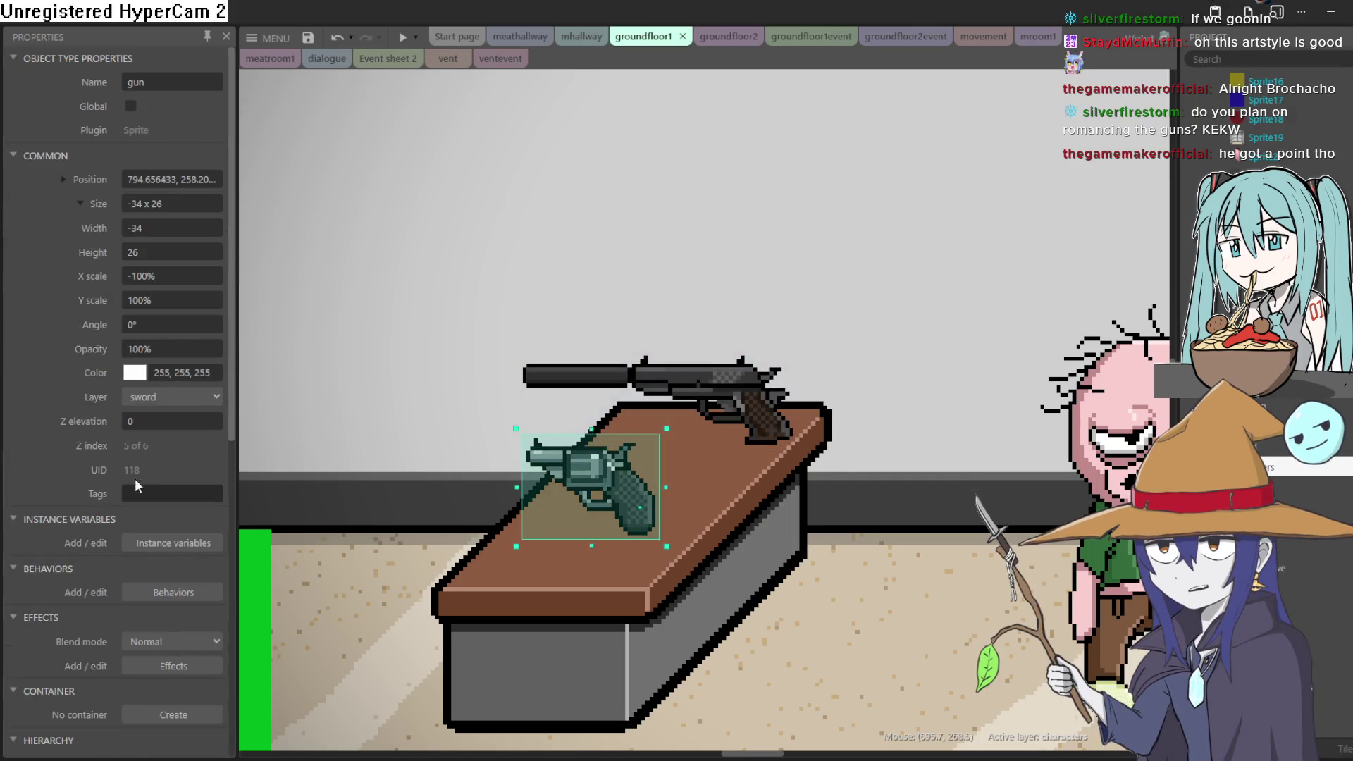
pyautogui.scroll(-5, 142, 465)
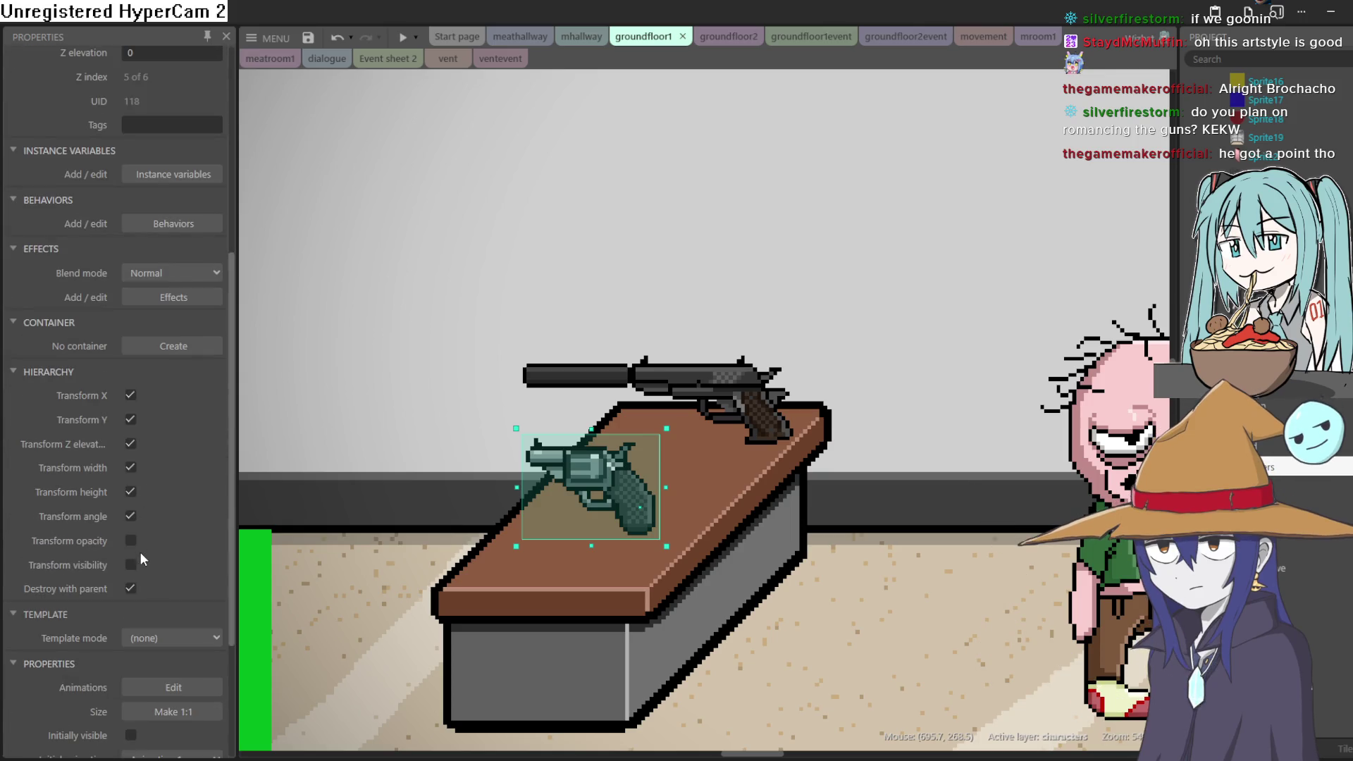
pyautogui.scroll(-1, 148, 521)
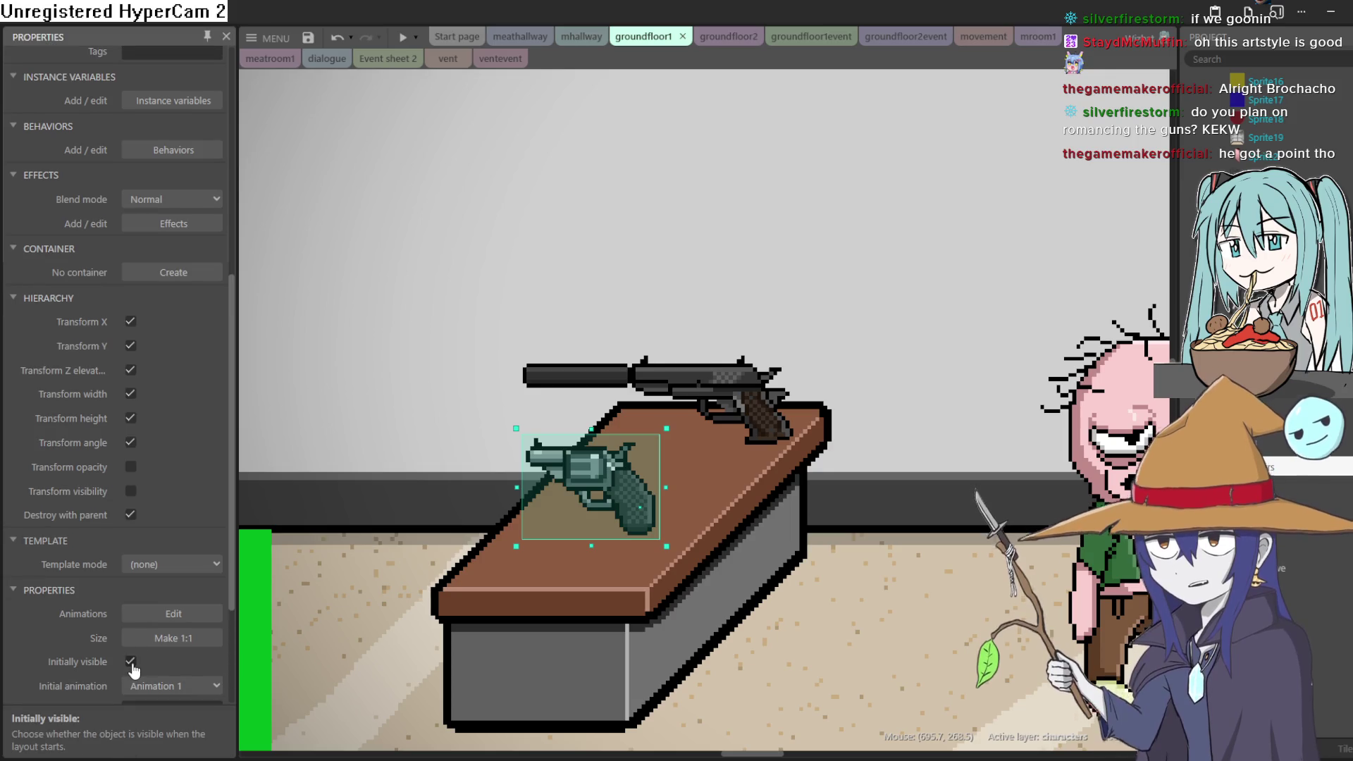
pyautogui.click(405, 37)
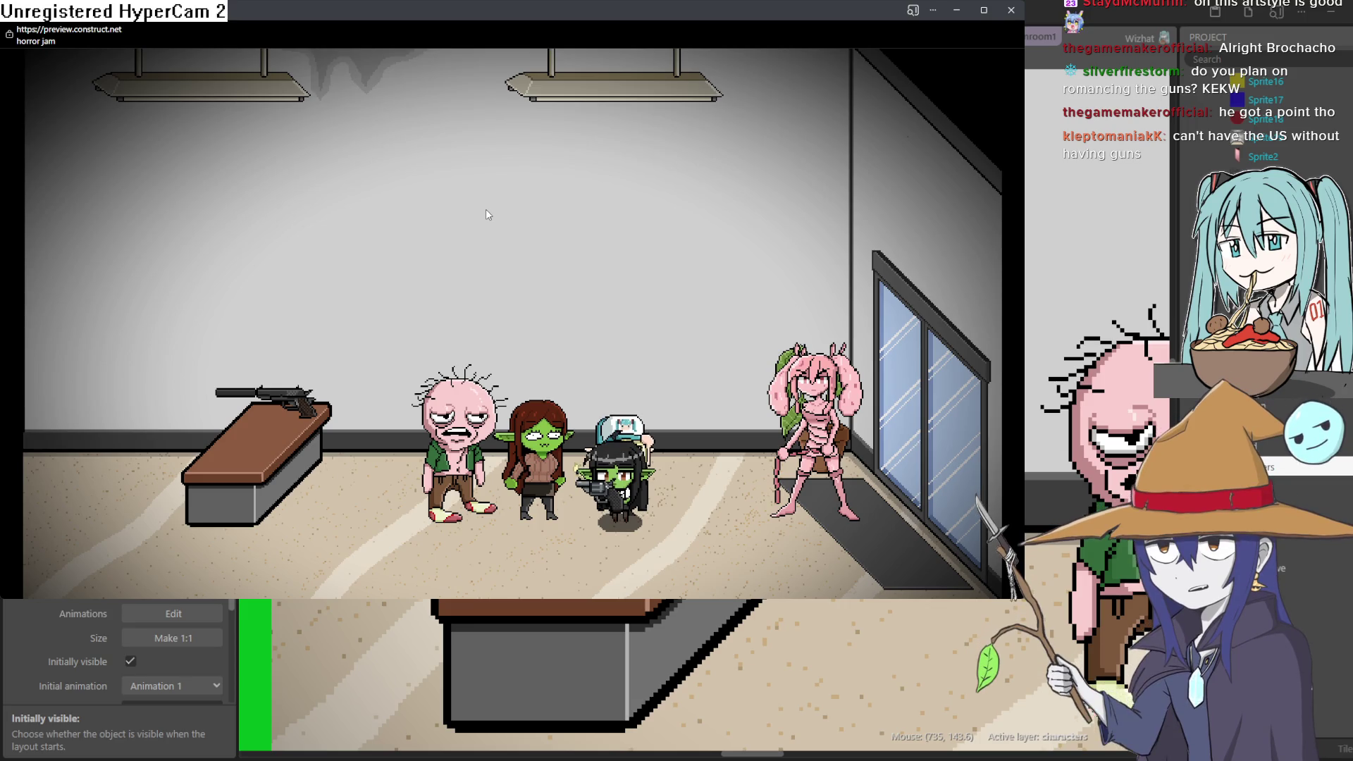
# Fire the goblin's gun in the preview, then dismiss the plant's dialogue.
pyautogui.press('space')
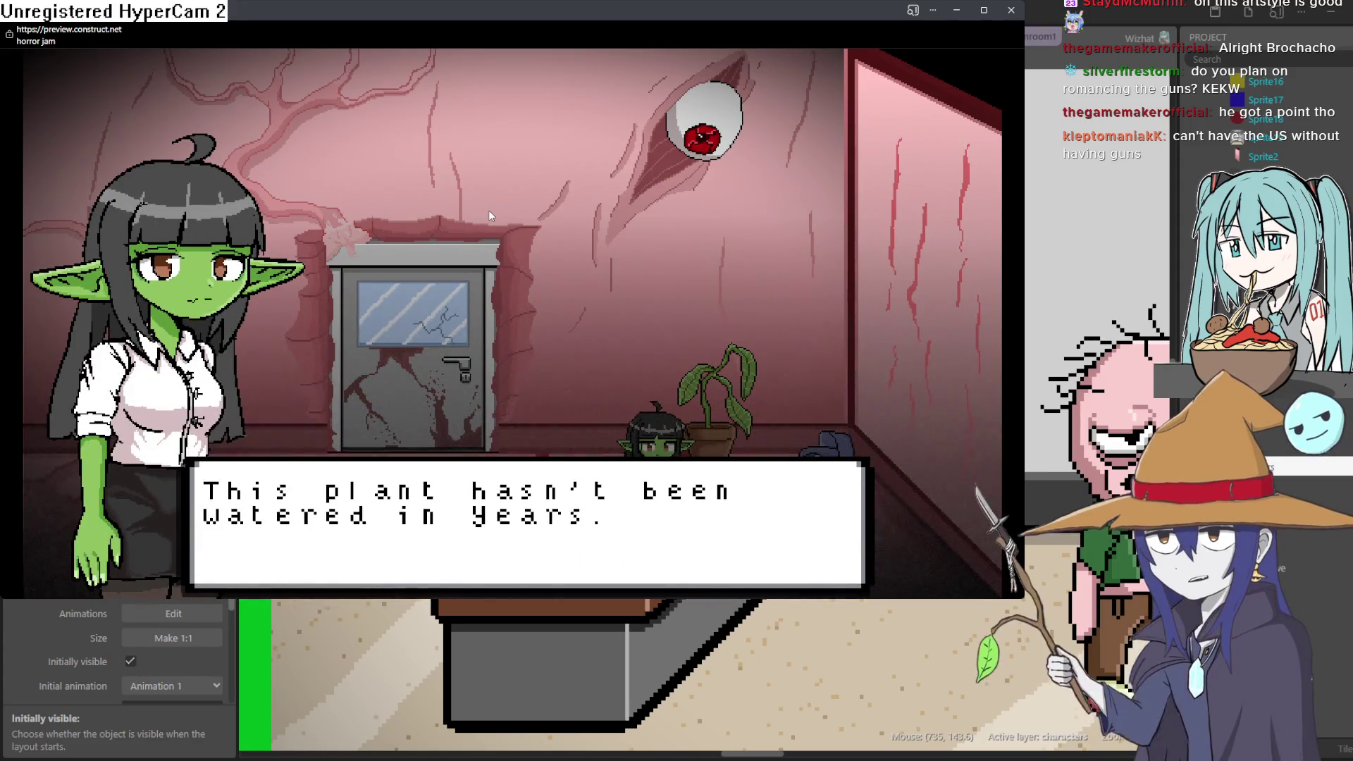
pyautogui.click(489, 210)
# Send the goblin through the door and walk her around the floor and the red mass.
pyautogui.click(488, 210)
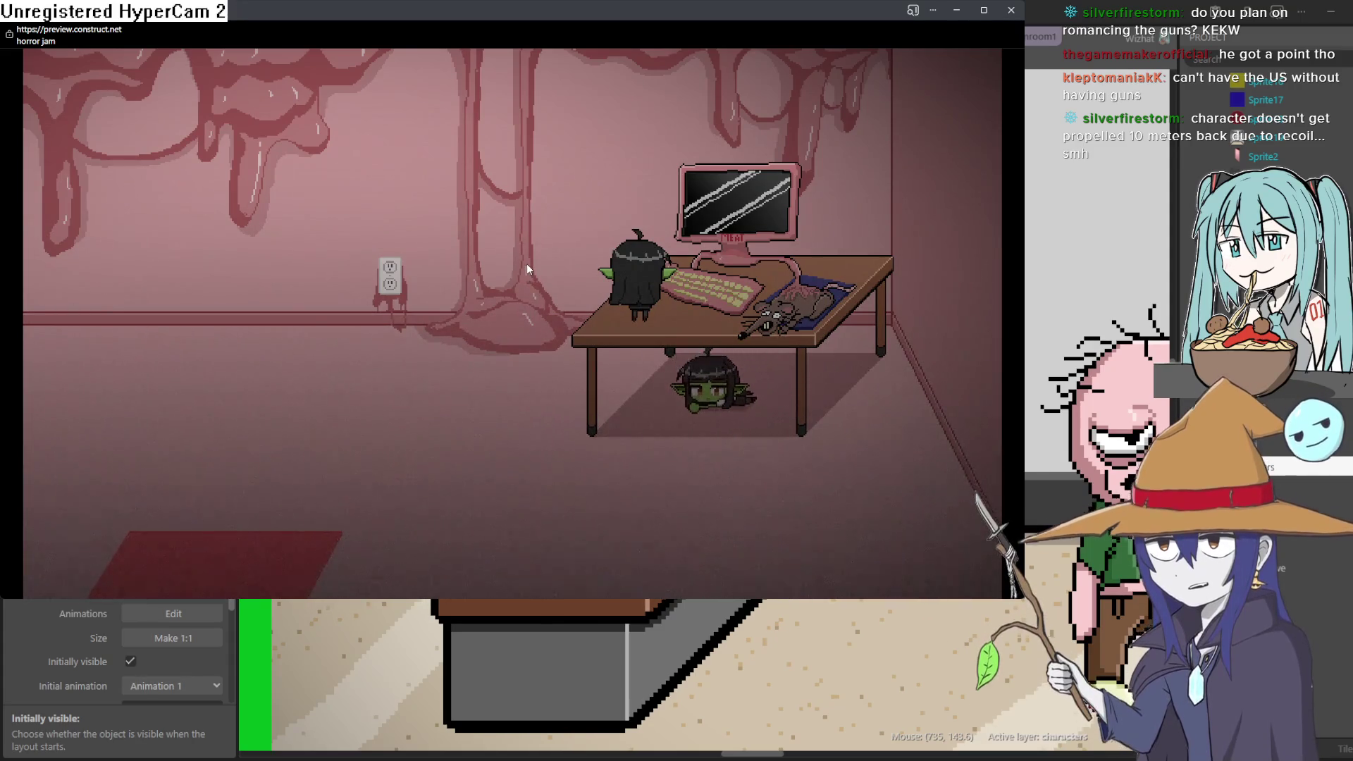
pyautogui.press('Left')
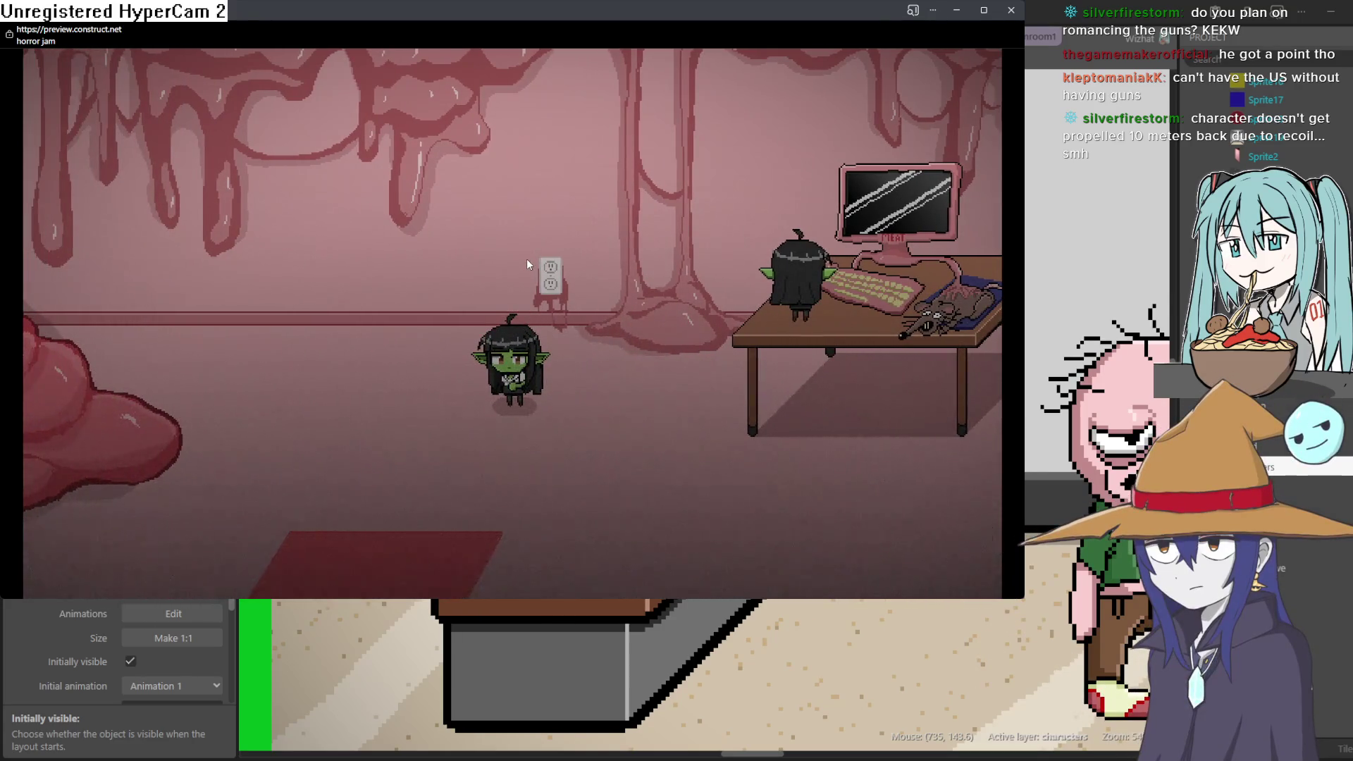
pyautogui.press('Down')
pyautogui.press('Left')
pyautogui.press('Left')
pyautogui.press('Up')
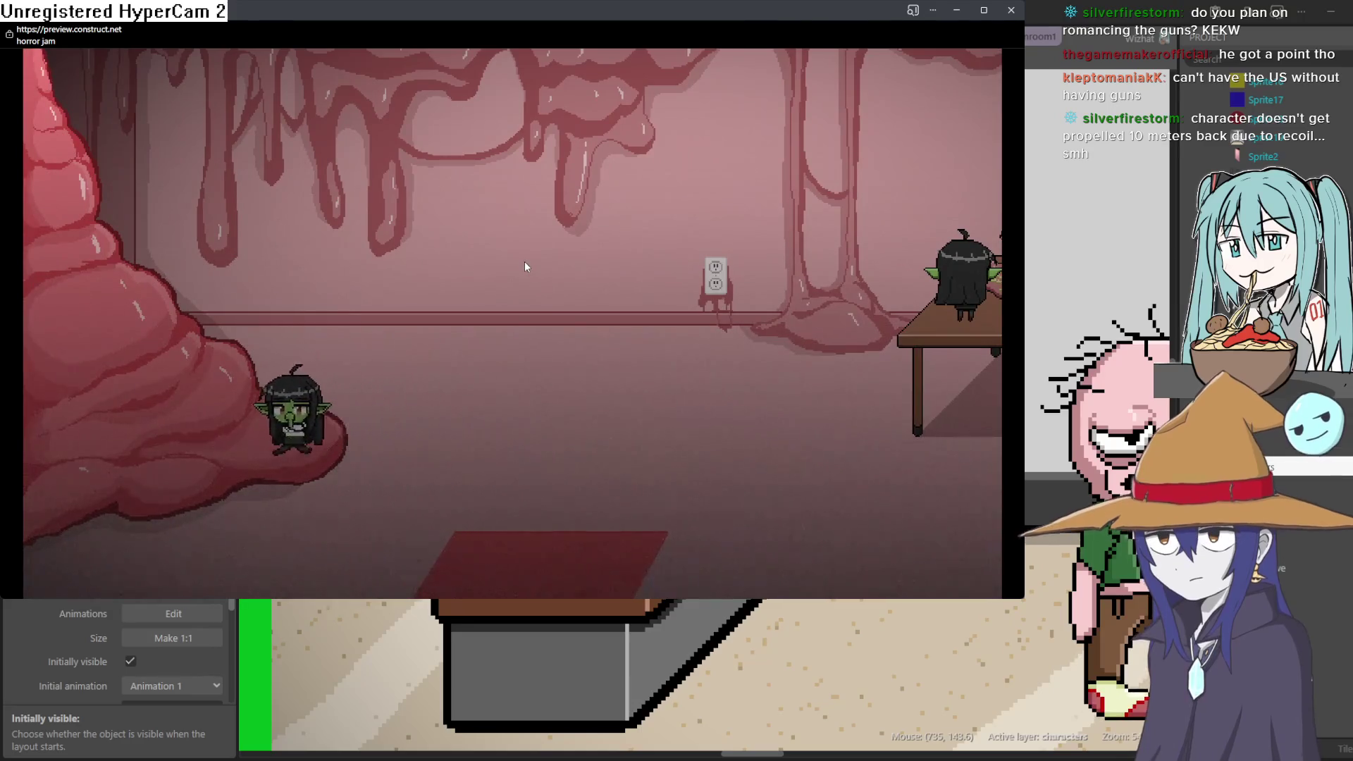
pyautogui.press('Right')
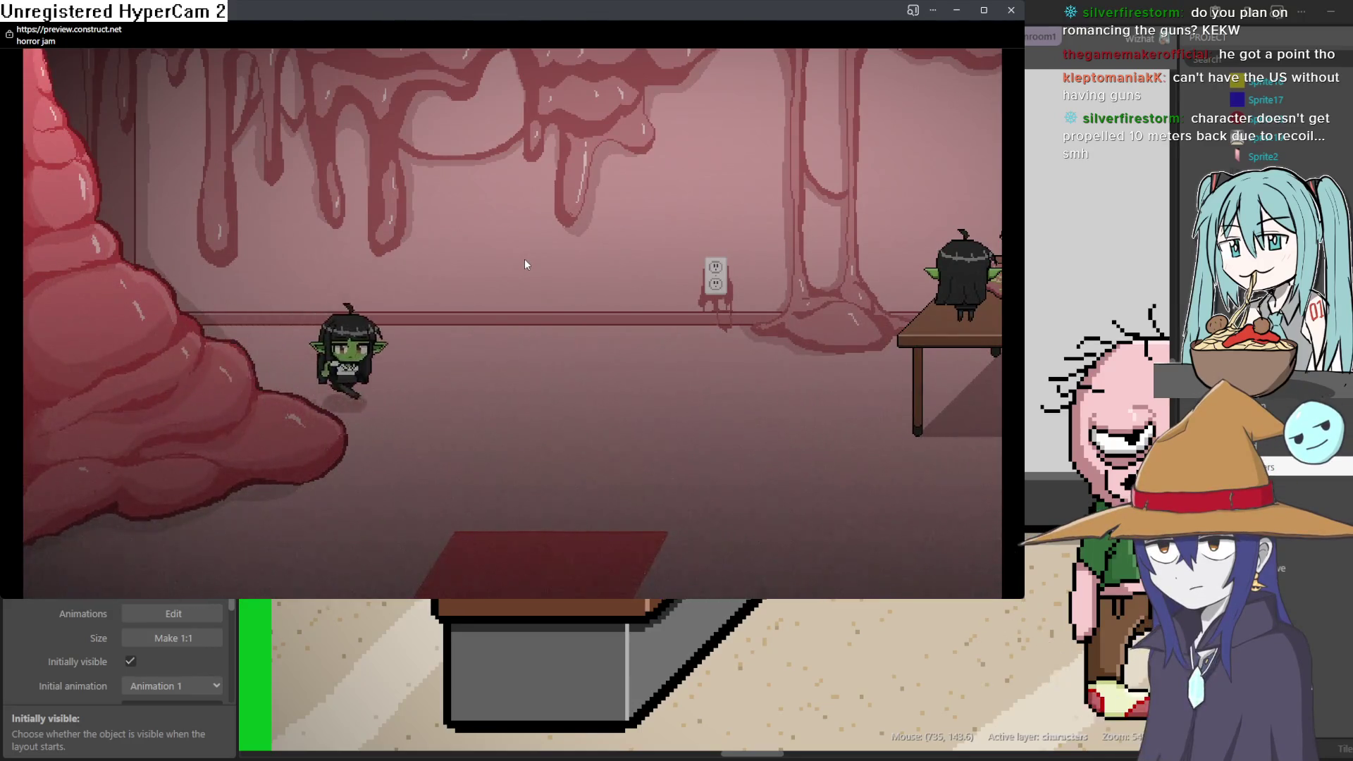
pyautogui.press('Down')
pyautogui.press('Right')
pyautogui.press('Up')
pyautogui.press('Left')
pyautogui.press('Down')
pyautogui.press('Left')
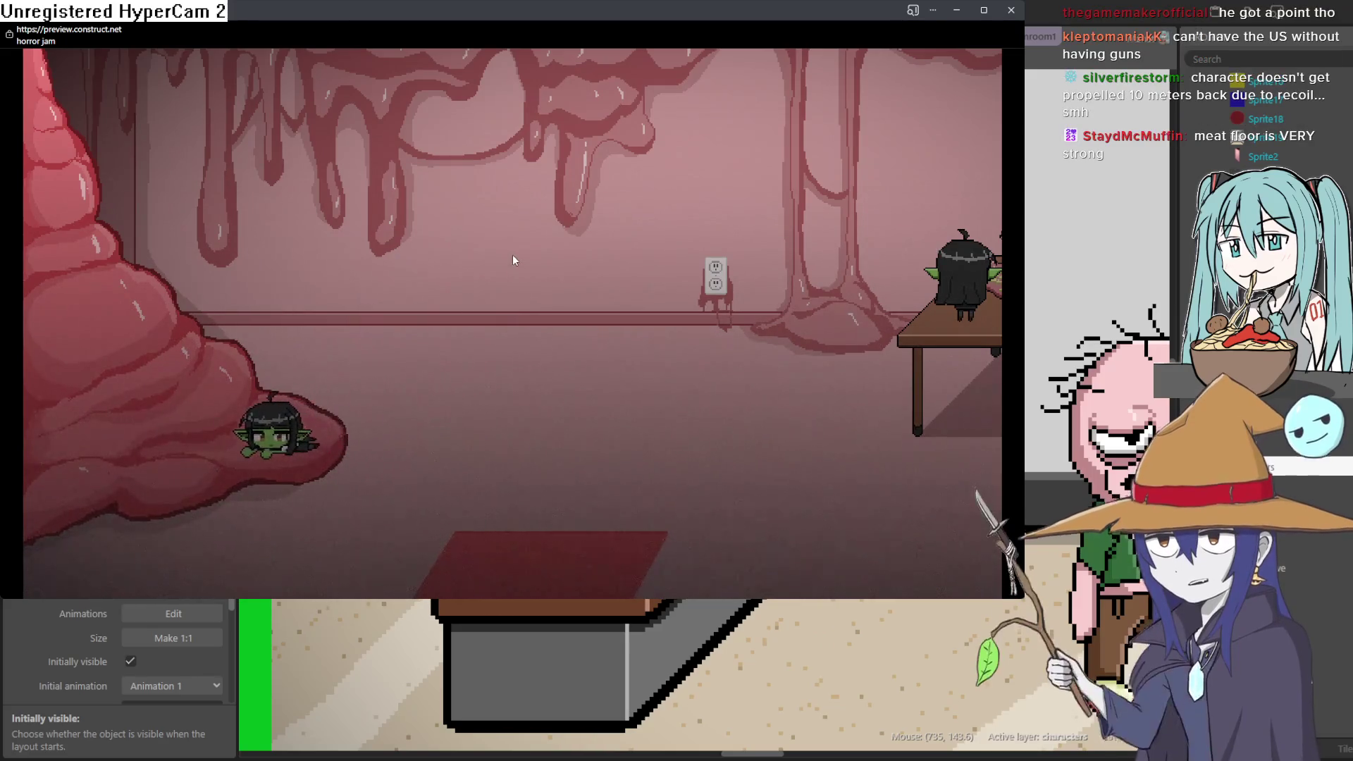
pyautogui.press('Up')
pyautogui.press('Down')
pyautogui.press('Right')
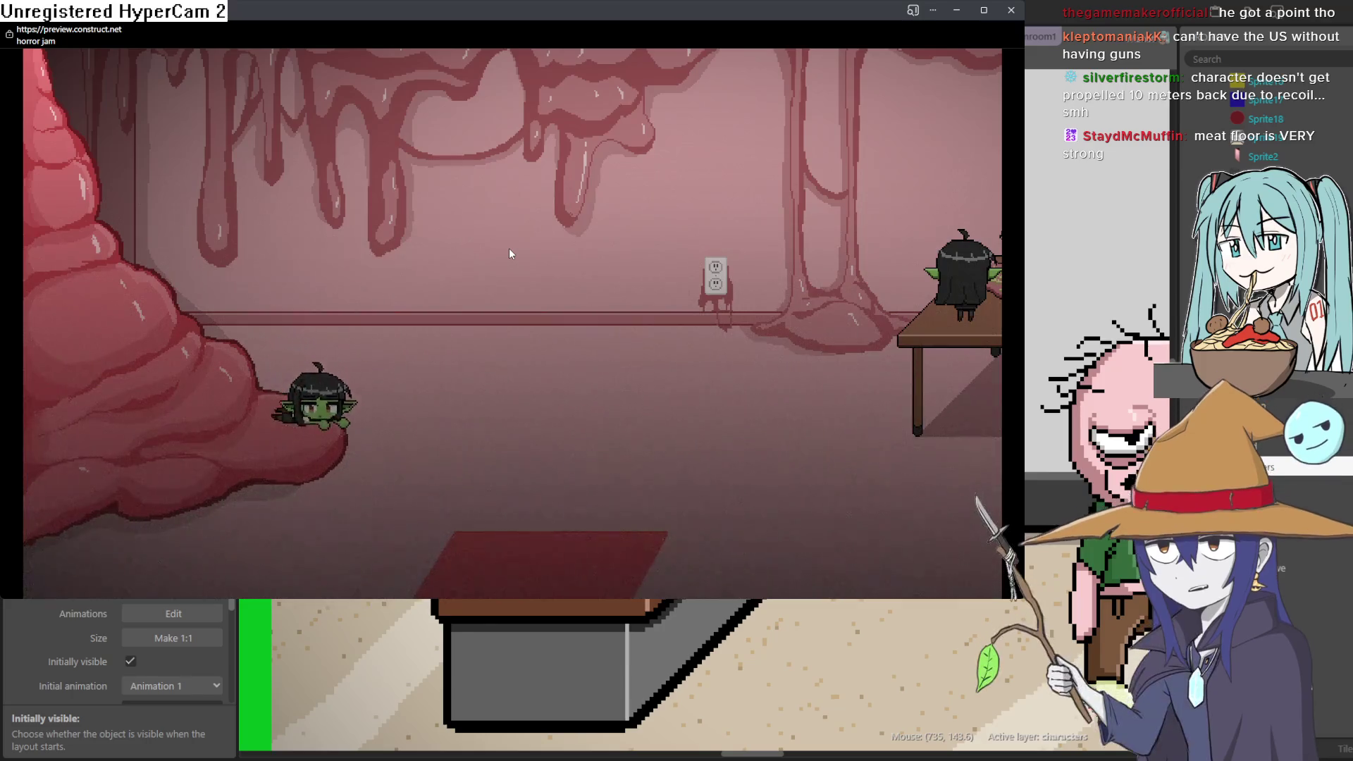
pyautogui.press('Left')
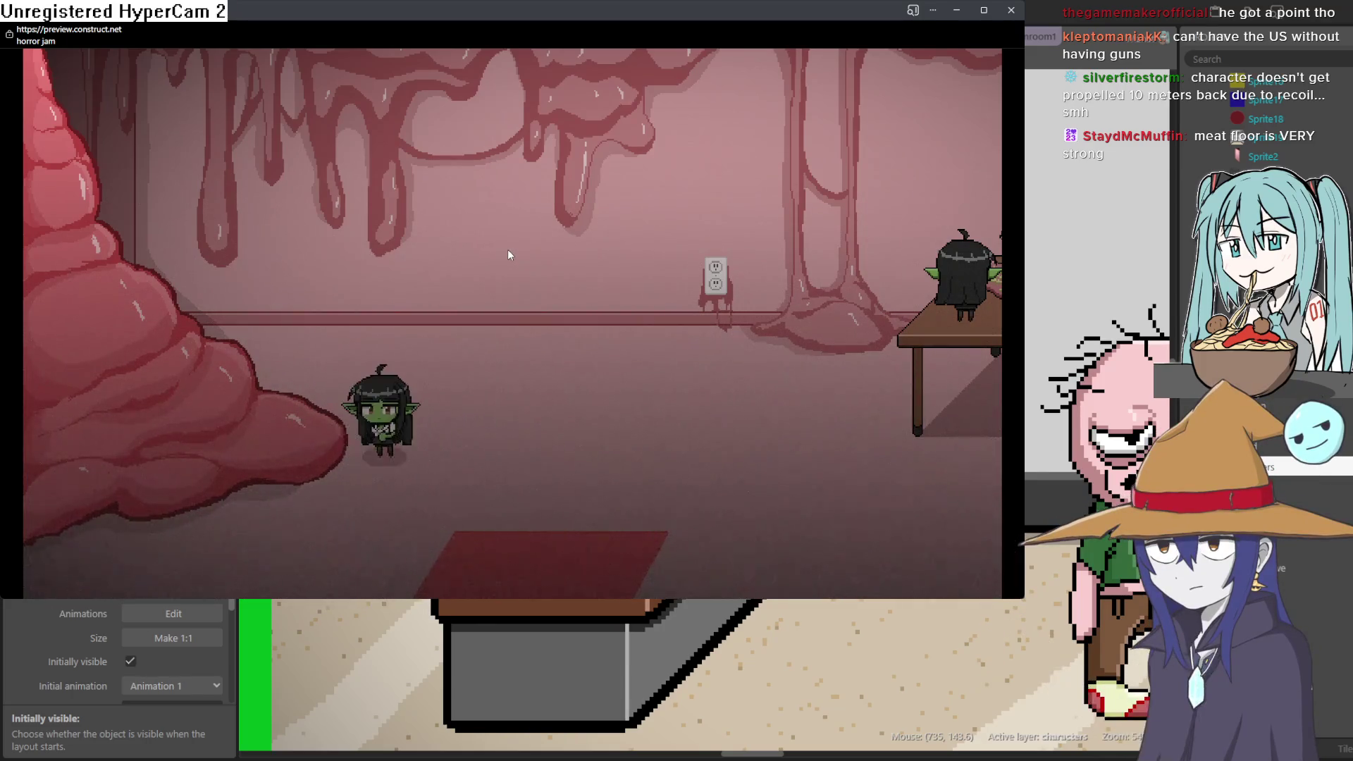
pyautogui.press('Right')
pyautogui.press('Left')
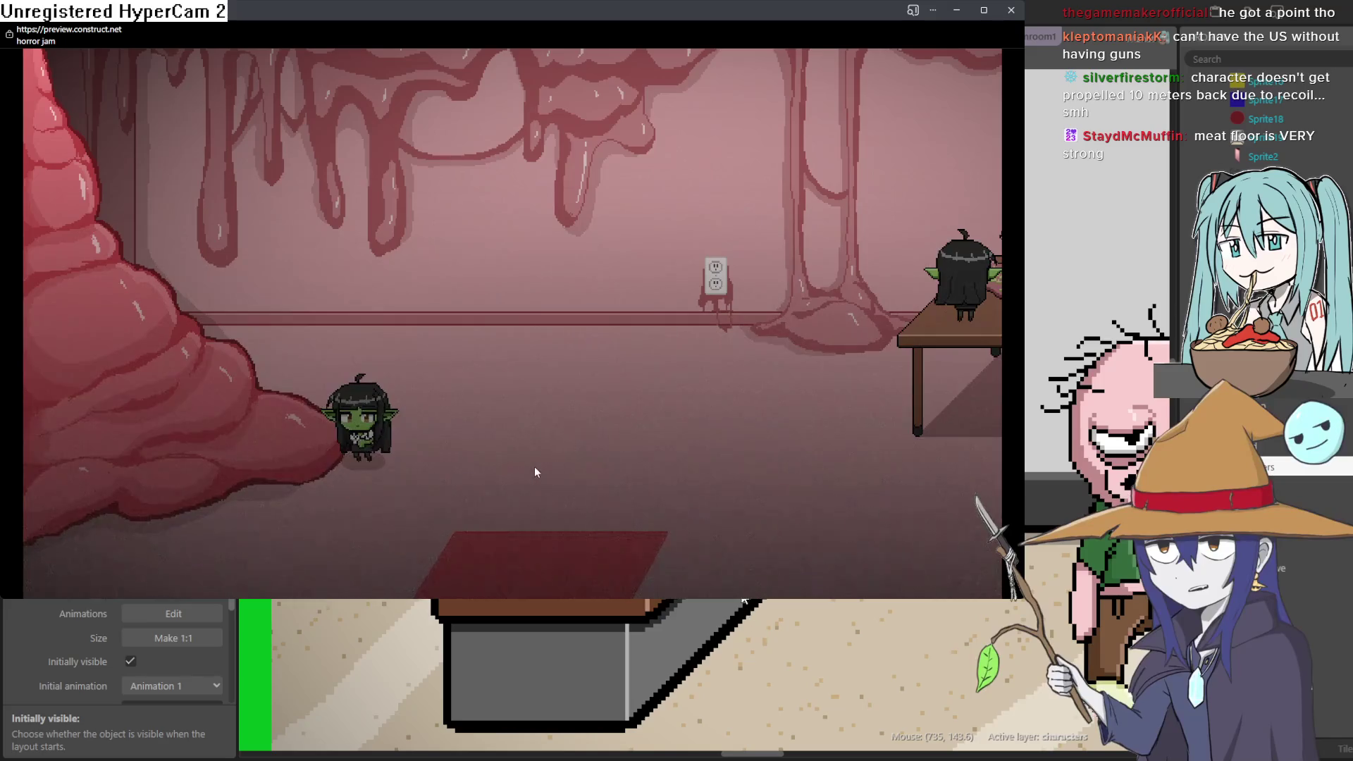
# Make the preview fullscreen and walk the goblin across the floor, crawling onto the red rug.
pyautogui.press('F11')
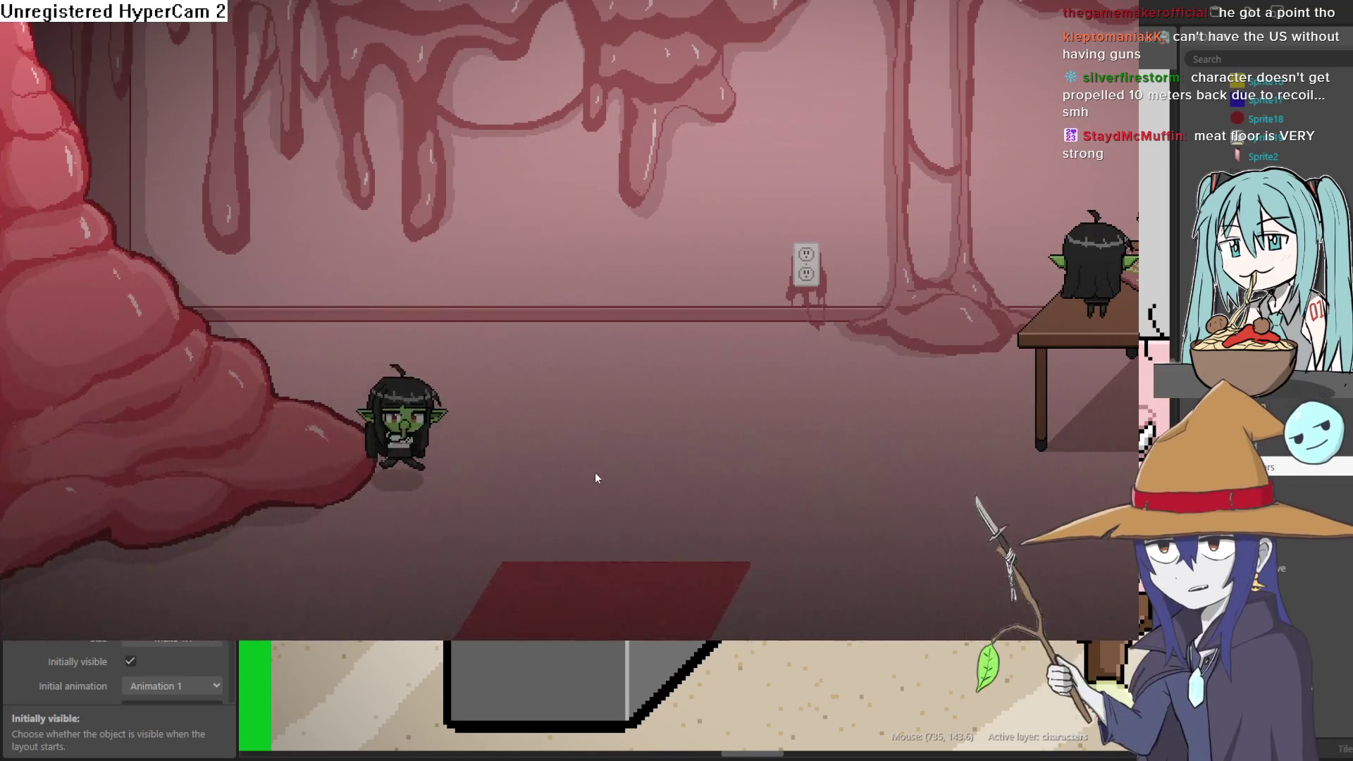
pyautogui.press('Up')
pyautogui.press('Down')
pyautogui.press('Left')
pyautogui.press('Right')
pyautogui.press('Left')
pyautogui.press('Down')
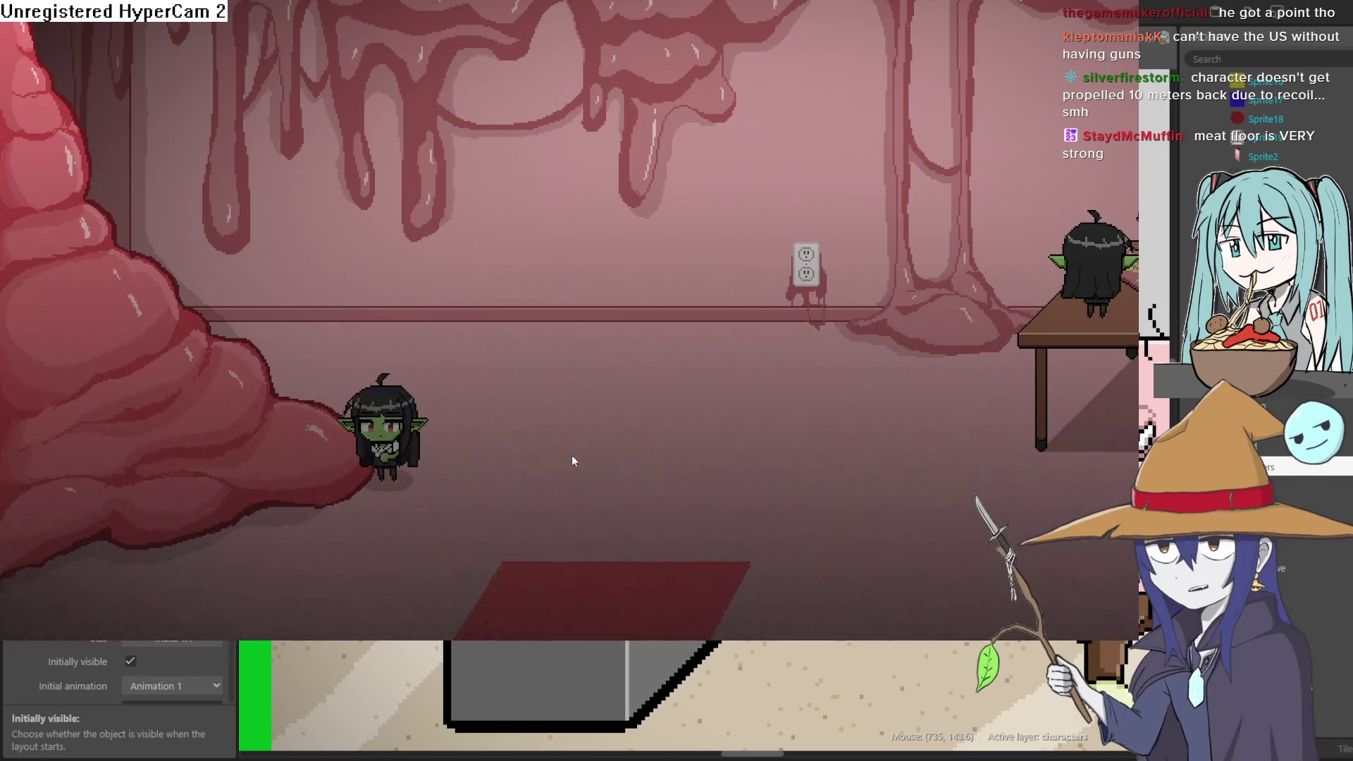
pyautogui.press('Up')
pyautogui.press('Right')
pyautogui.press('Up')
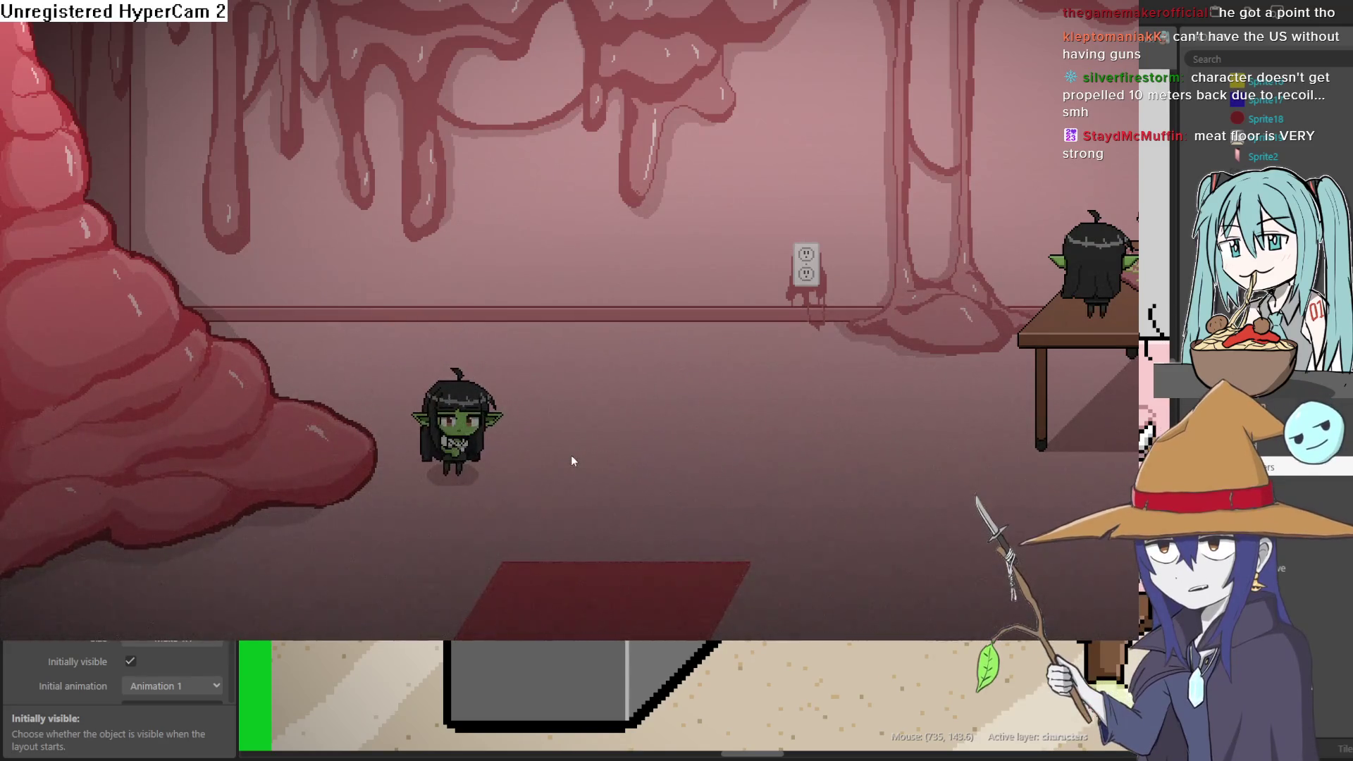
pyautogui.press('Right')
pyautogui.press('Down')
pyautogui.press('Down')
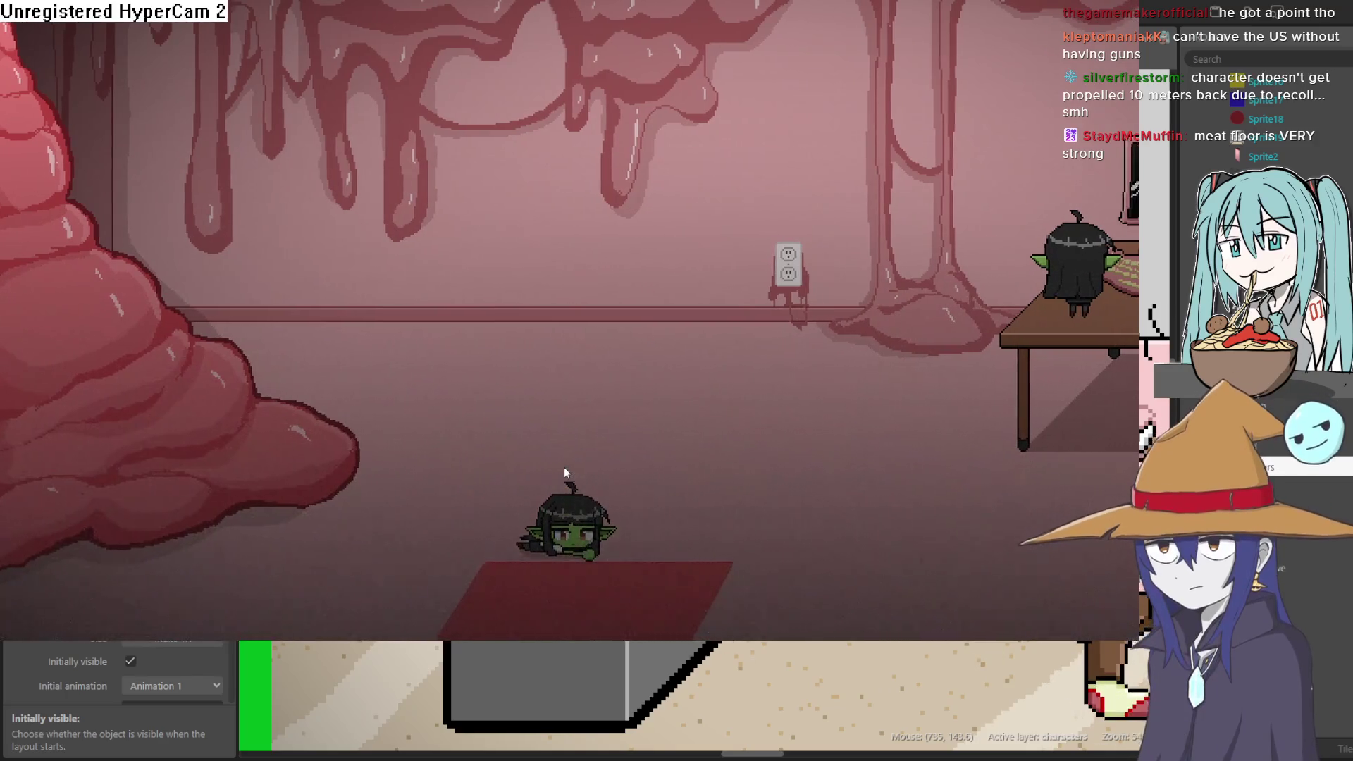
pyautogui.press('Right')
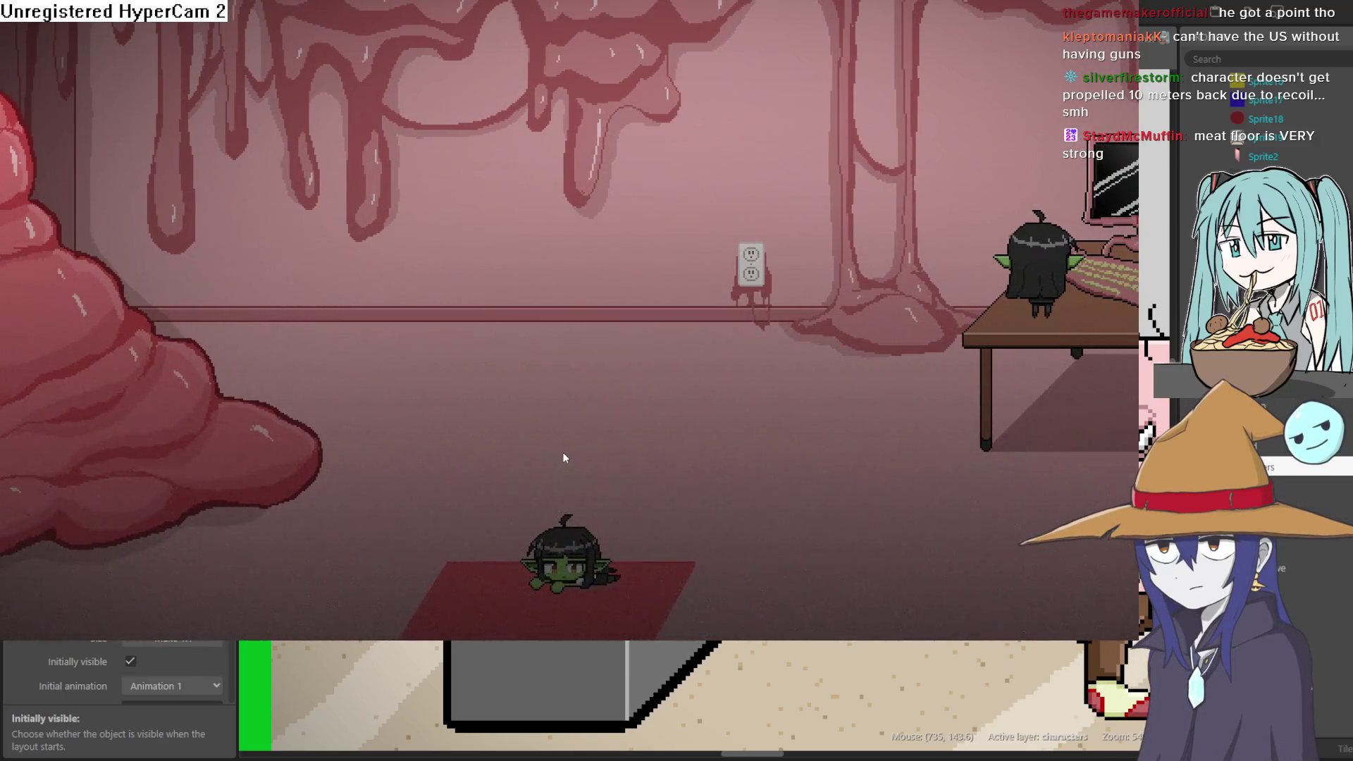
# Crawl into the next room, inspect the potted plant, reach the elevator lobby, and exit fullscreen.
pyautogui.press('Down')
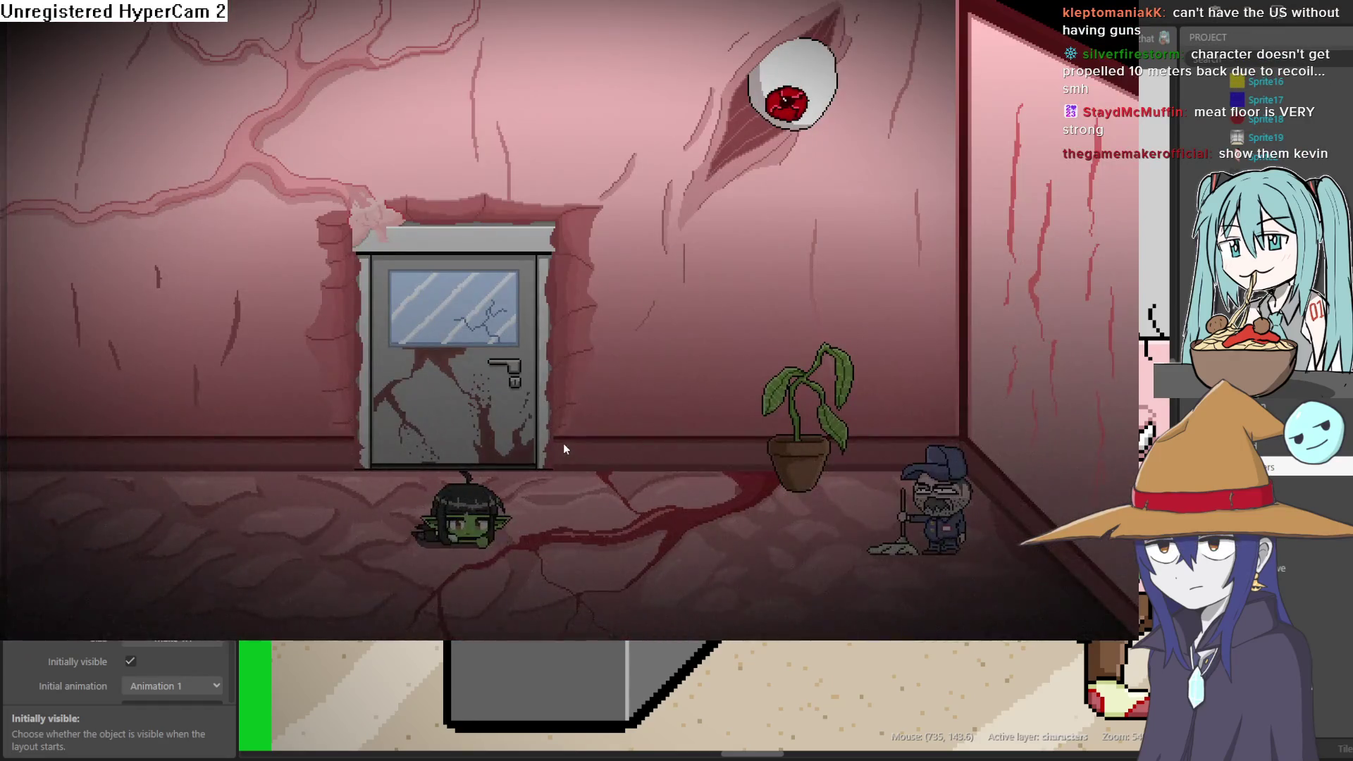
pyautogui.press('Right')
pyautogui.press('Right')
pyautogui.press('Up')
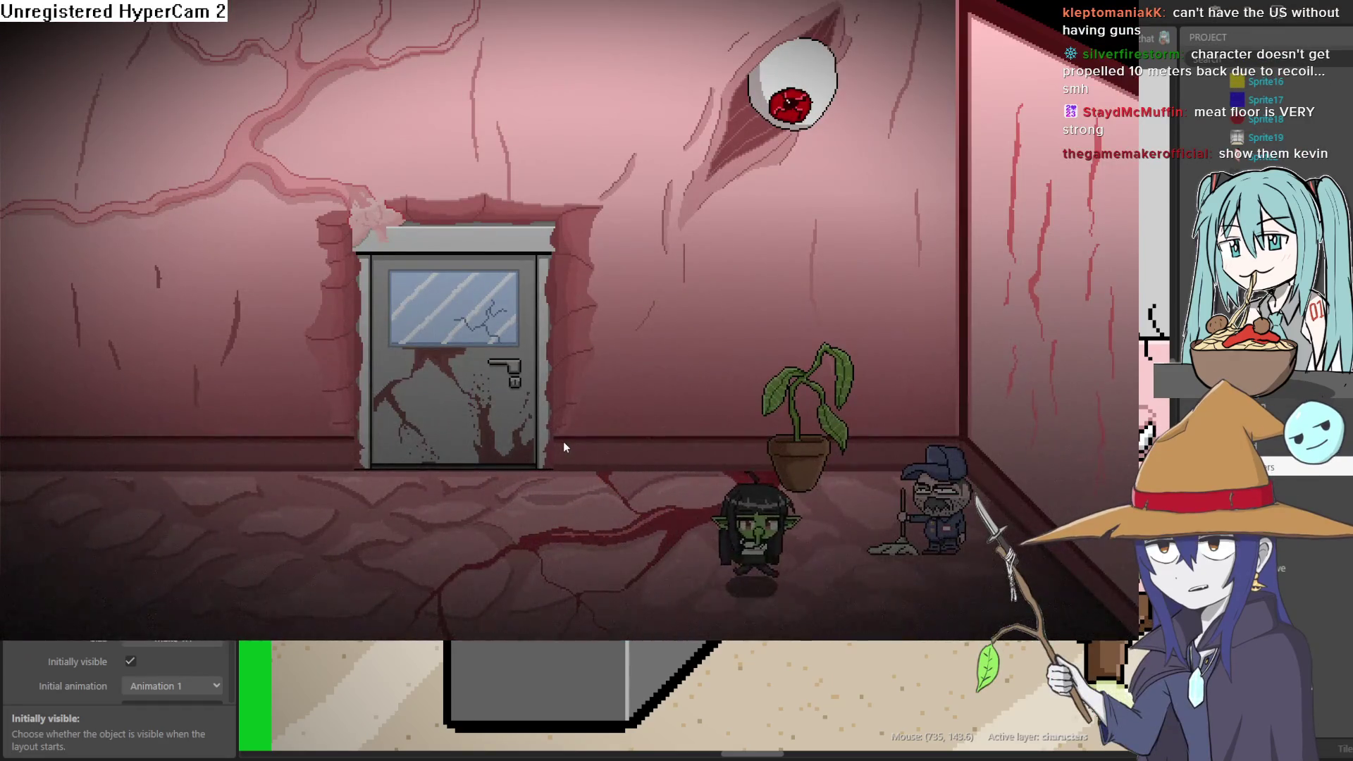
pyautogui.press('Left')
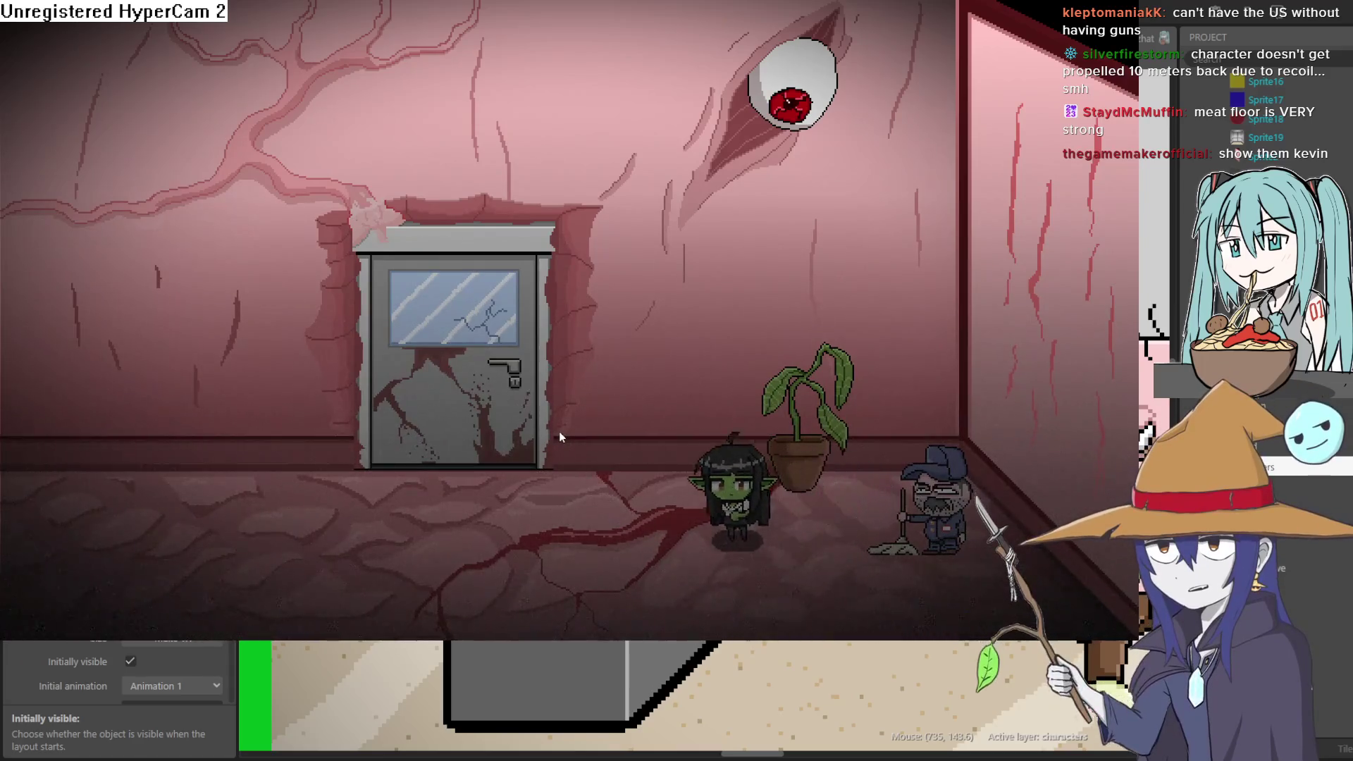
pyautogui.press('space')
pyautogui.press('Left')
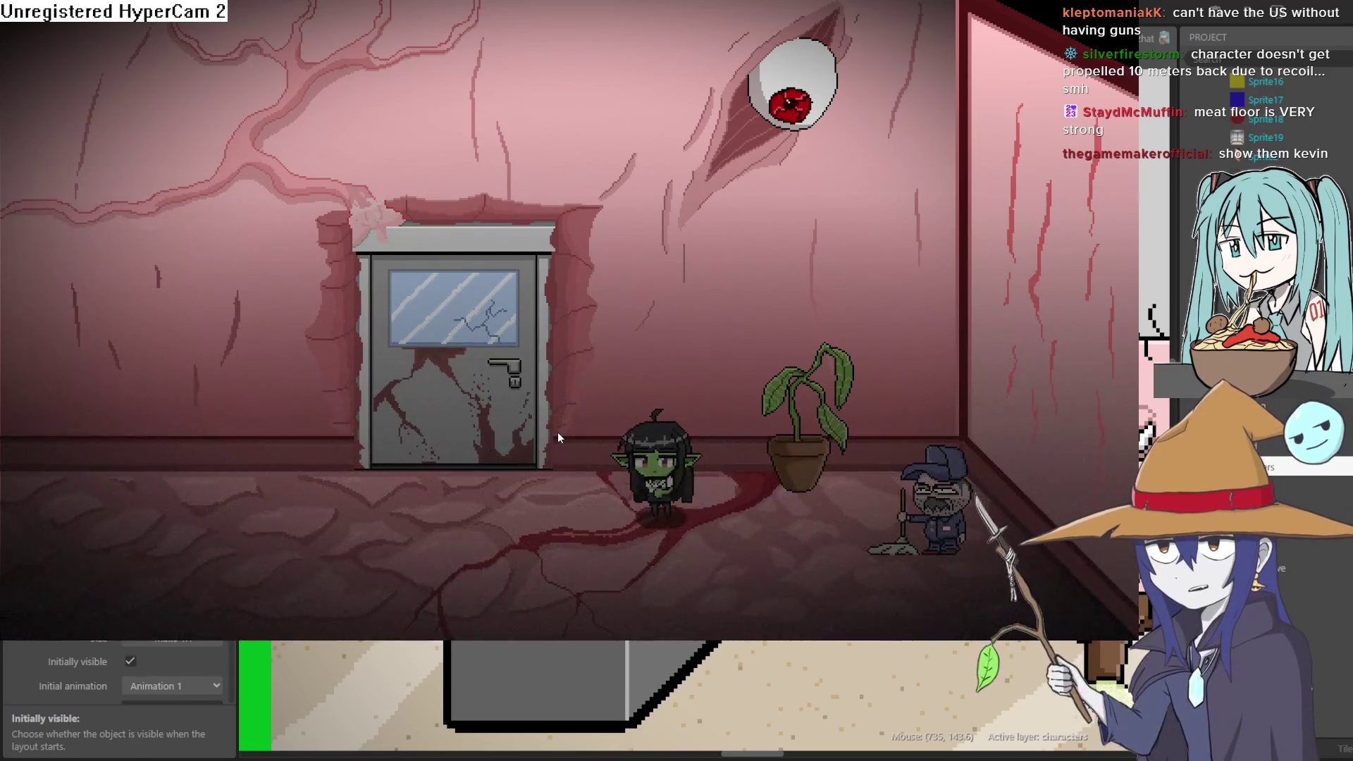
pyautogui.press('Left')
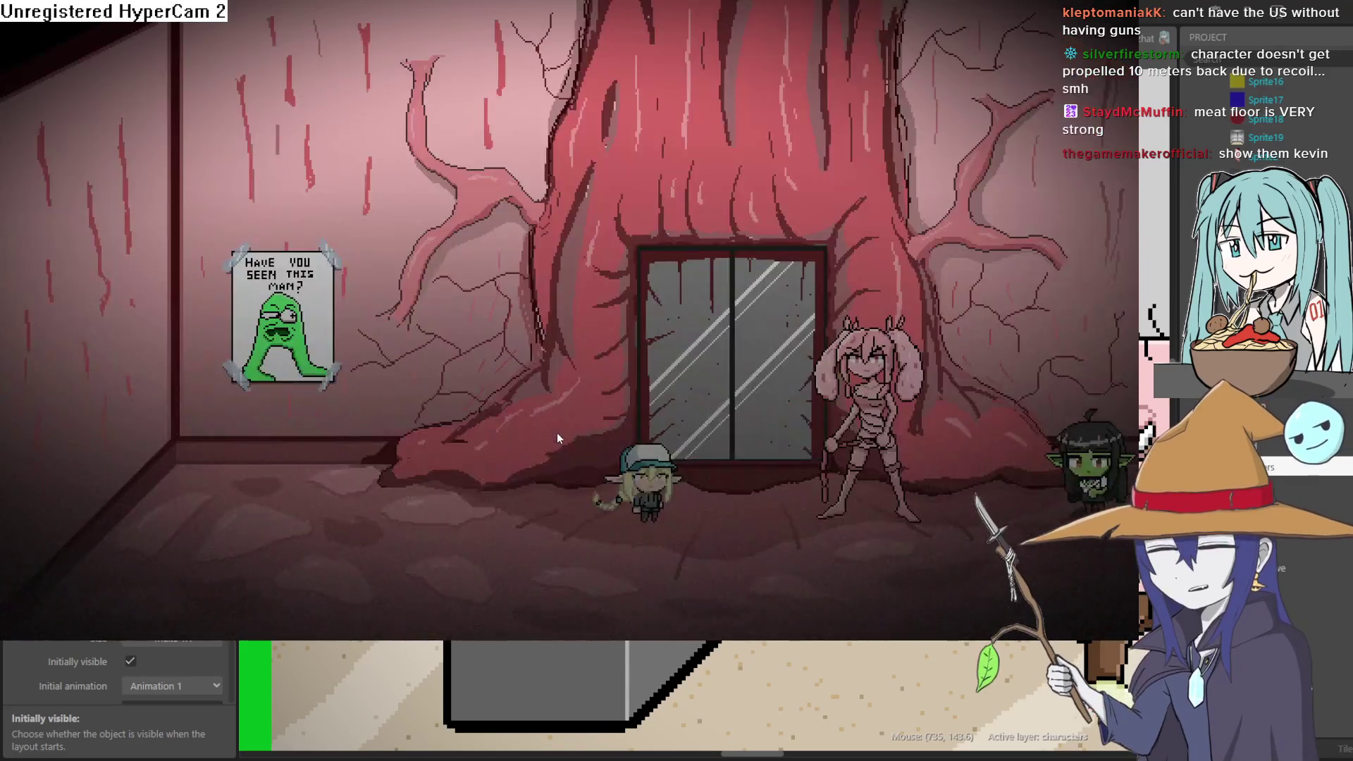
pyautogui.press('Left')
pyautogui.press('Down')
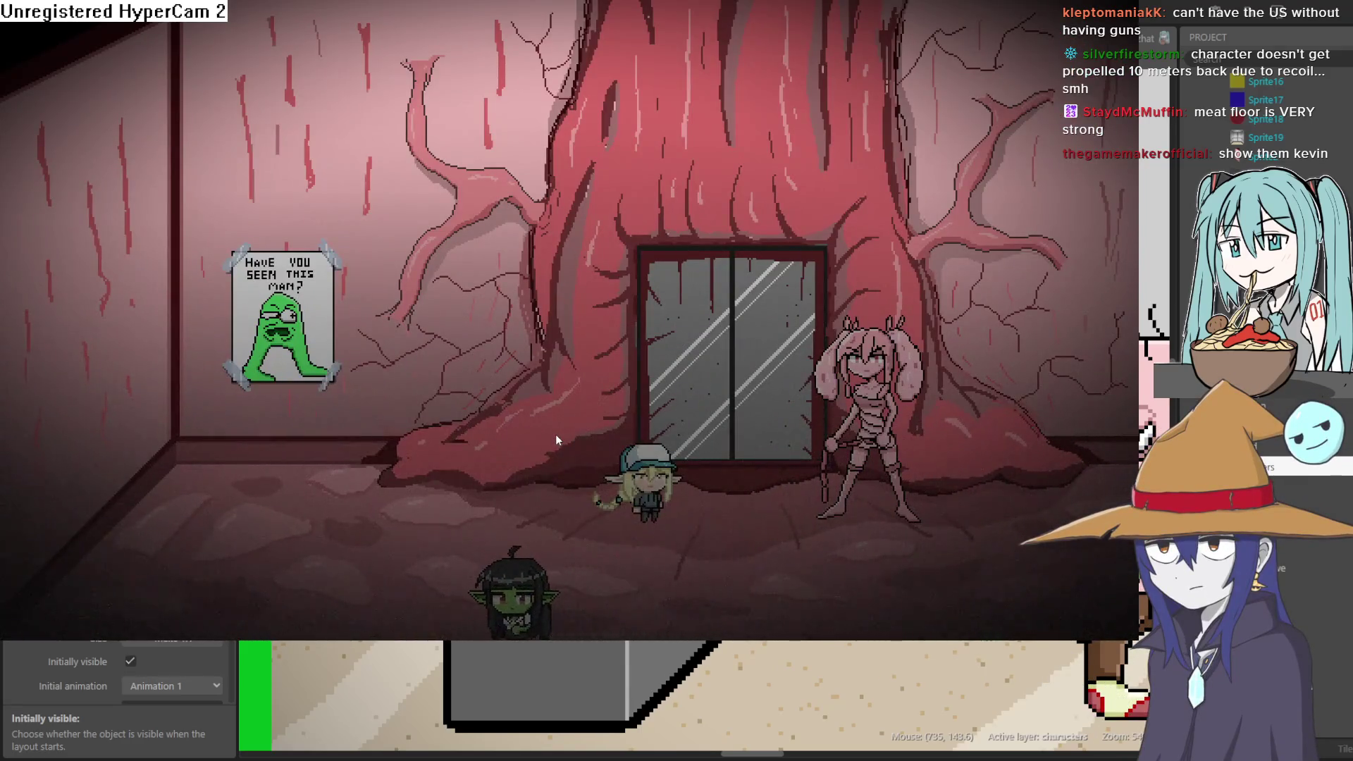
pyautogui.press('Up')
pyautogui.press('Escape')
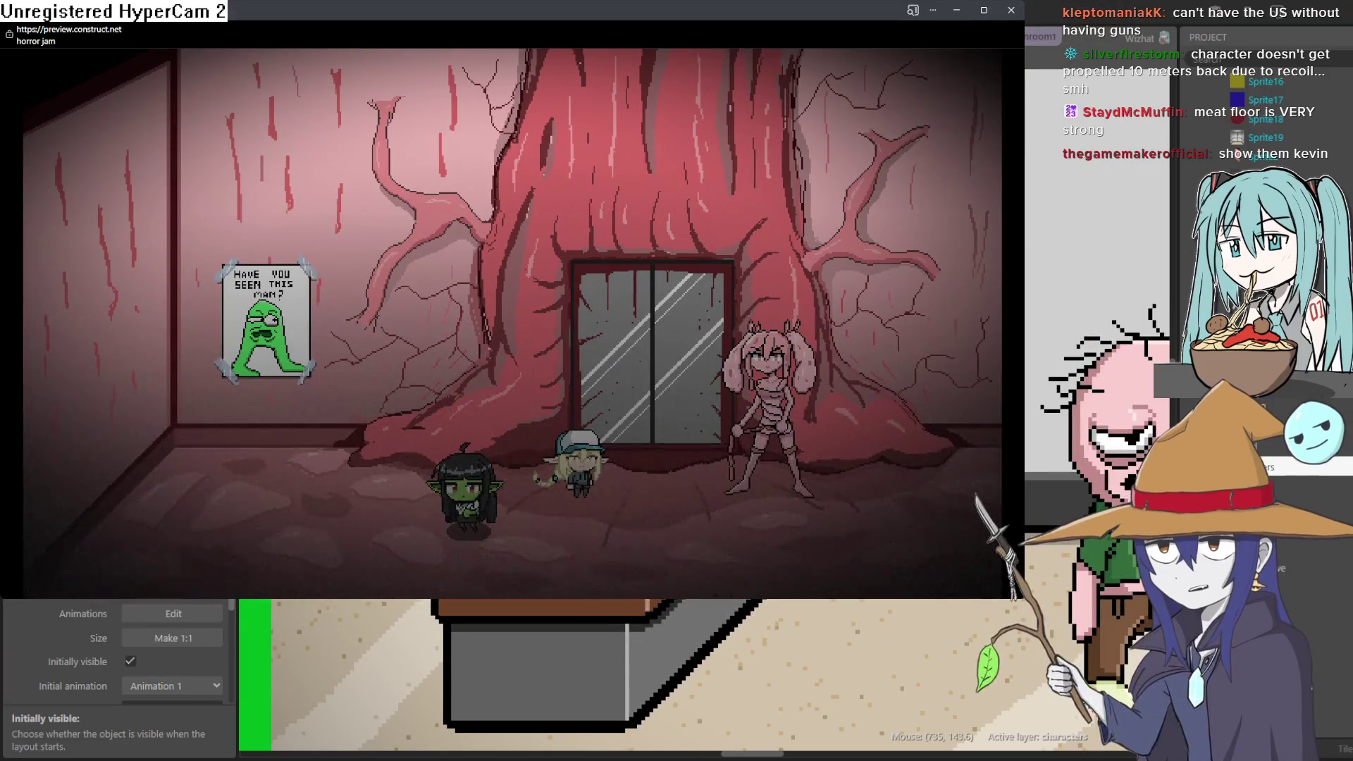
# Close the game preview to return to the groundfloor1 layout.
pyautogui.click(1010, 9)
pyautogui.scroll(2, 876, 320)
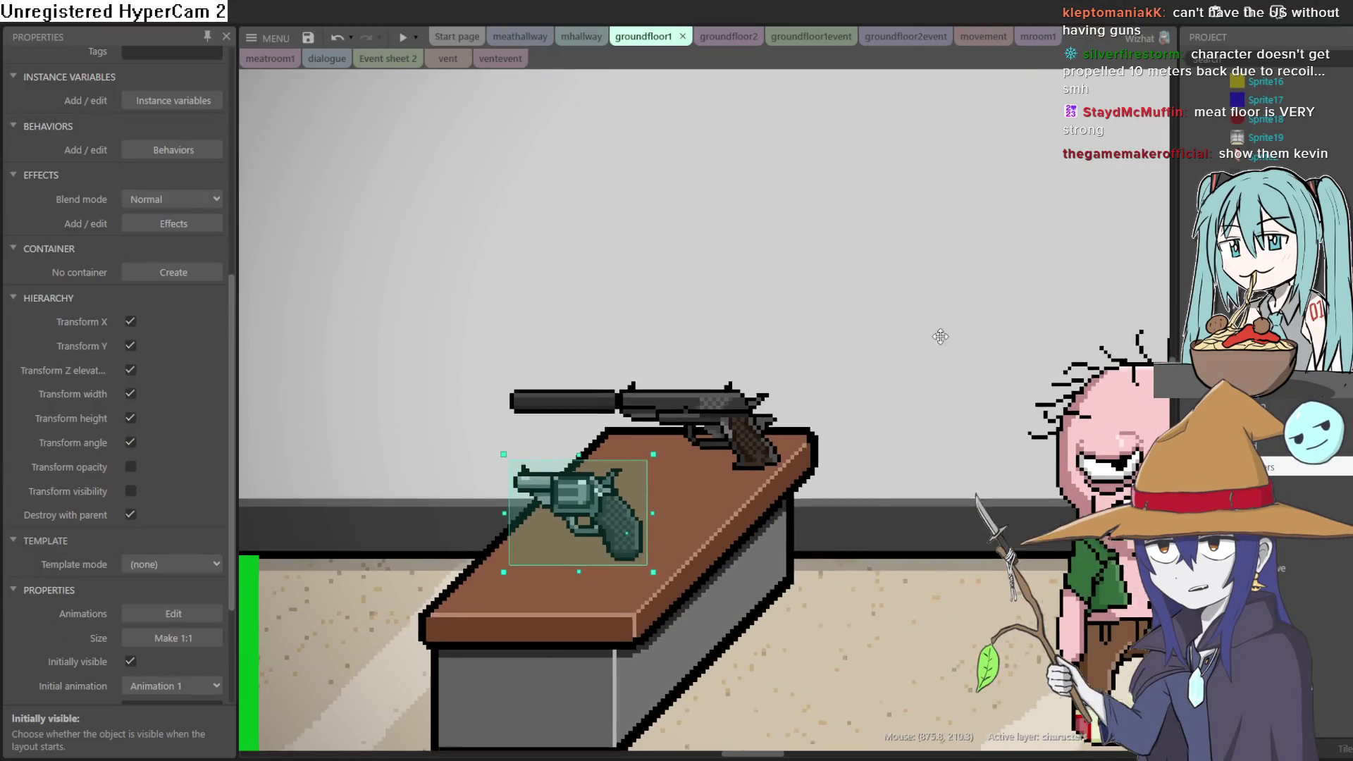
pyautogui.scroll(-5, 877, 320)
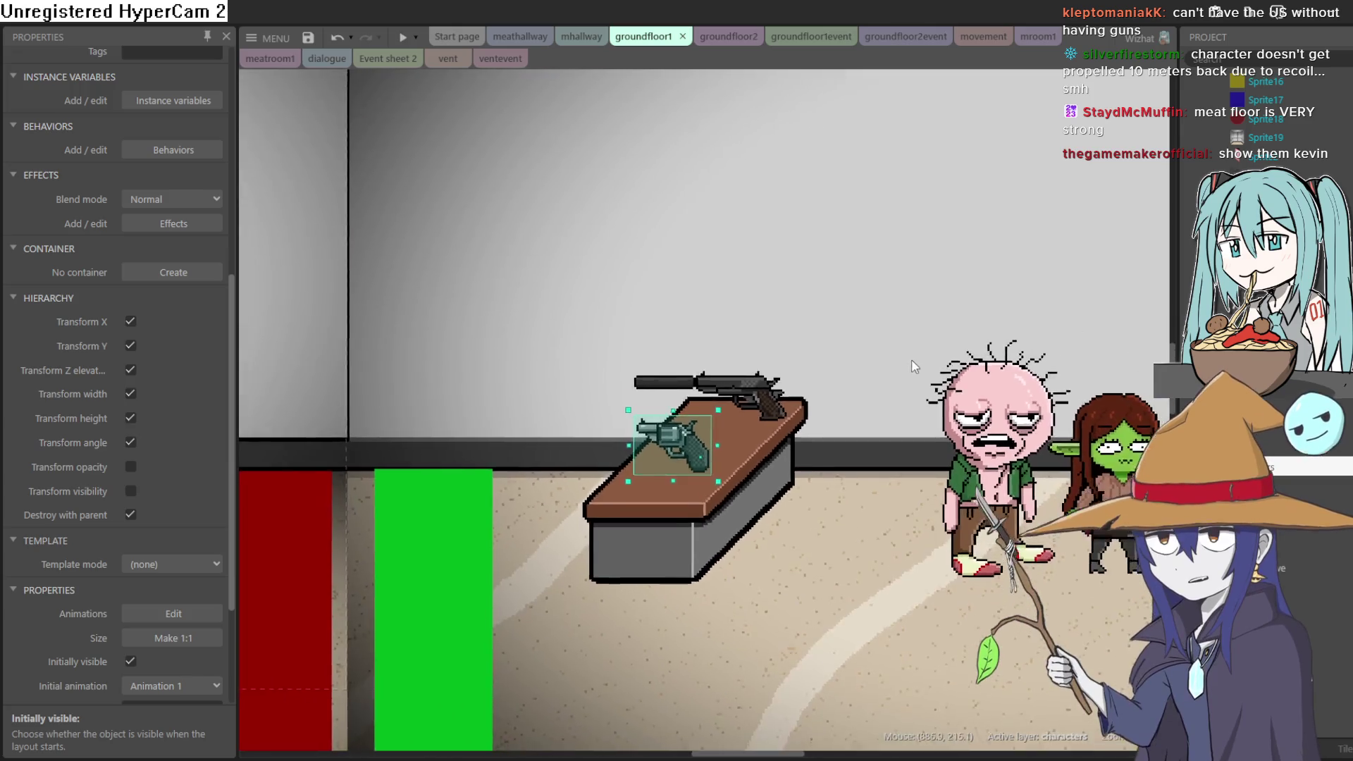
pyautogui.hscroll(3, 921, 373)
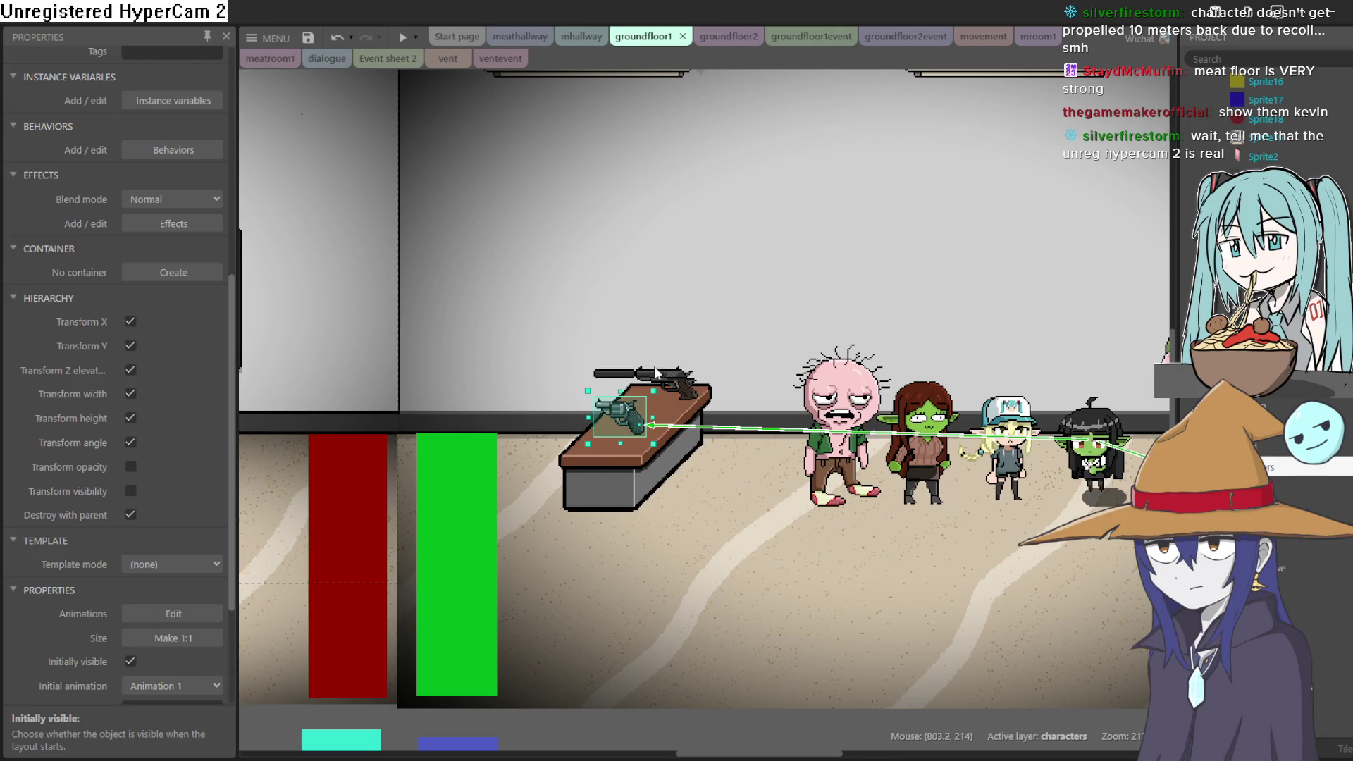
# Reposition the silenced pistol in the goblin's grip with two small adjustments.
pyautogui.click(675, 384)
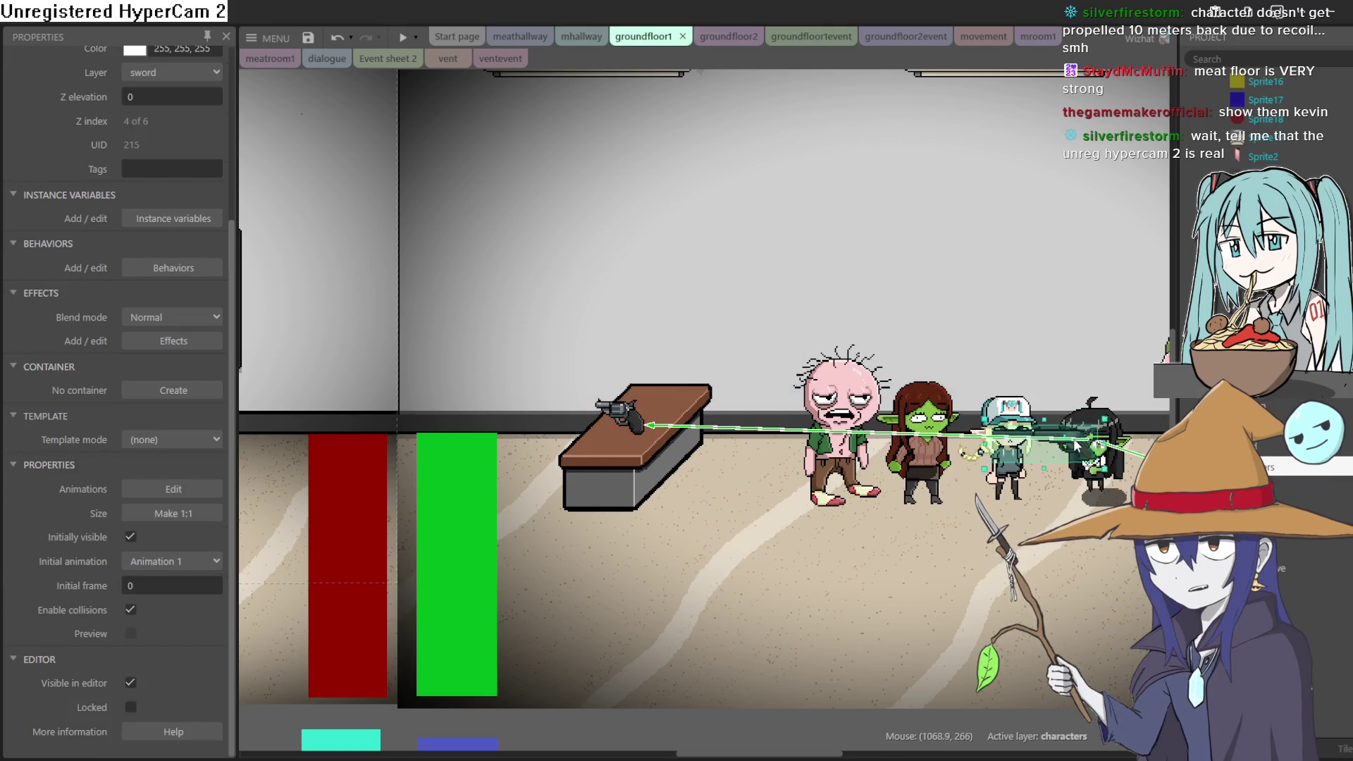
pyautogui.scroll(5, 1092, 467)
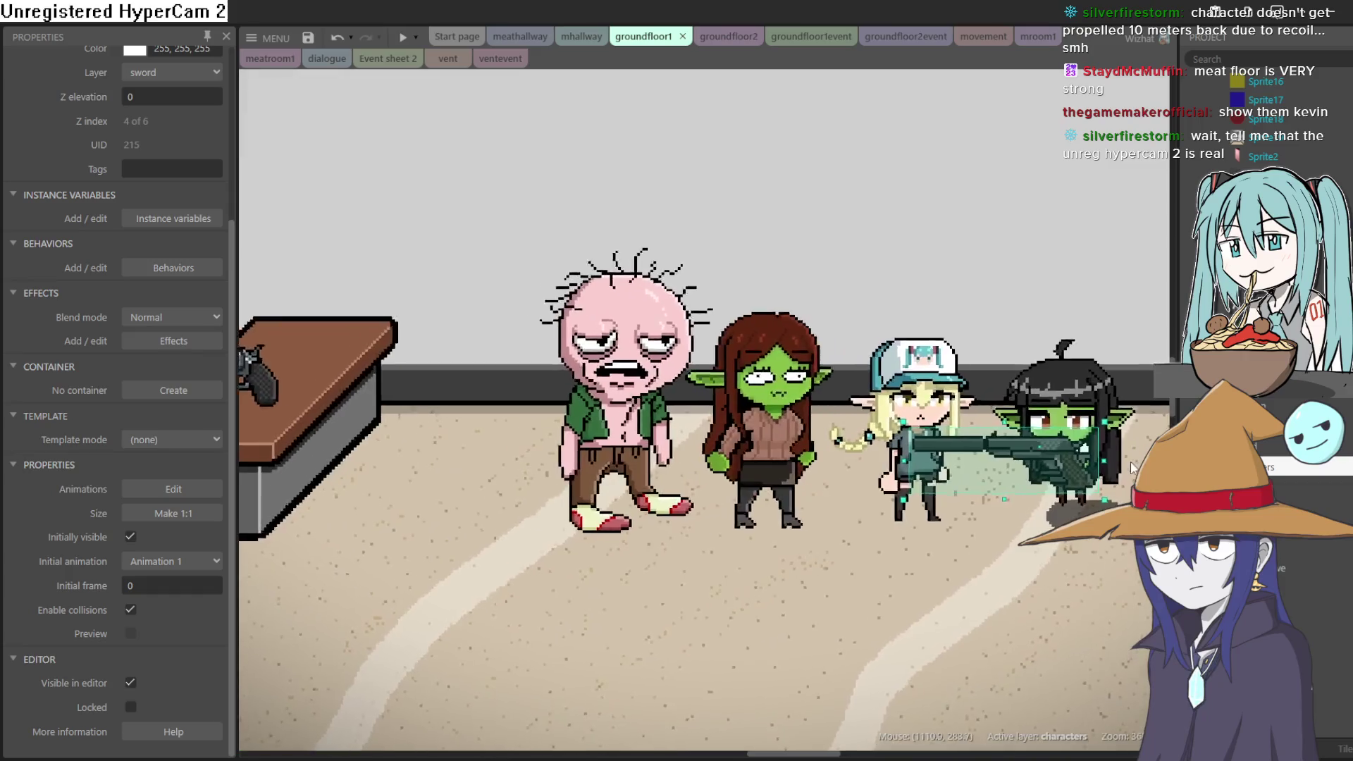
pyautogui.scroll(3, 1128, 458)
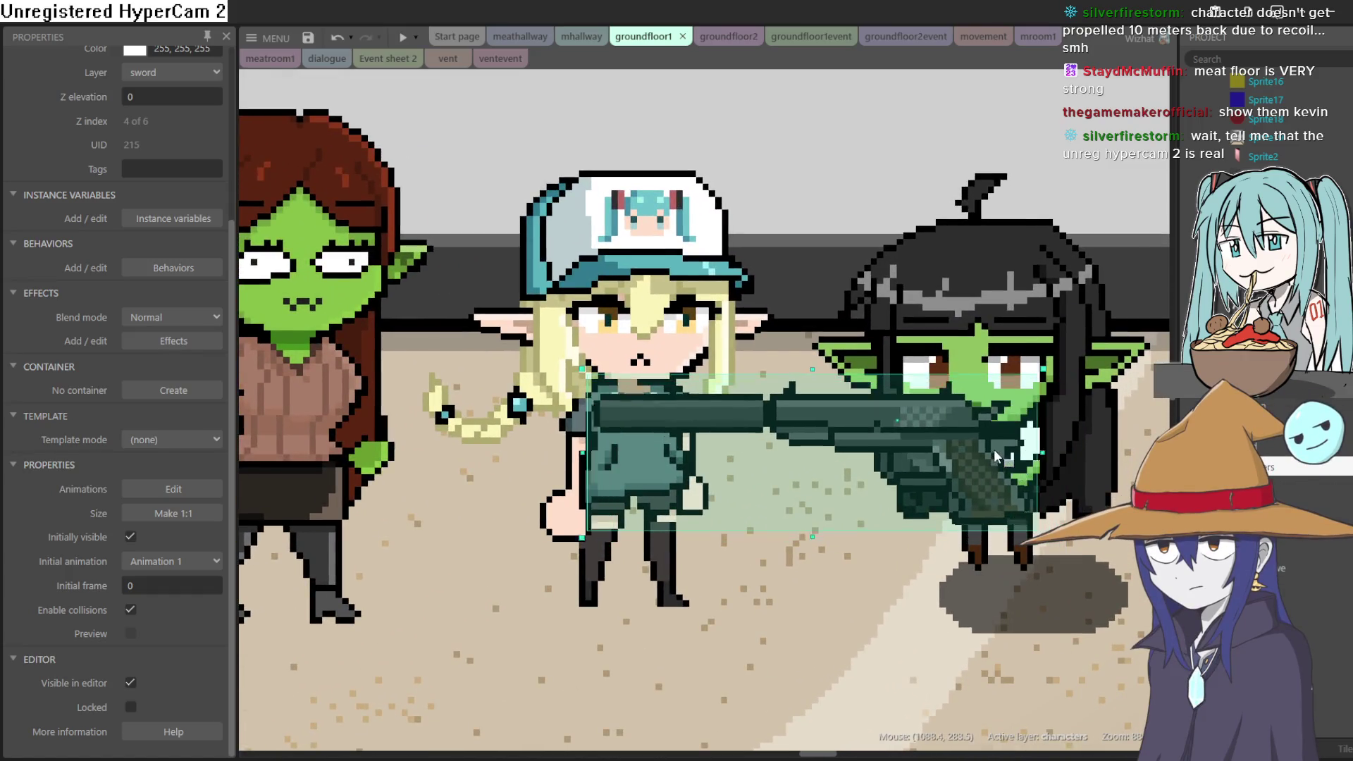
pyautogui.moveTo(962, 443)
pyautogui.mouseDown()
pyautogui.moveTo(936, 424)
pyautogui.moveTo(933, 450)
pyautogui.moveTo(996, 458)
pyautogui.moveTo(988, 477)
pyautogui.moveTo(976, 464)
pyautogui.mouseUp()
pyautogui.scroll(-1, 977, 459)
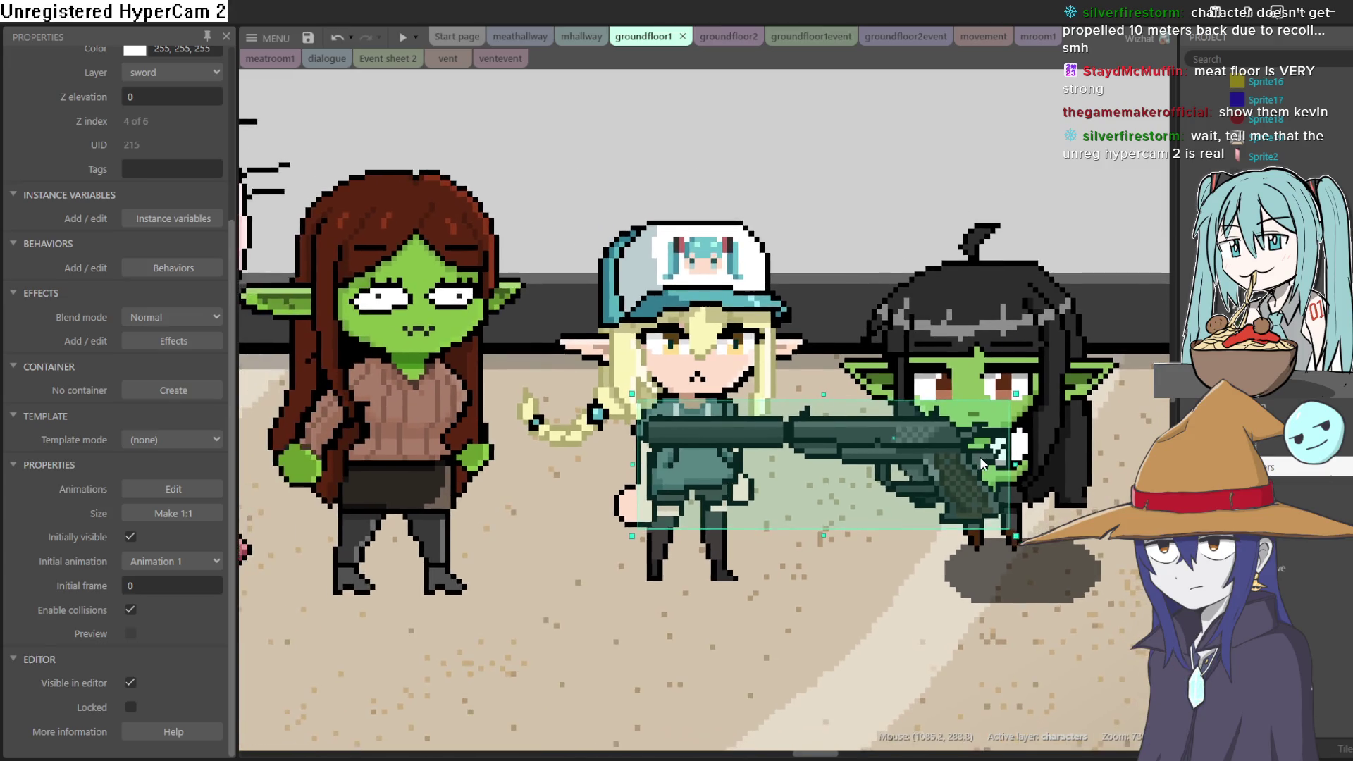
pyautogui.scroll(2, 979, 456)
pyautogui.moveTo(970, 468)
pyautogui.mouseDown()
pyautogui.moveTo(962, 502)
pyautogui.moveTo(944, 494)
pyautogui.moveTo(963, 485)
pyautogui.mouseUp()
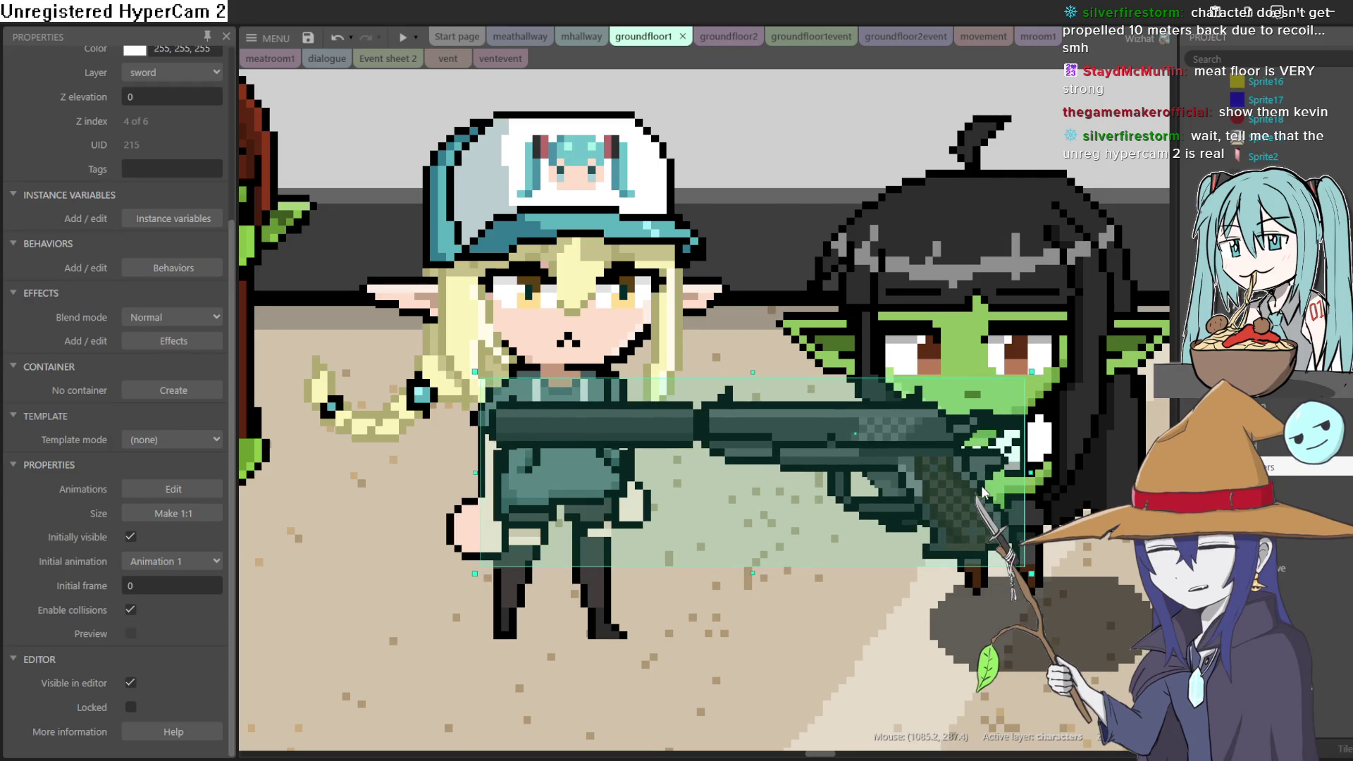
pyautogui.scroll(-4, 987, 490)
pyautogui.scroll(-3, 1008, 501)
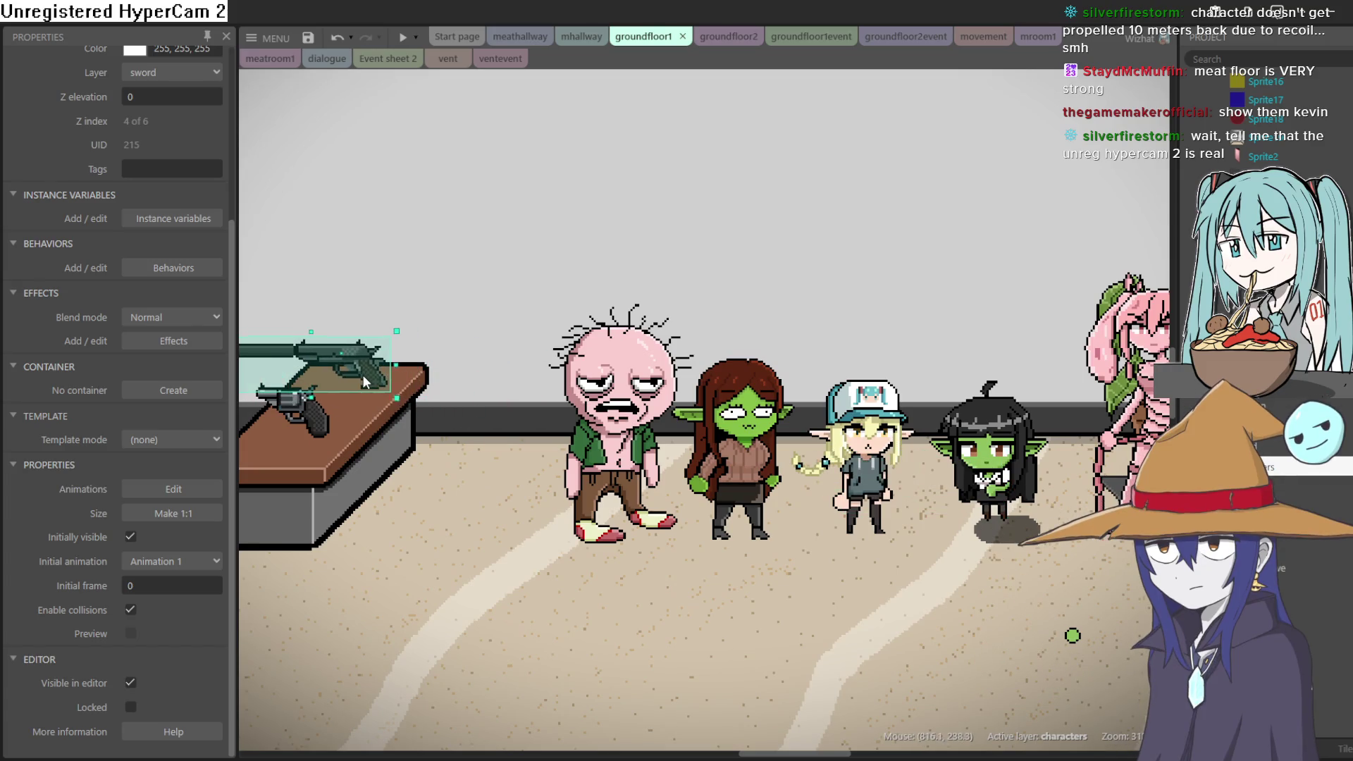
pyautogui.scroll(4, 362, 375)
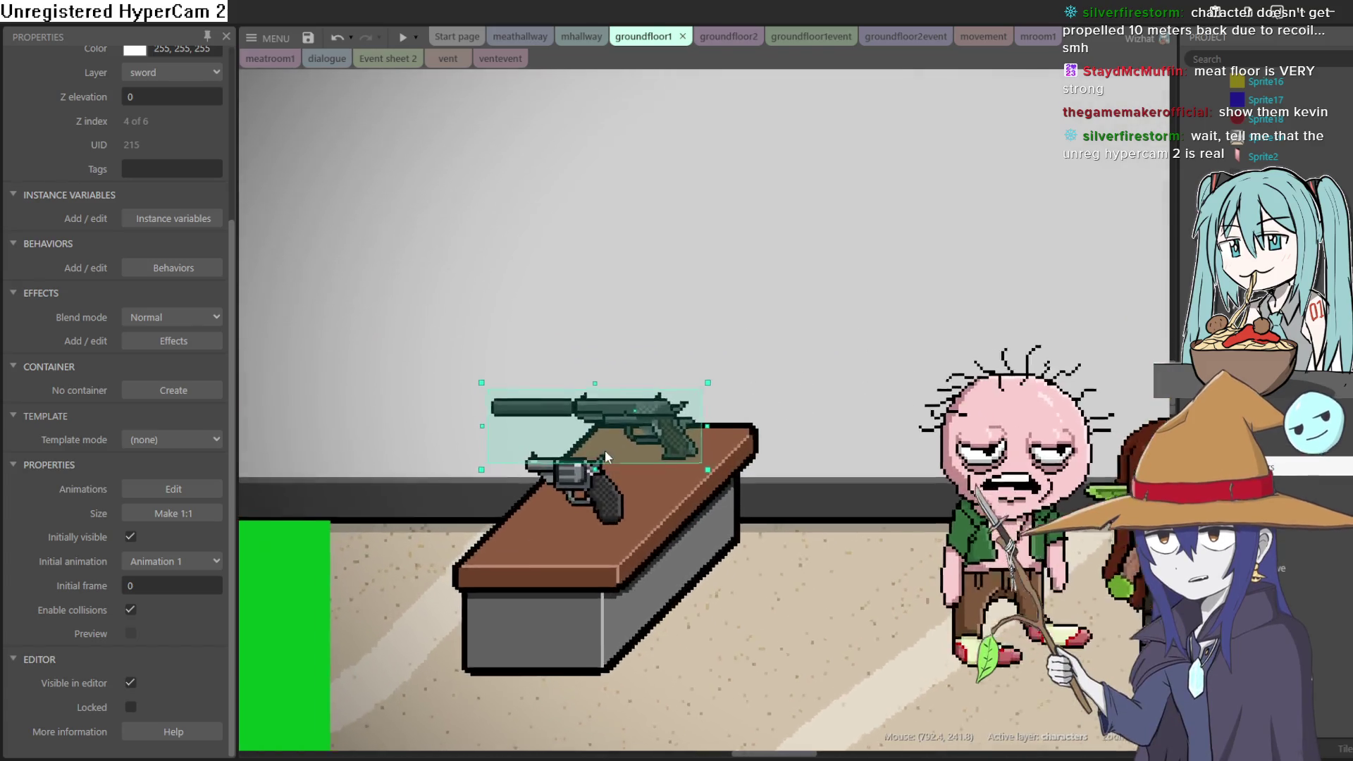
pyautogui.click(596, 497)
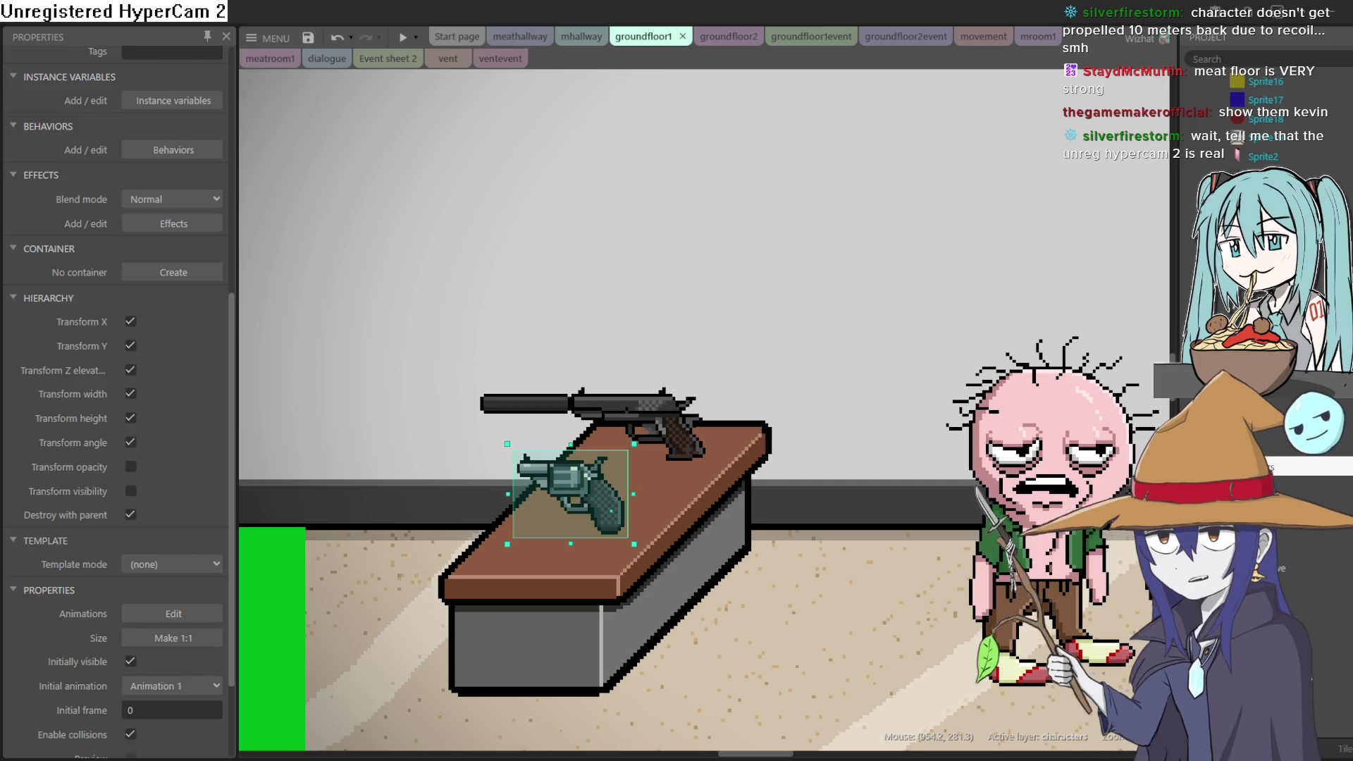
# Pan toward the goblin characters and shift the officelobby1 background sprite slightly.
pyautogui.middleClick(1162, 395)
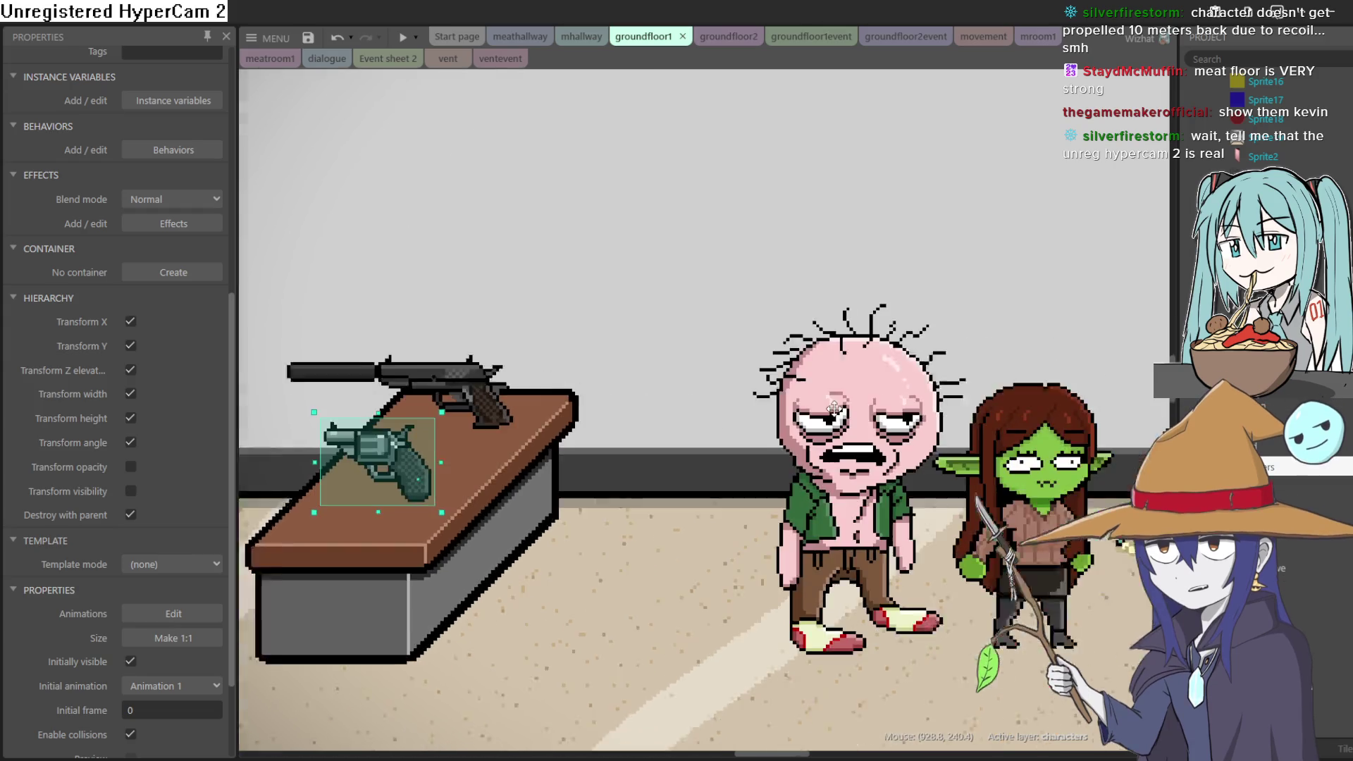
pyautogui.scroll(-5, 1020, 454)
pyautogui.hscroll(8, 1019, 455)
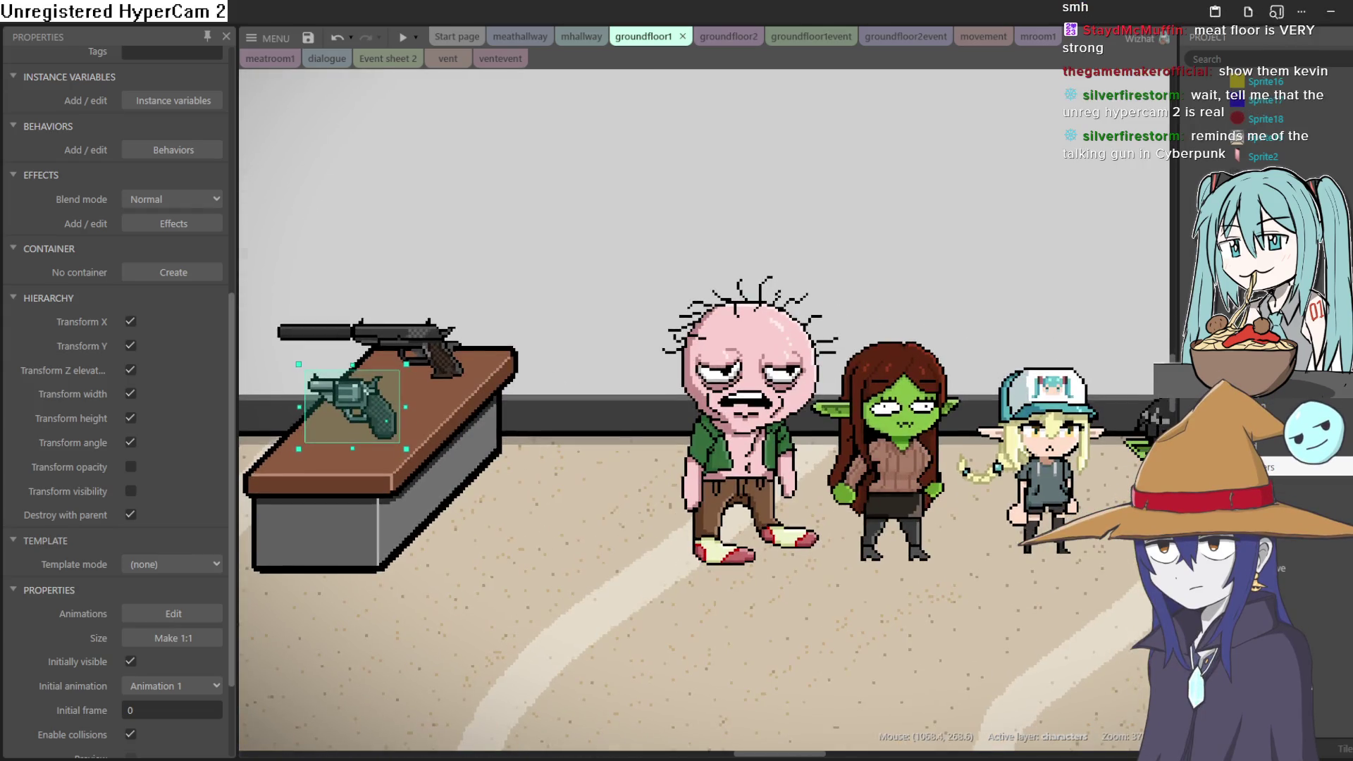
pyautogui.scroll(-4, 980, 432)
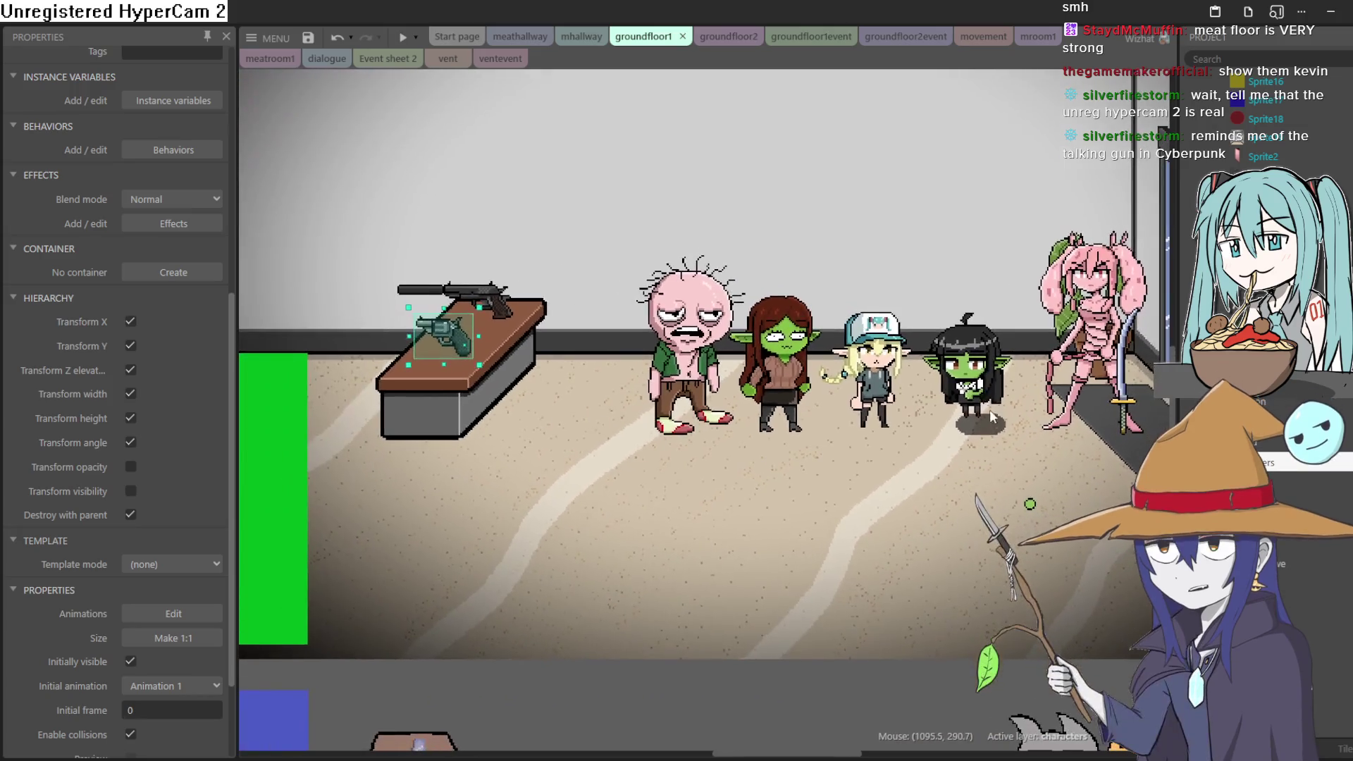
pyautogui.scroll(2, 981, 432)
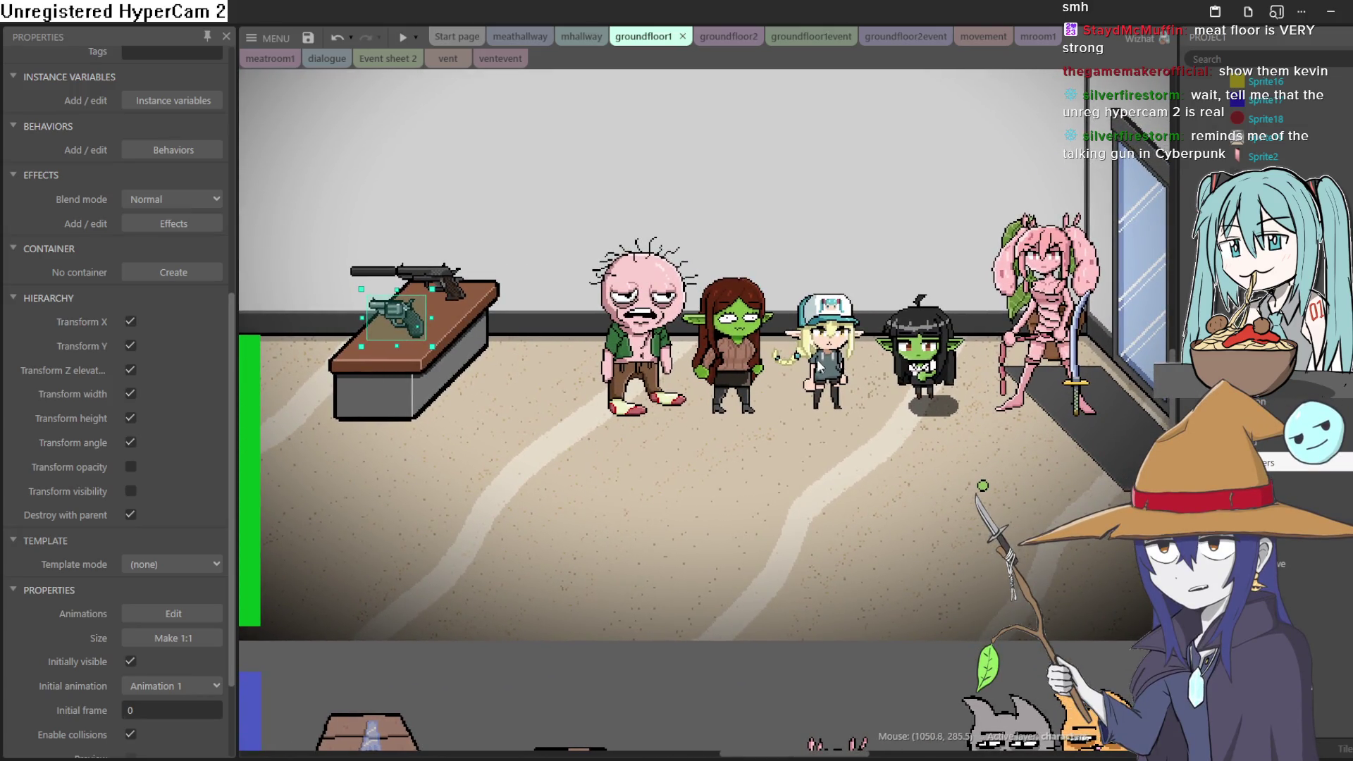
pyautogui.click(929, 381)
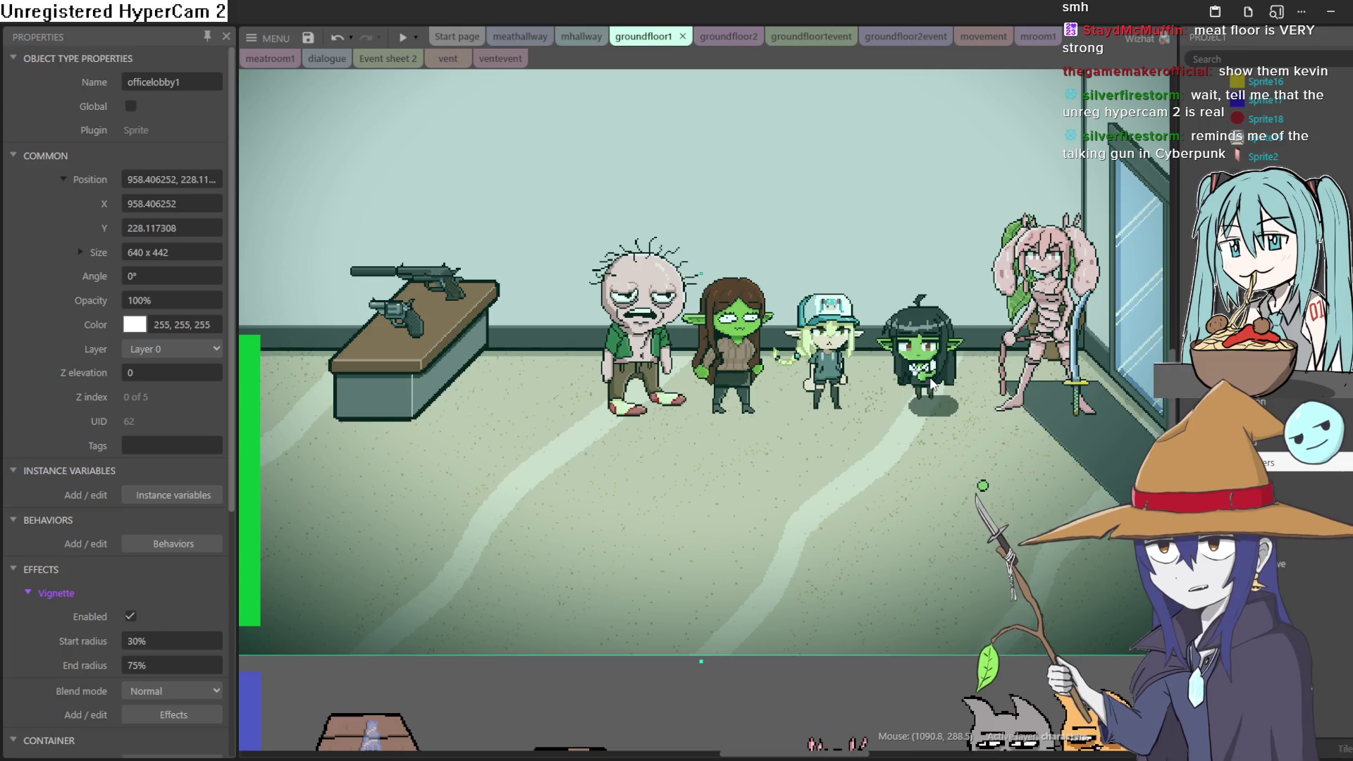
pyautogui.moveTo(930, 381); pyautogui.dragTo(925, 398)
pyautogui.scroll(-5, 816, 493)
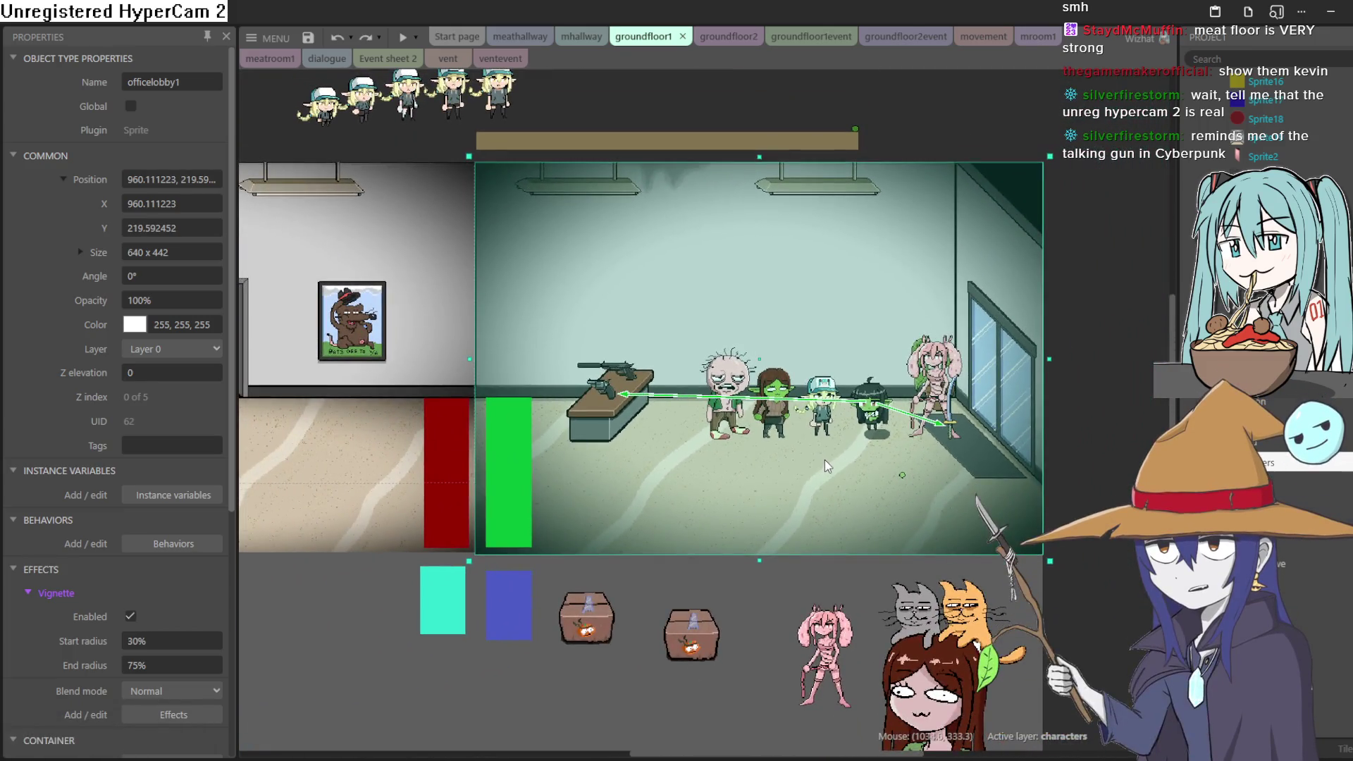
# Move the brown-haired goblin beside the desk and both guns onto the floor, undoing the stray desk move.
pyautogui.moveTo(824, 460); pyautogui.dragTo(929, 464)
pyautogui.scroll(5, 882, 437)
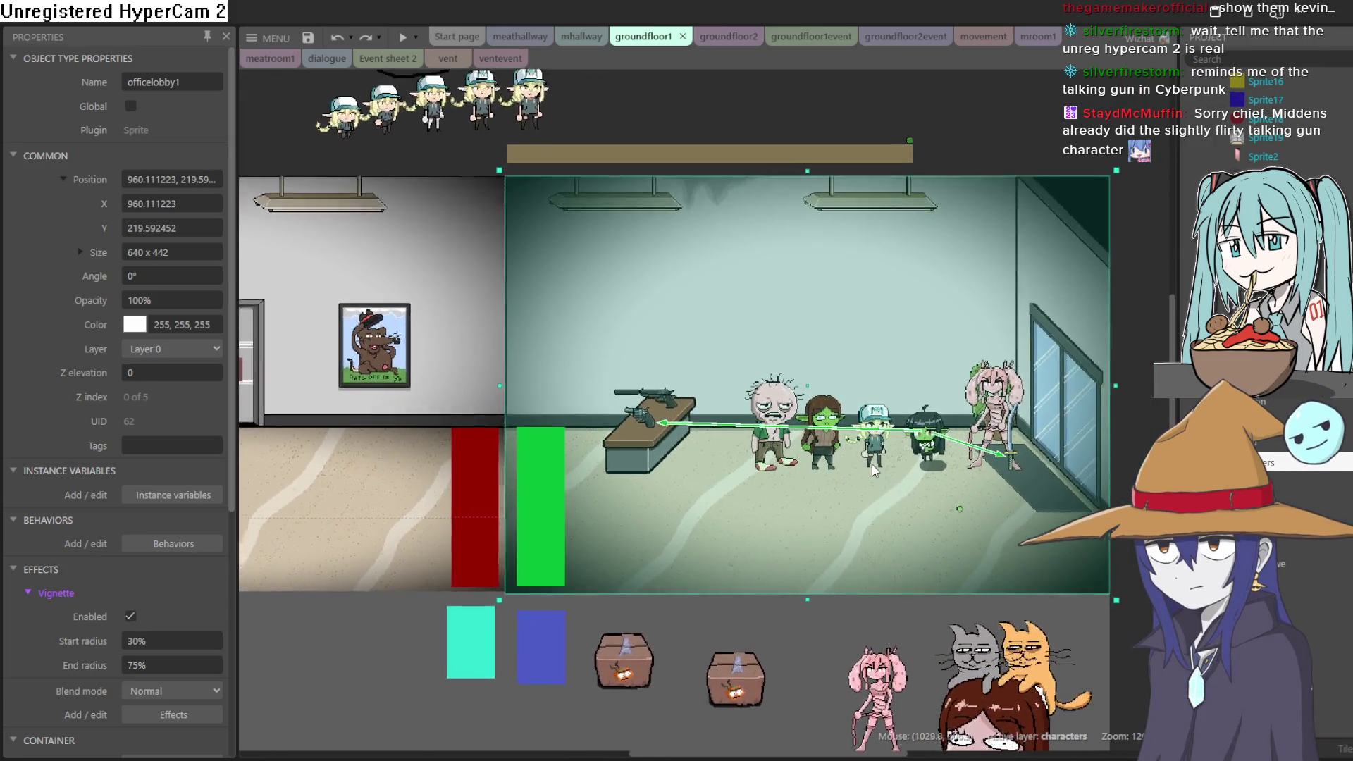
pyautogui.scroll(2, 882, 437)
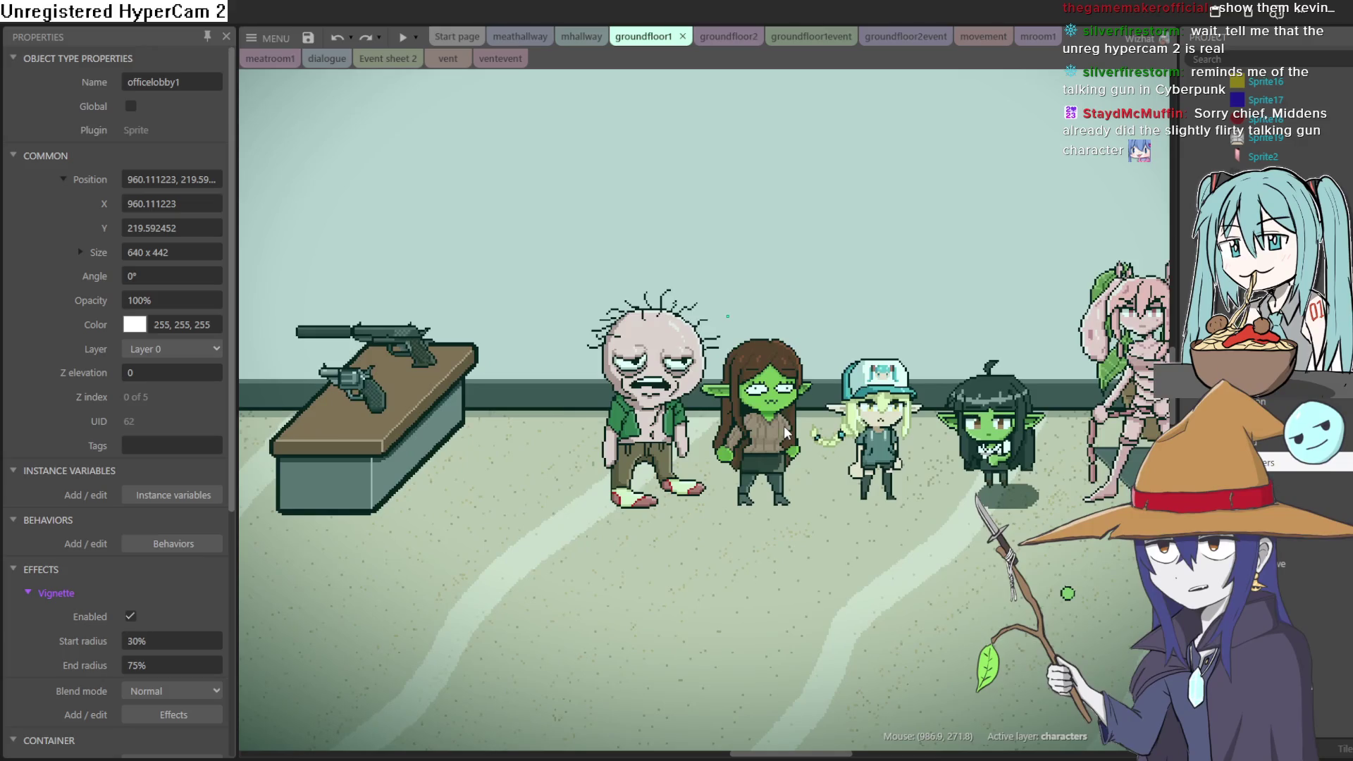
pyautogui.moveTo(787, 441)
pyautogui.mouseDown()
pyautogui.moveTo(300, 210)
pyautogui.moveTo(307, 362)
pyautogui.mouseUp()
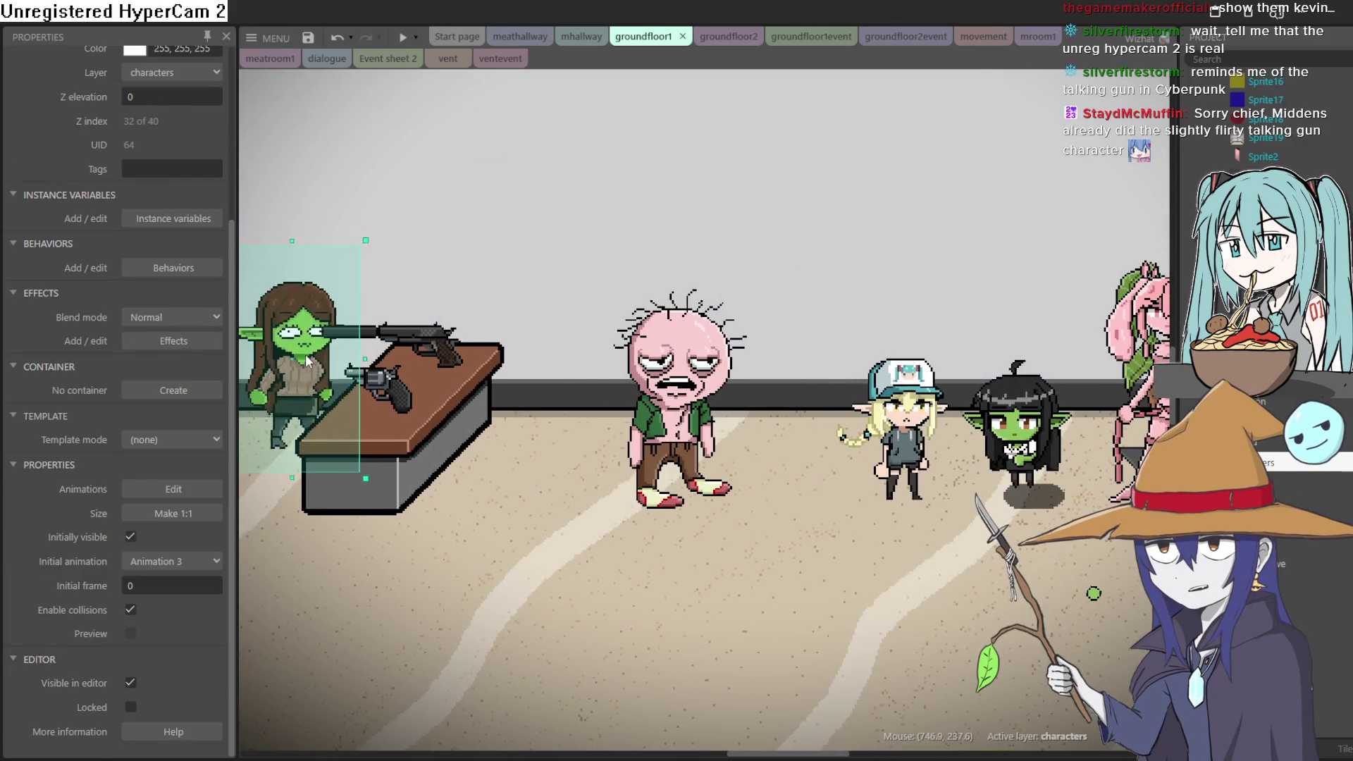
pyautogui.moveTo(442, 344)
pyautogui.mouseDown()
pyautogui.moveTo(620, 349)
pyautogui.moveTo(597, 497)
pyautogui.mouseUp()
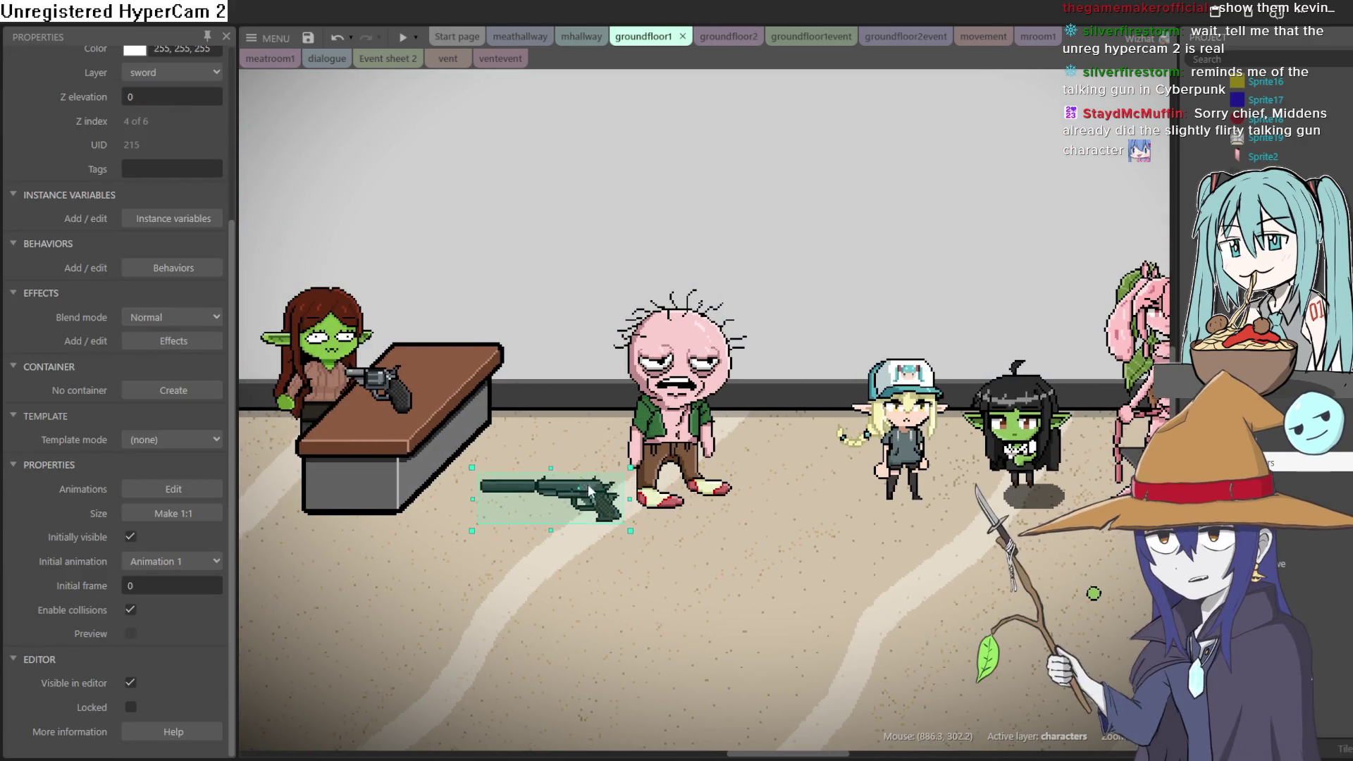
pyautogui.moveTo(410, 412); pyautogui.dragTo(606, 465)
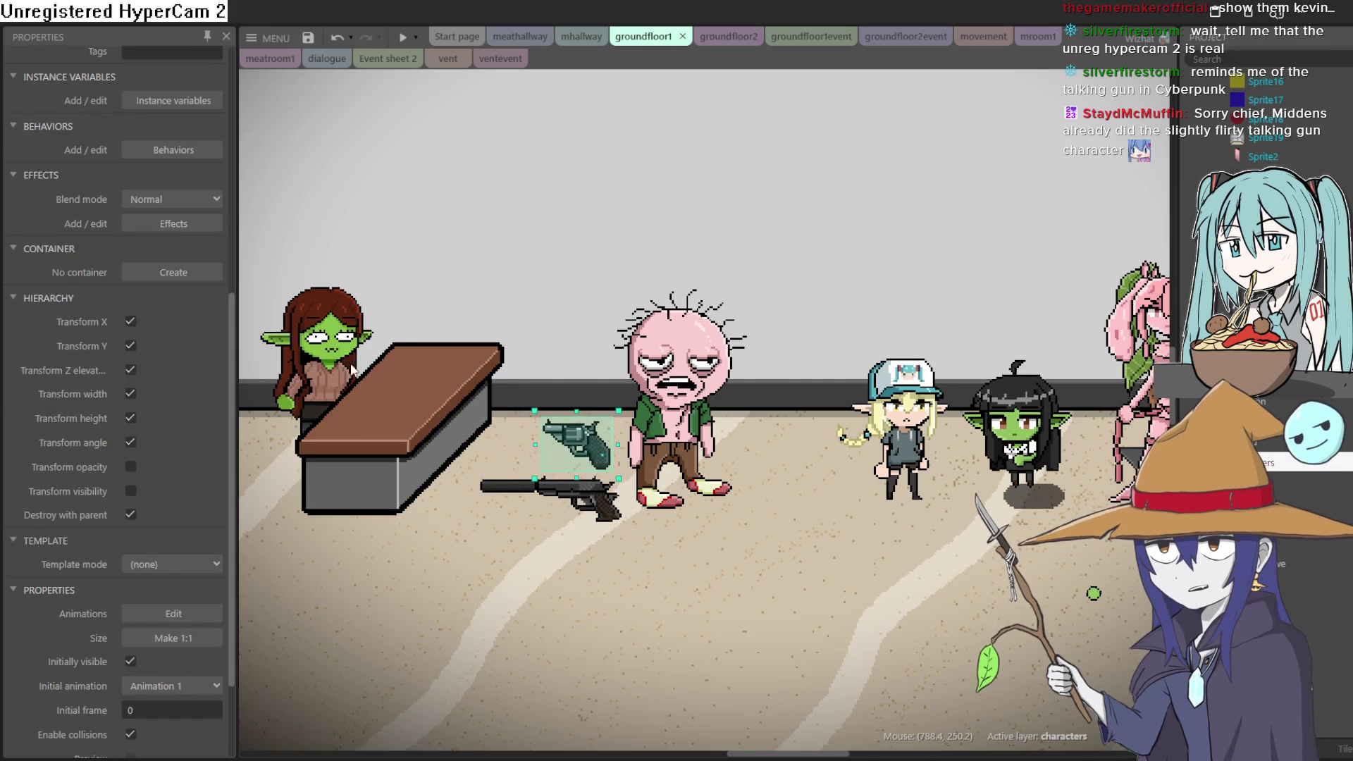
pyautogui.moveTo(306, 356); pyautogui.dragTo(299, 349)
pyautogui.hotkey('ctrl', 'z')
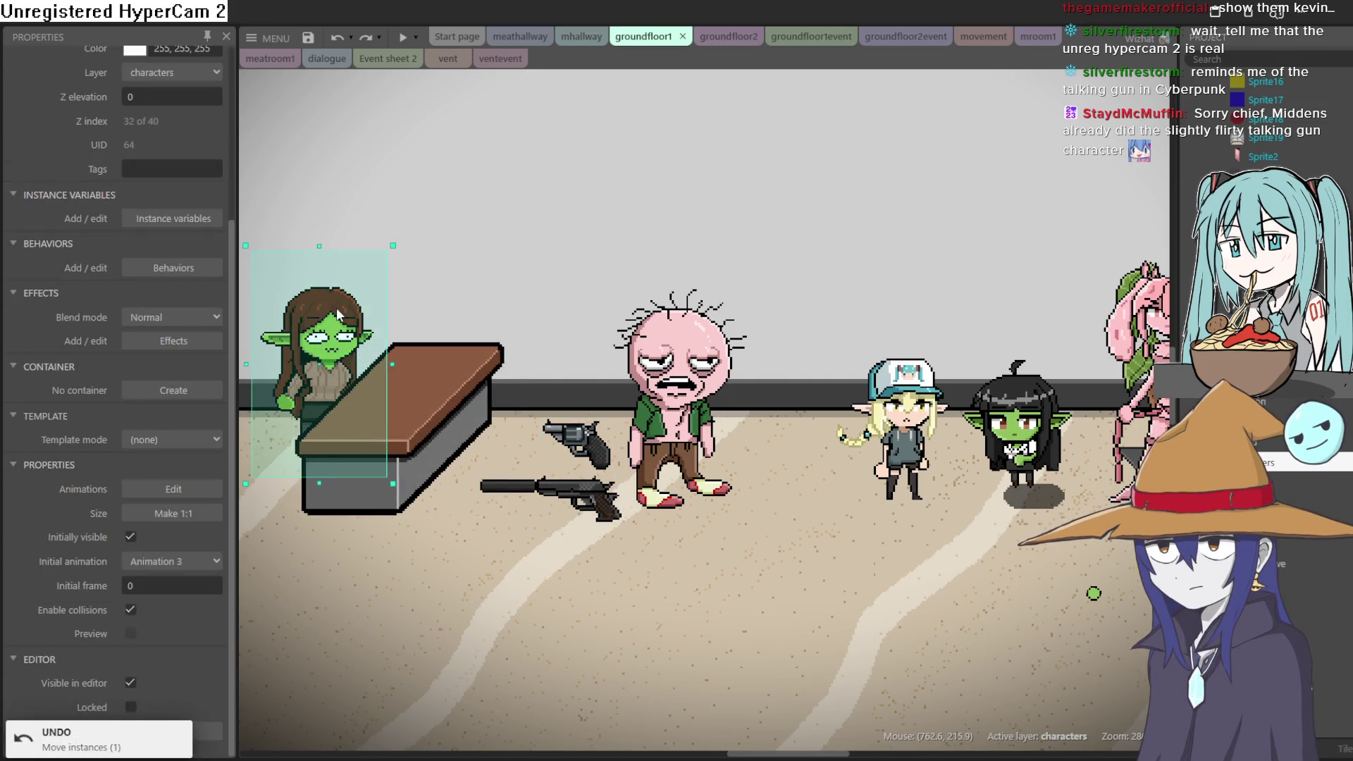
# Open the brown-haired goblin's animations editor and close it again.
pyautogui.doubleClick(323, 313)
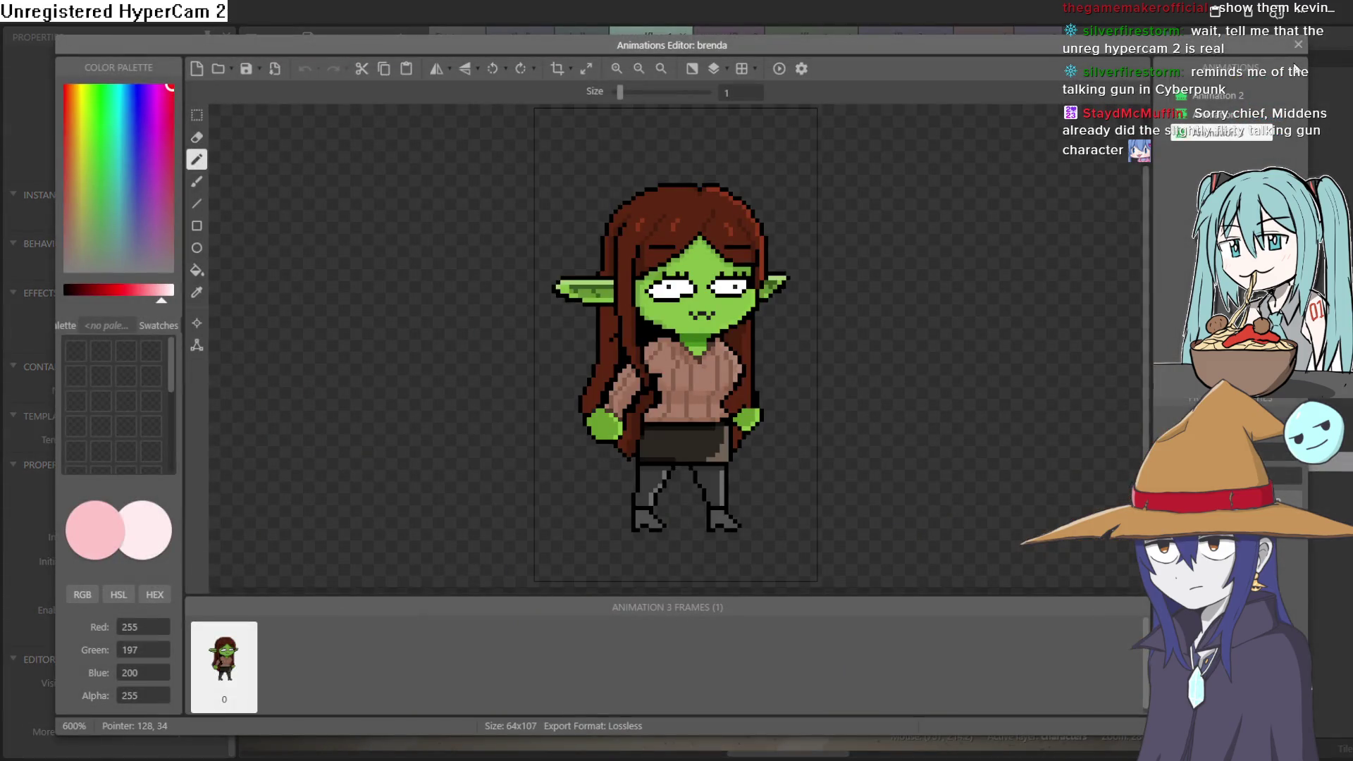
pyautogui.click(1298, 45)
pyautogui.scroll(4, 795, 420)
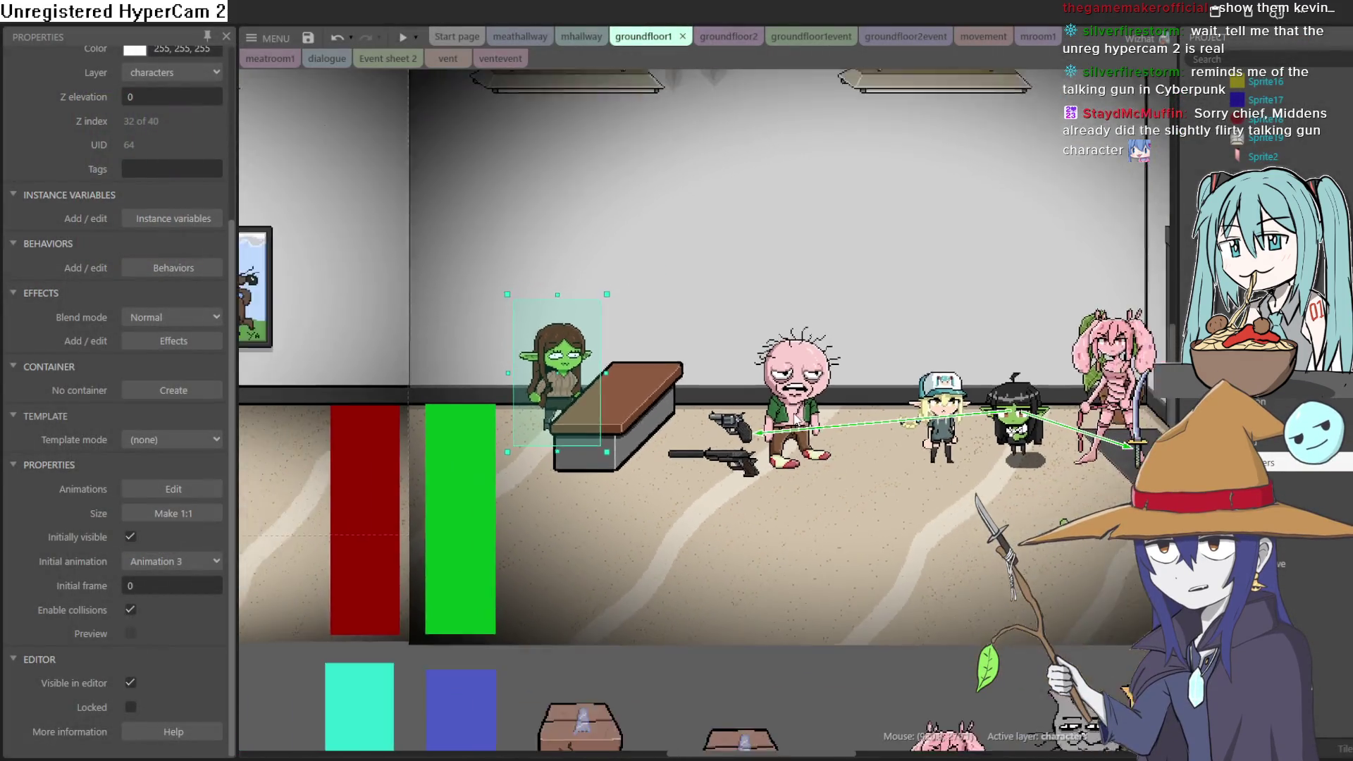
pyautogui.scroll(-4, 794, 418)
pyautogui.scroll(-1, 855, 462)
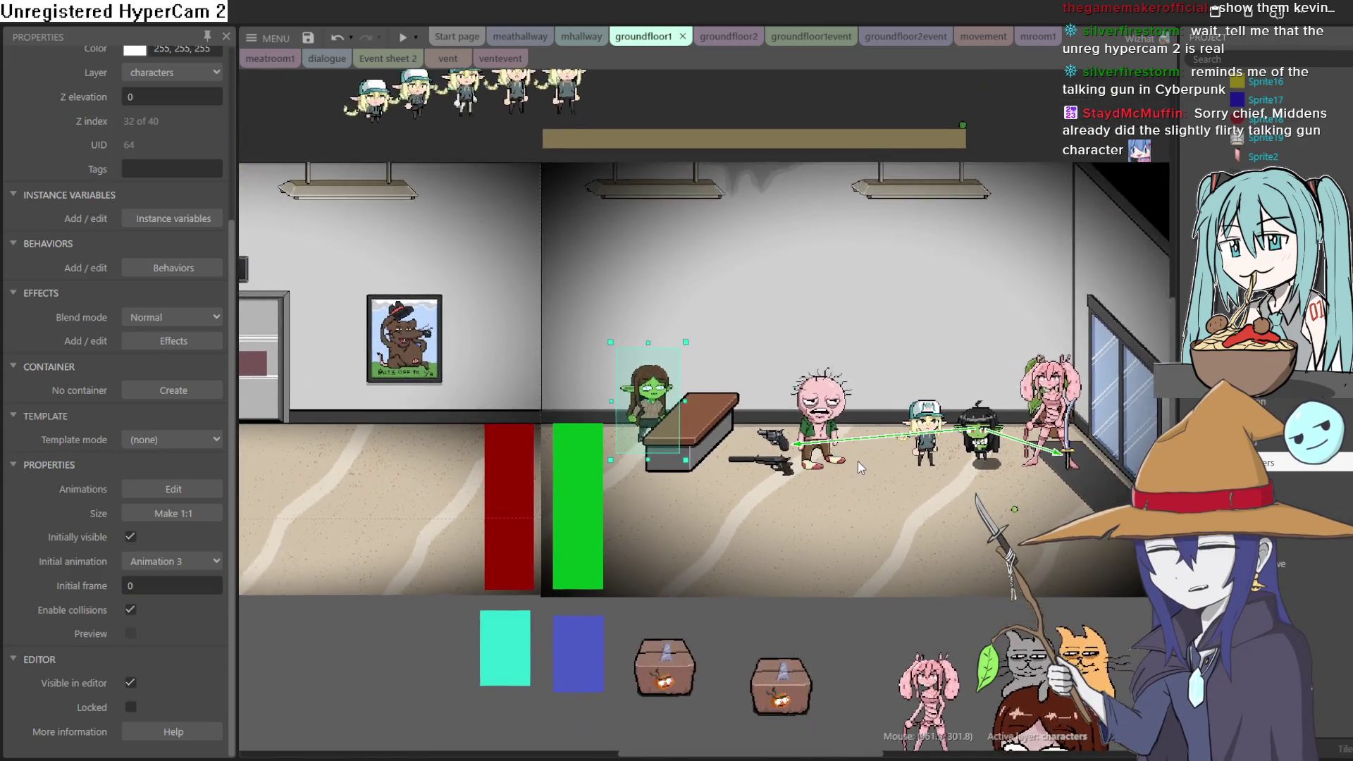
pyautogui.scroll(-2, 857, 461)
pyautogui.scroll(2, 945, 442)
# Move the randomguy character into the left room near the elevator.
pyautogui.click(904, 399)
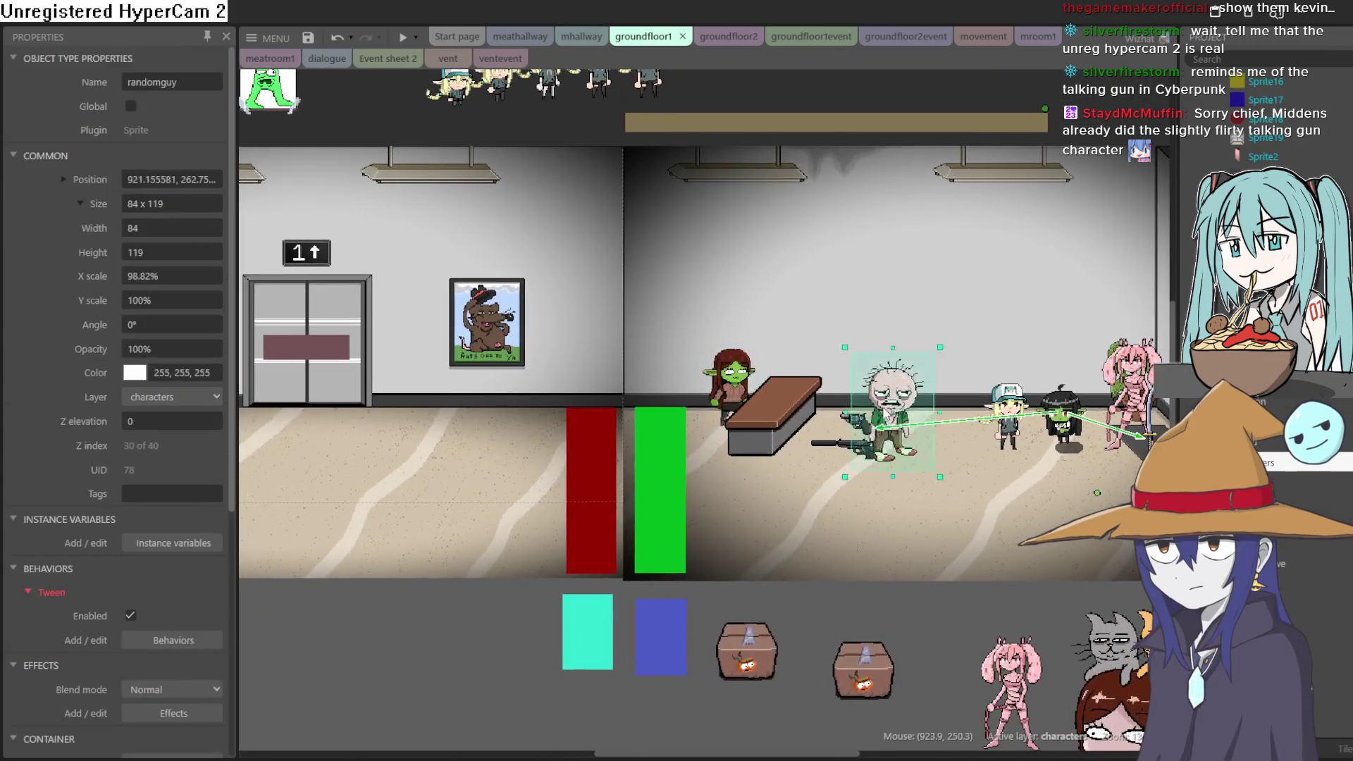
pyautogui.moveTo(906, 389); pyautogui.dragTo(375, 426)
pyautogui.hscroll(-5, 437, 441)
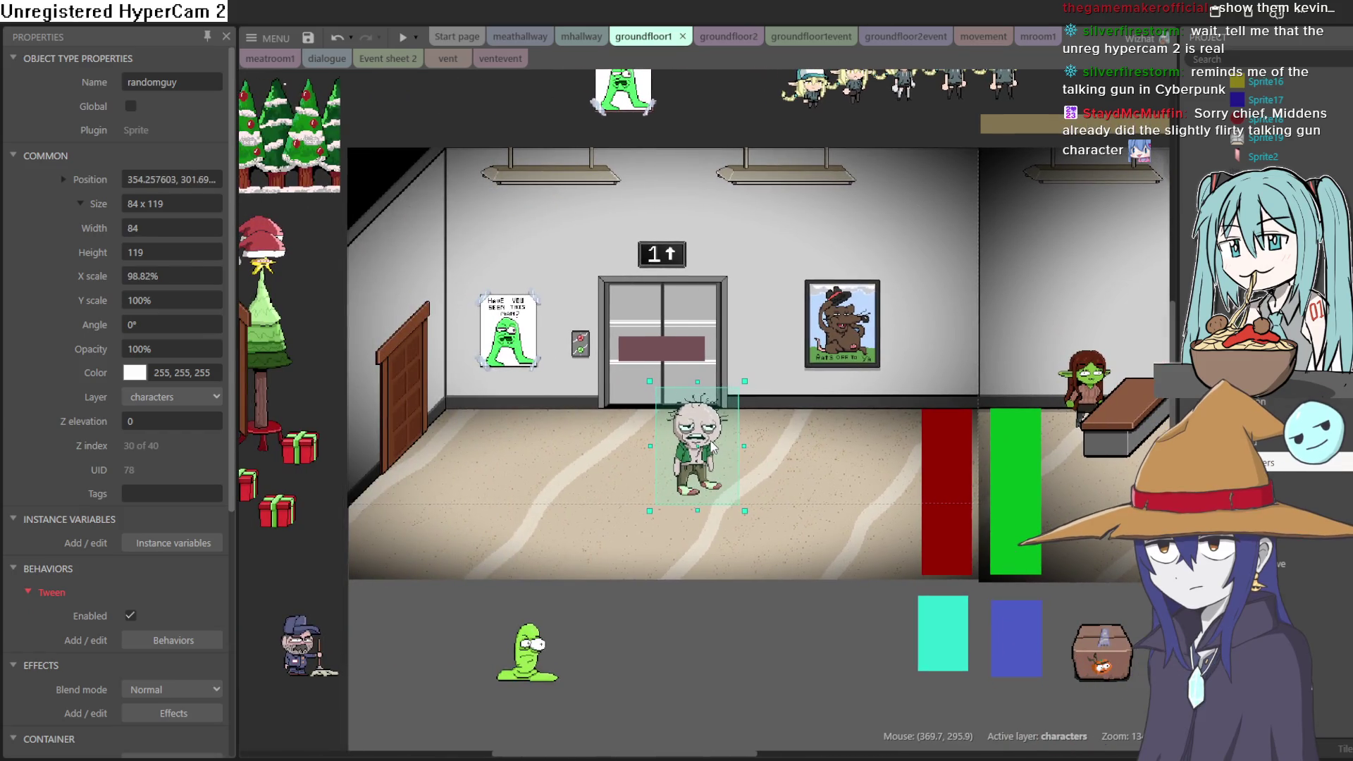
pyautogui.moveTo(499, 437); pyautogui.dragTo(482, 454)
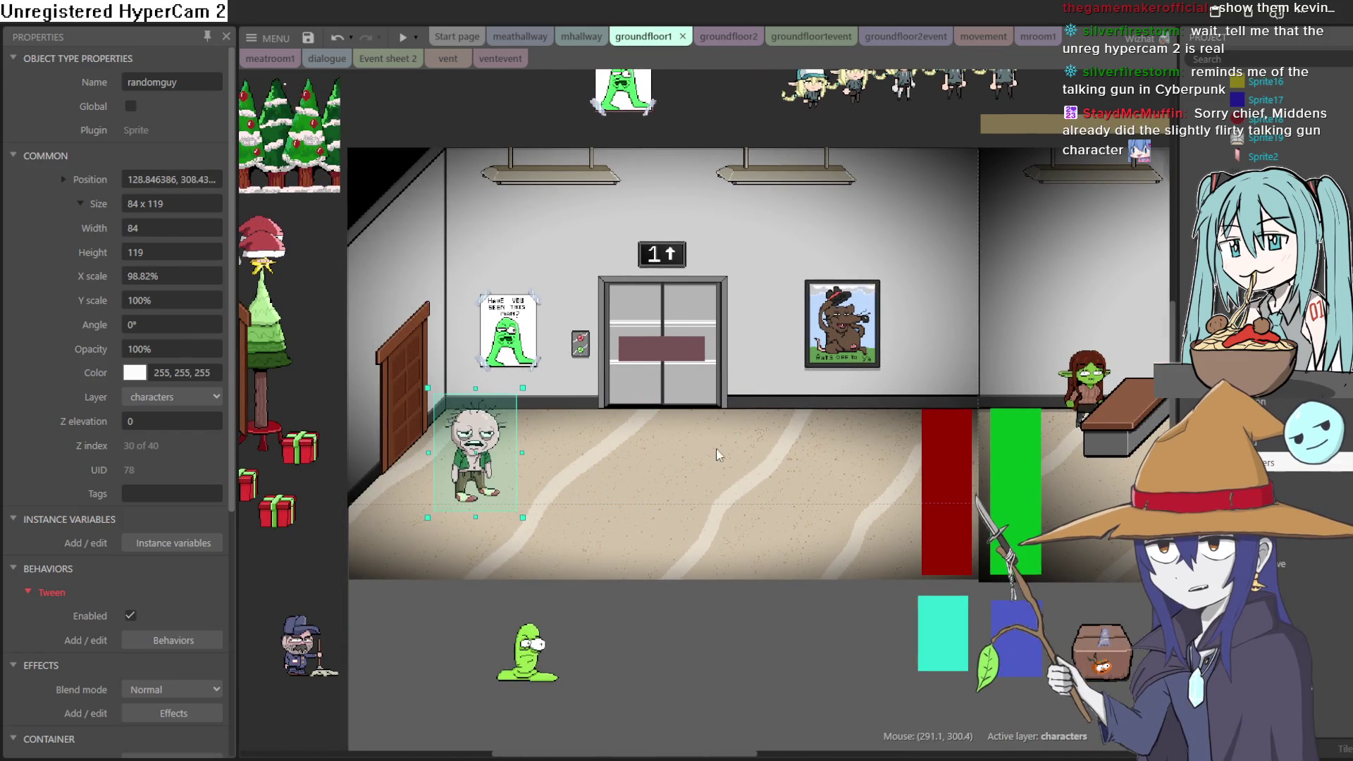
pyautogui.hscroll(3, 656, 479)
pyautogui.hscroll(2, 656, 480)
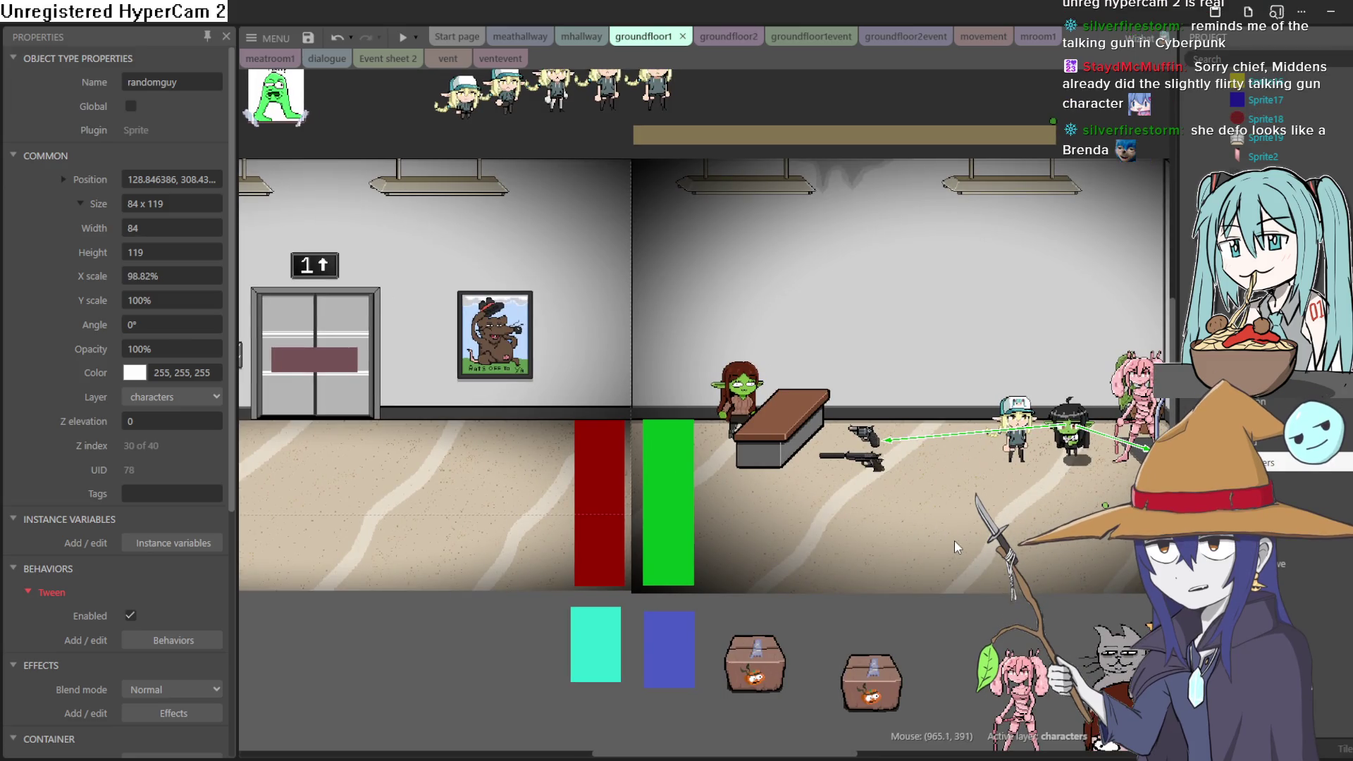
pyautogui.scroll(1, 844, 570)
pyautogui.scroll(1, 843, 503)
pyautogui.scroll(2, 980, 417)
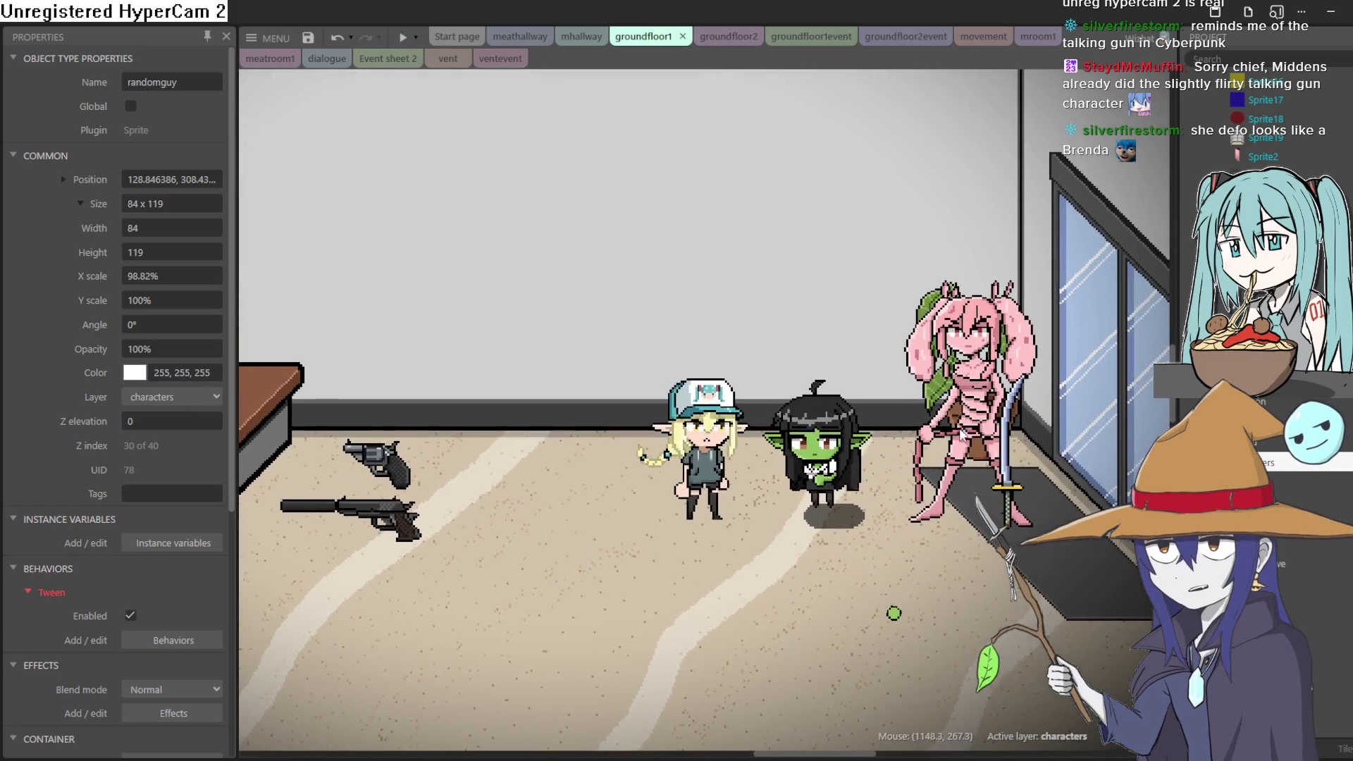
# Nudge the pink character slightly up and to the left.
pyautogui.click(979, 417)
pyautogui.moveTo(979, 417); pyautogui.dragTo(970, 406)
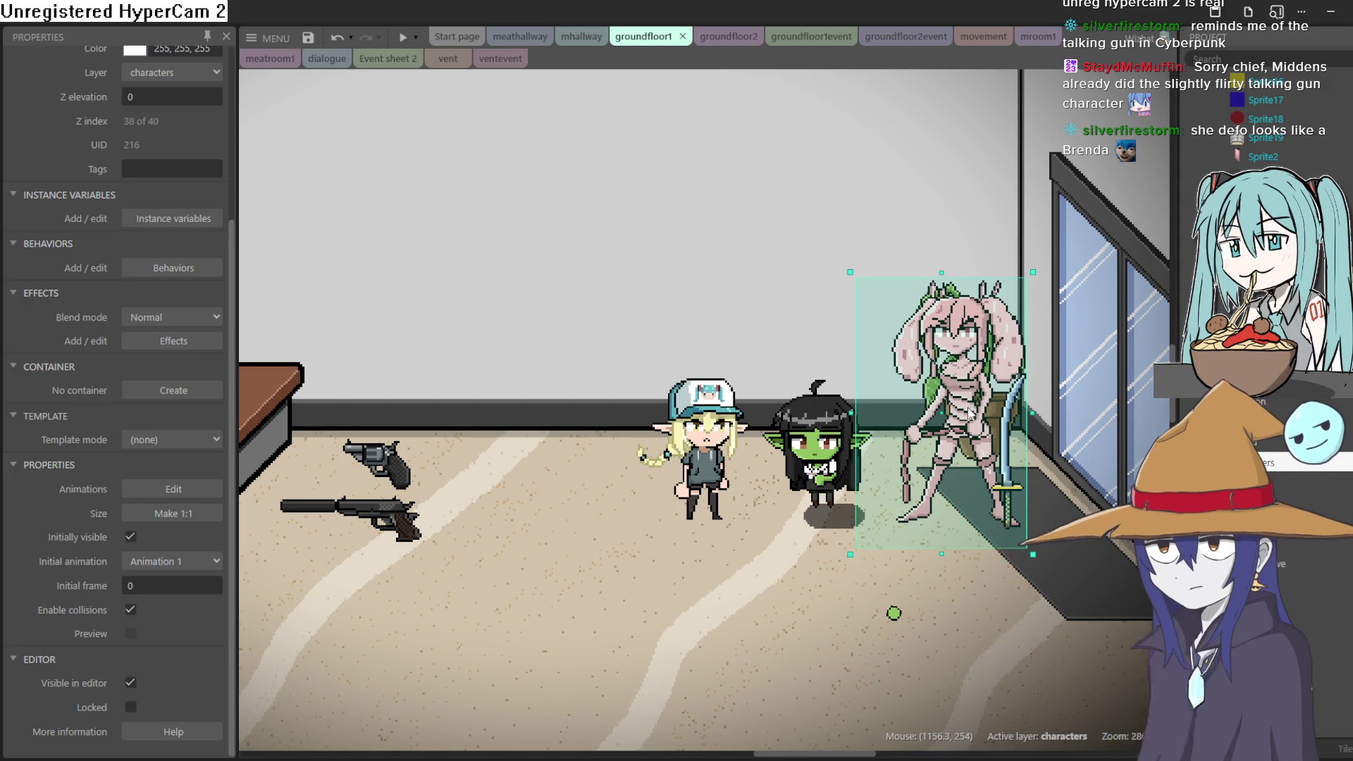
pyautogui.scroll(5, 1029, 331)
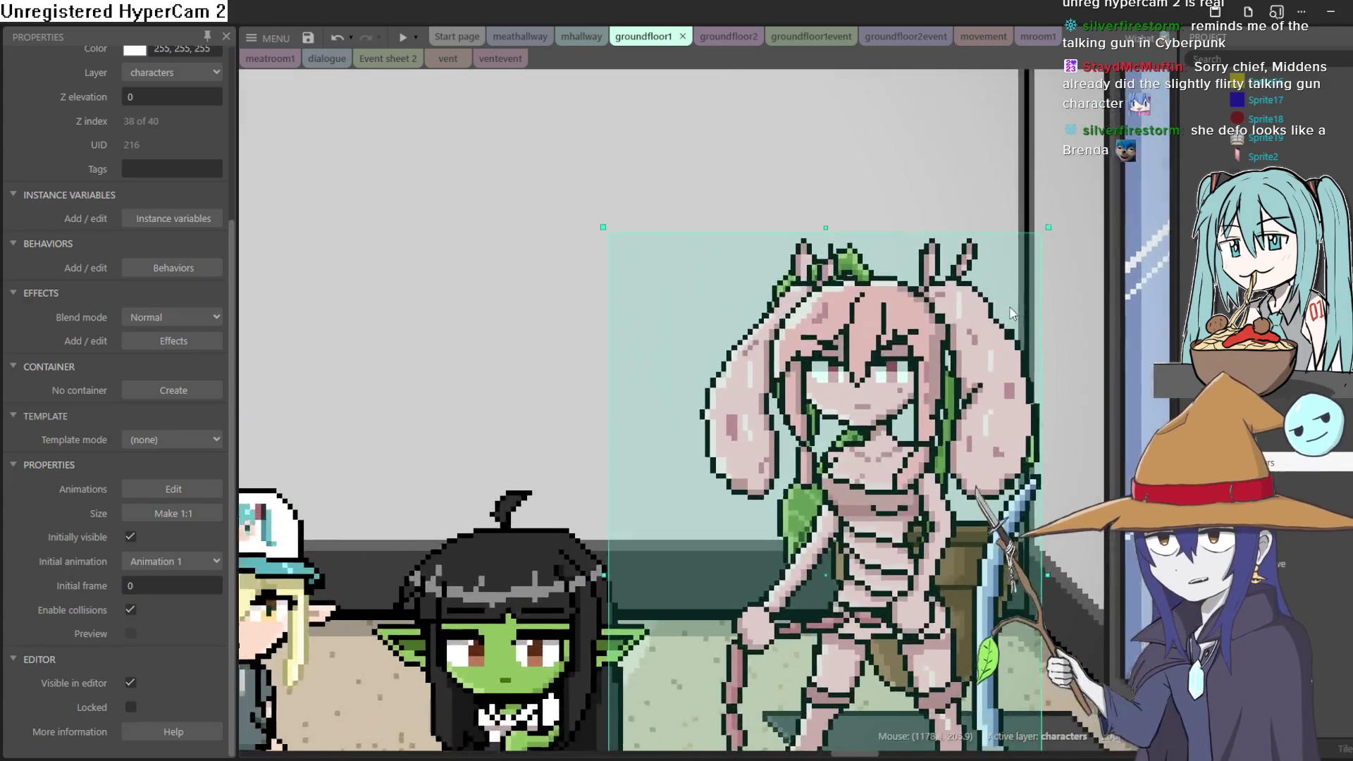
pyautogui.scroll(-1, 1015, 347)
pyautogui.scroll(-2, 986, 338)
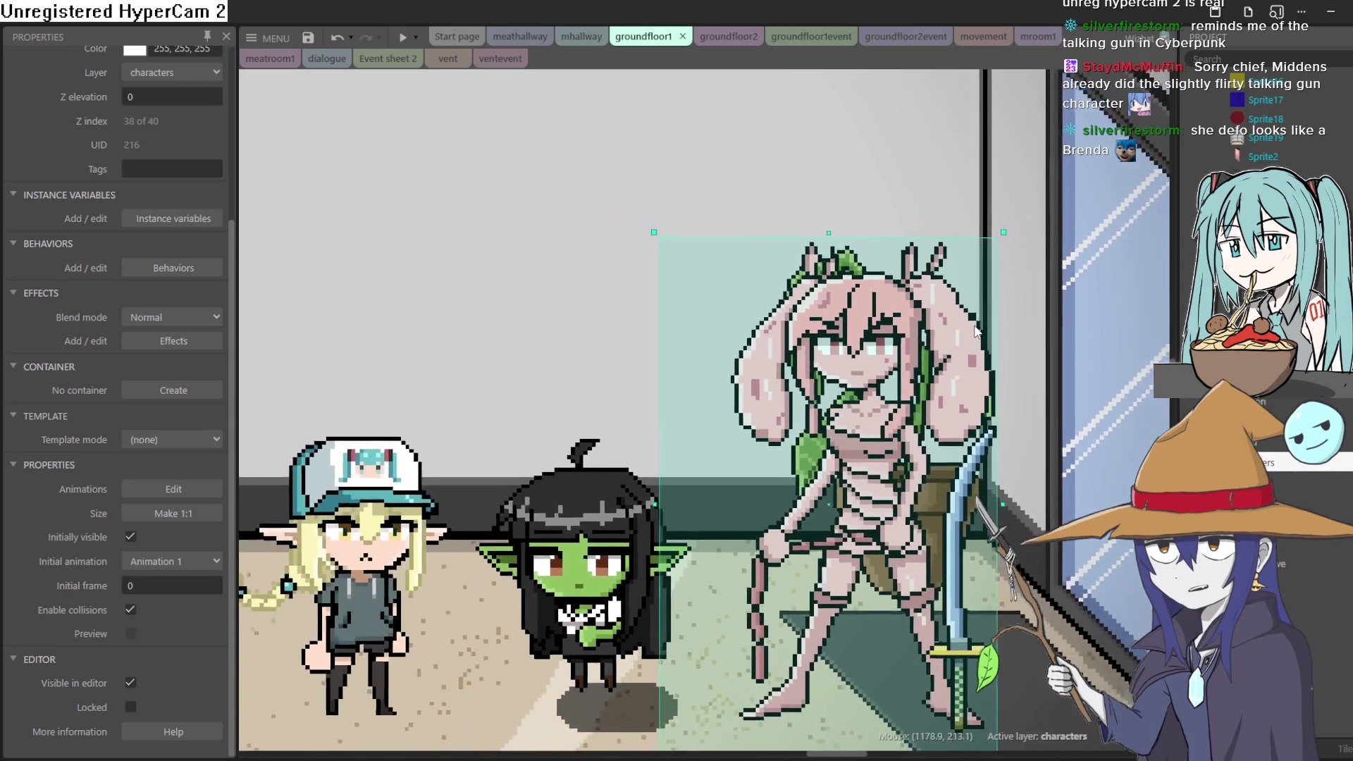
pyautogui.scroll(-3, 974, 336)
# Move the sword over beside the two guns on the floor.
pyautogui.click(958, 462)
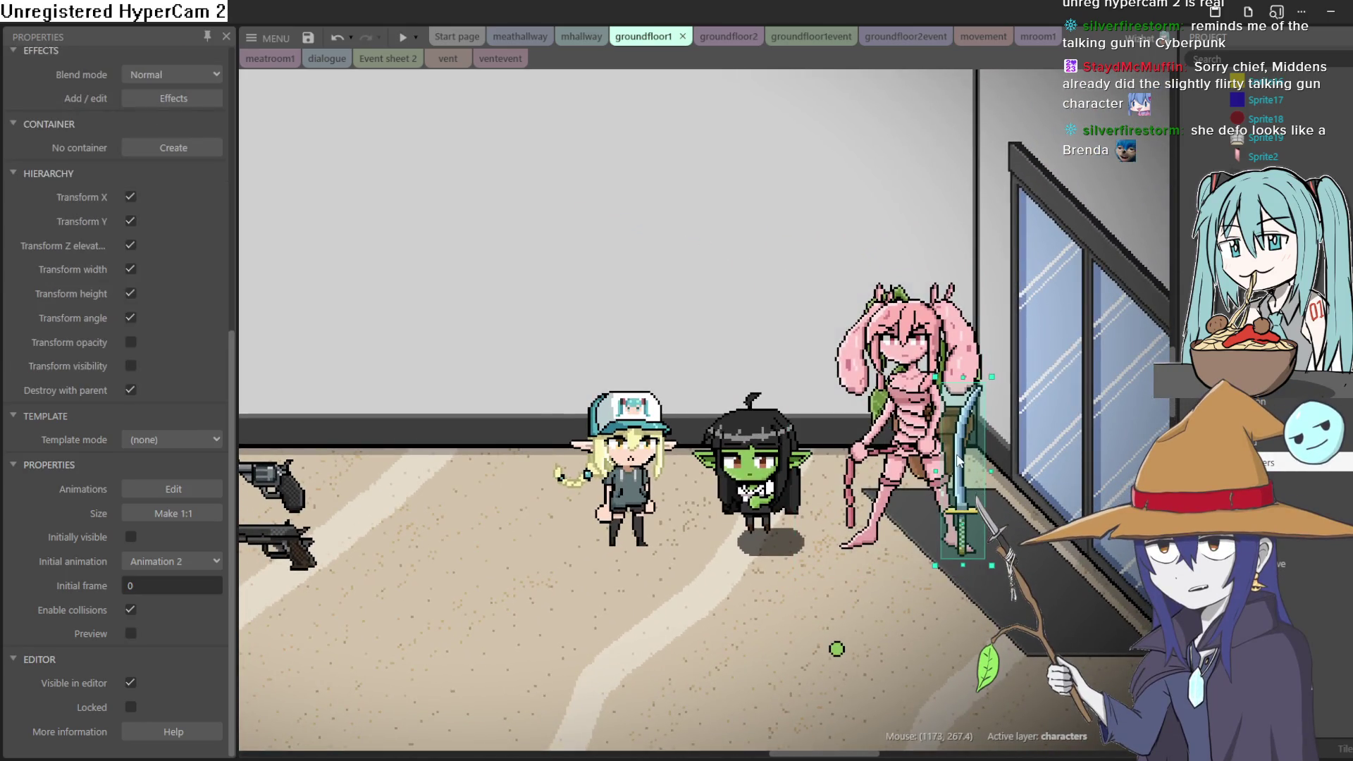
pyautogui.moveTo(493, 480); pyautogui.dragTo(911, 493)
pyautogui.scroll(-1, 911, 493)
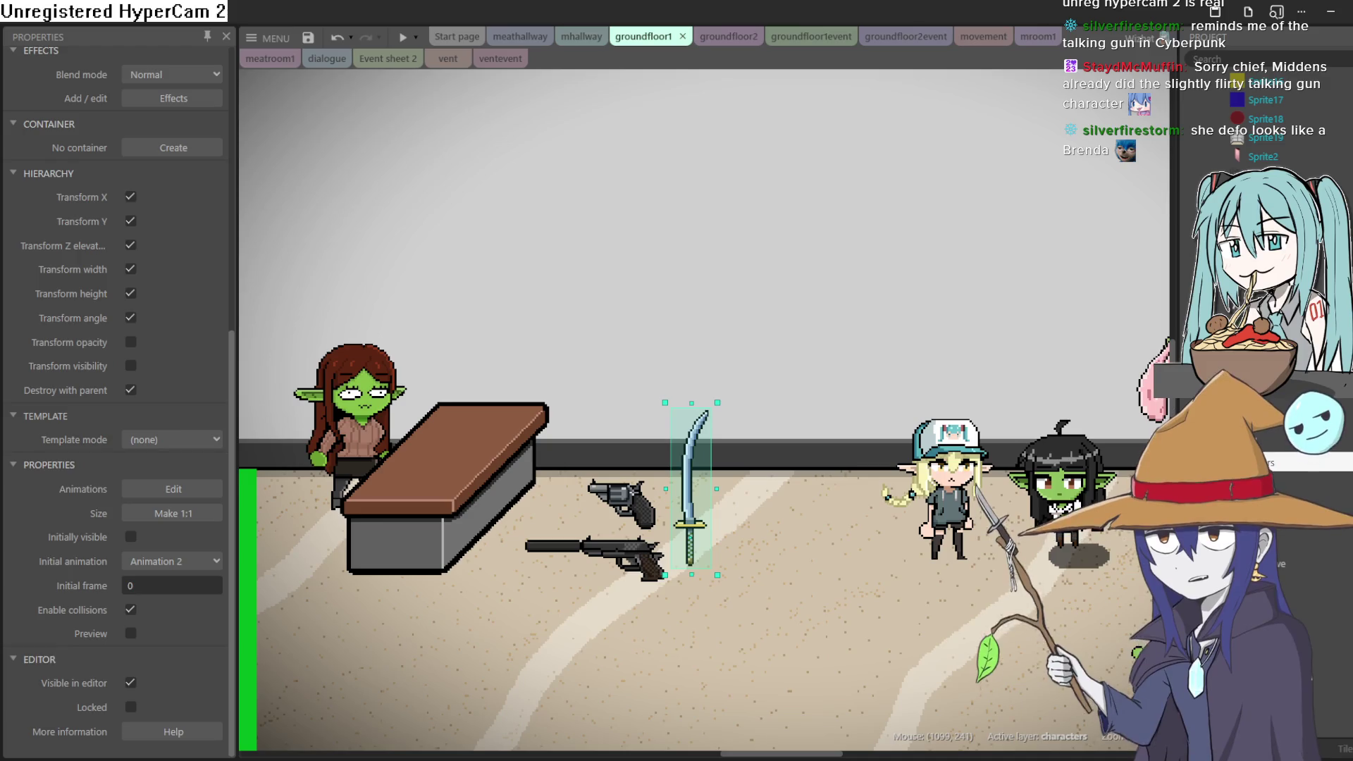
pyautogui.scroll(-2, 1029, 437)
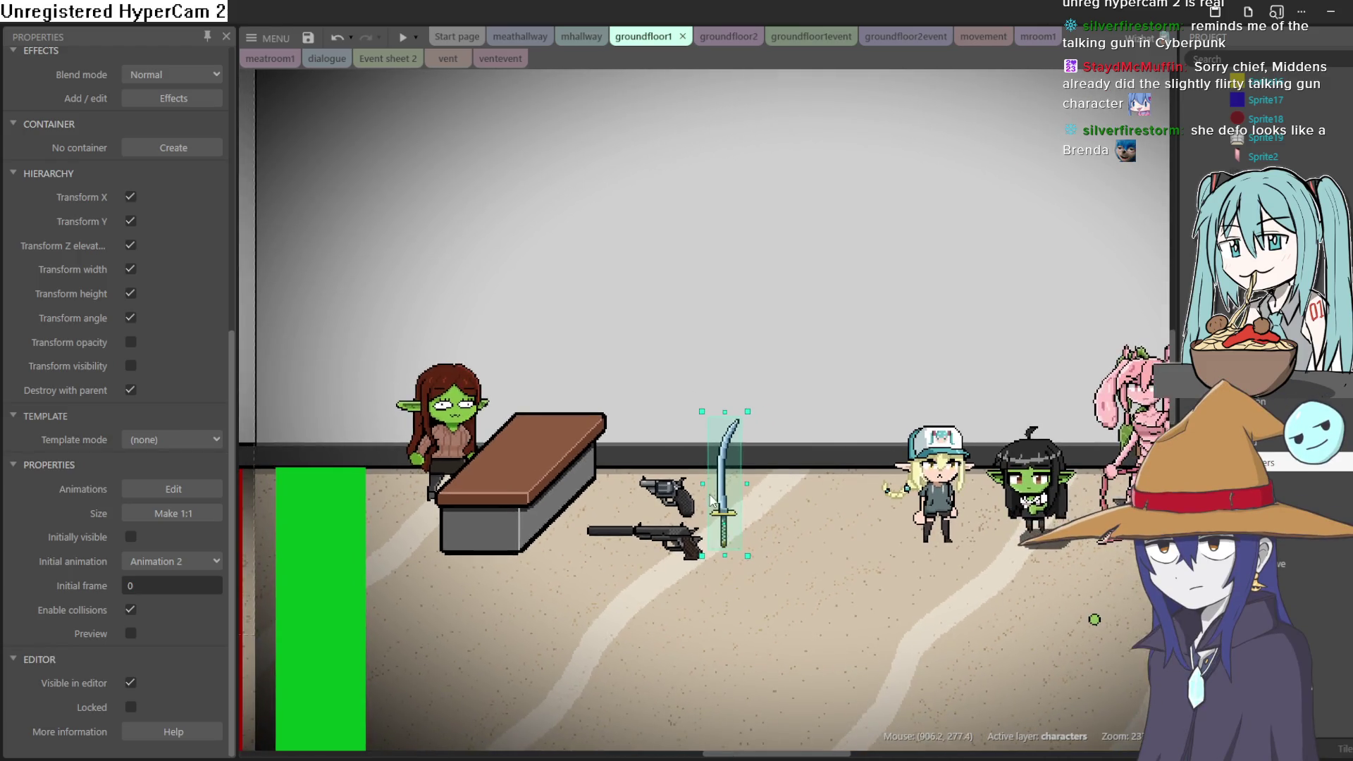
pyautogui.moveTo(678, 509); pyautogui.dragTo(1035, 515)
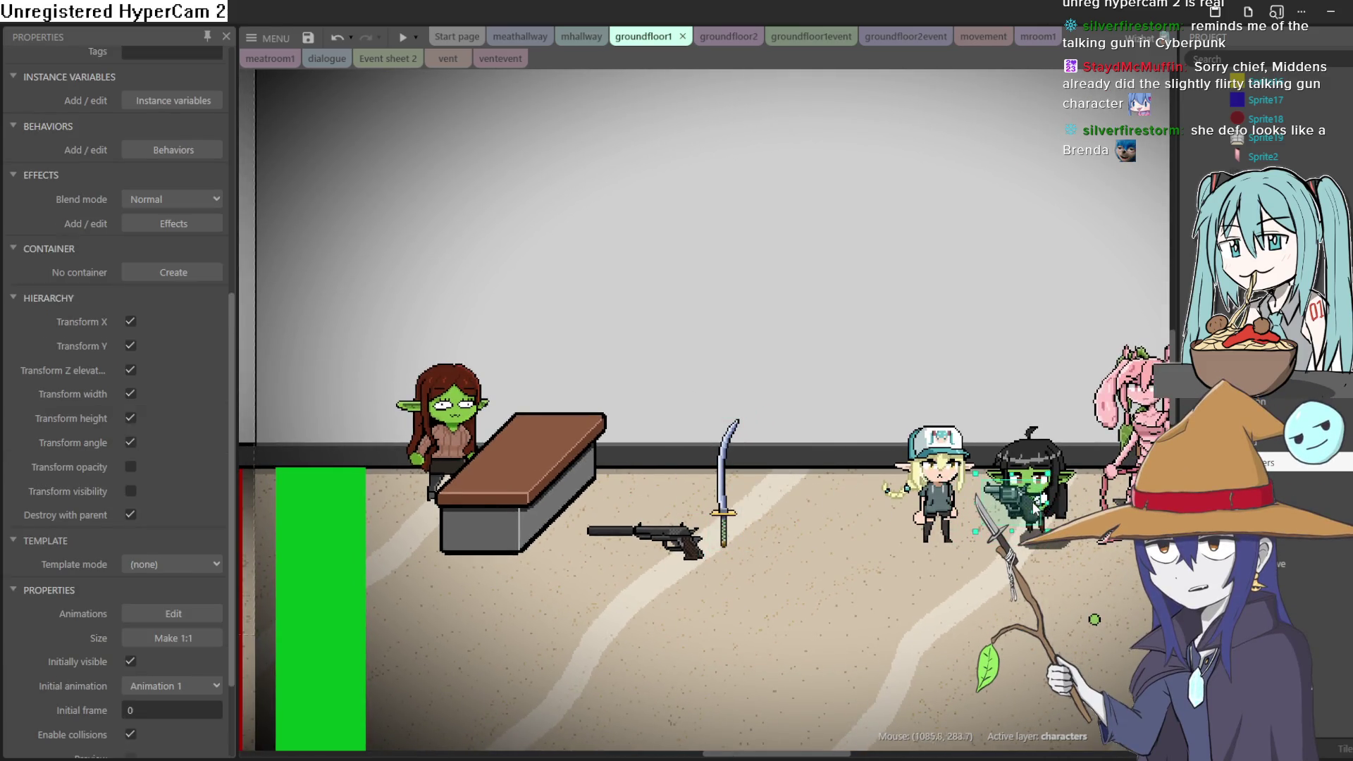
pyautogui.scroll(5, 1050, 500)
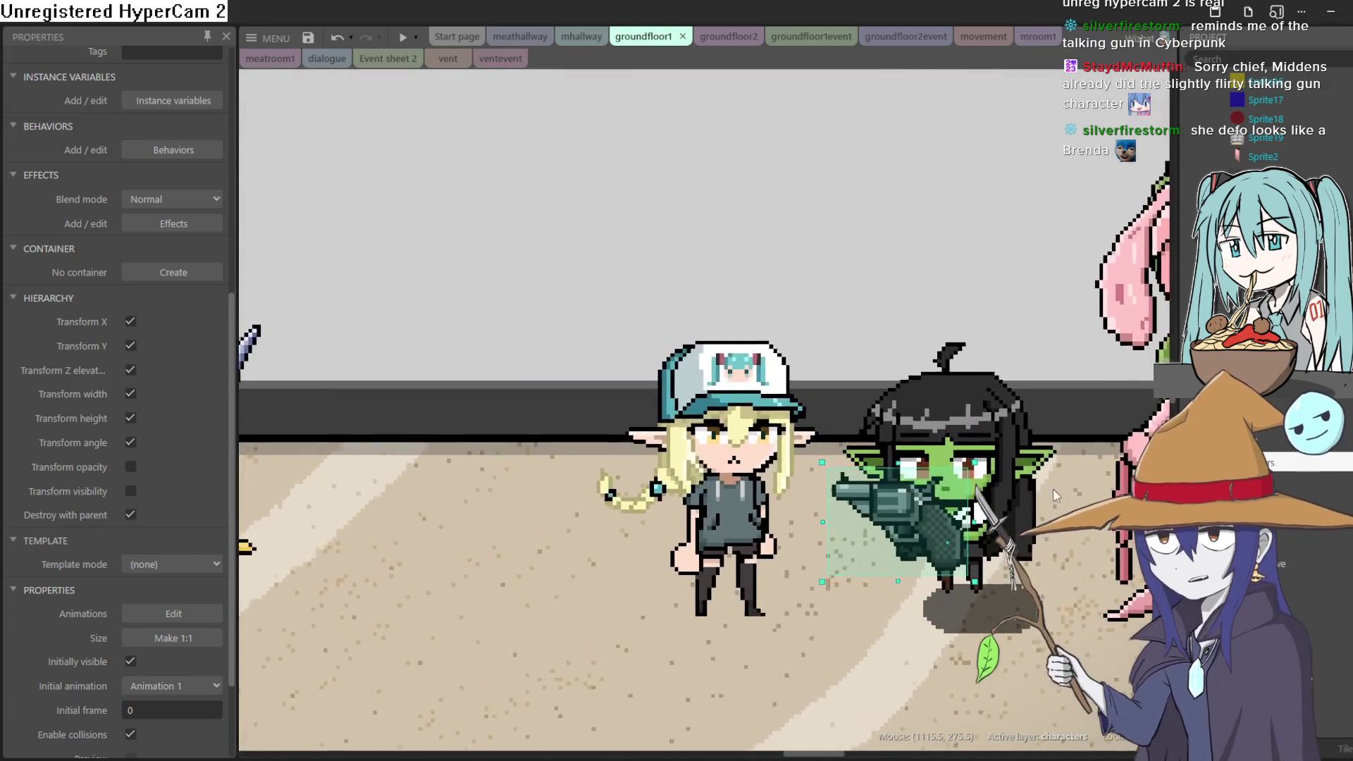
pyautogui.scroll(3, 1028, 492)
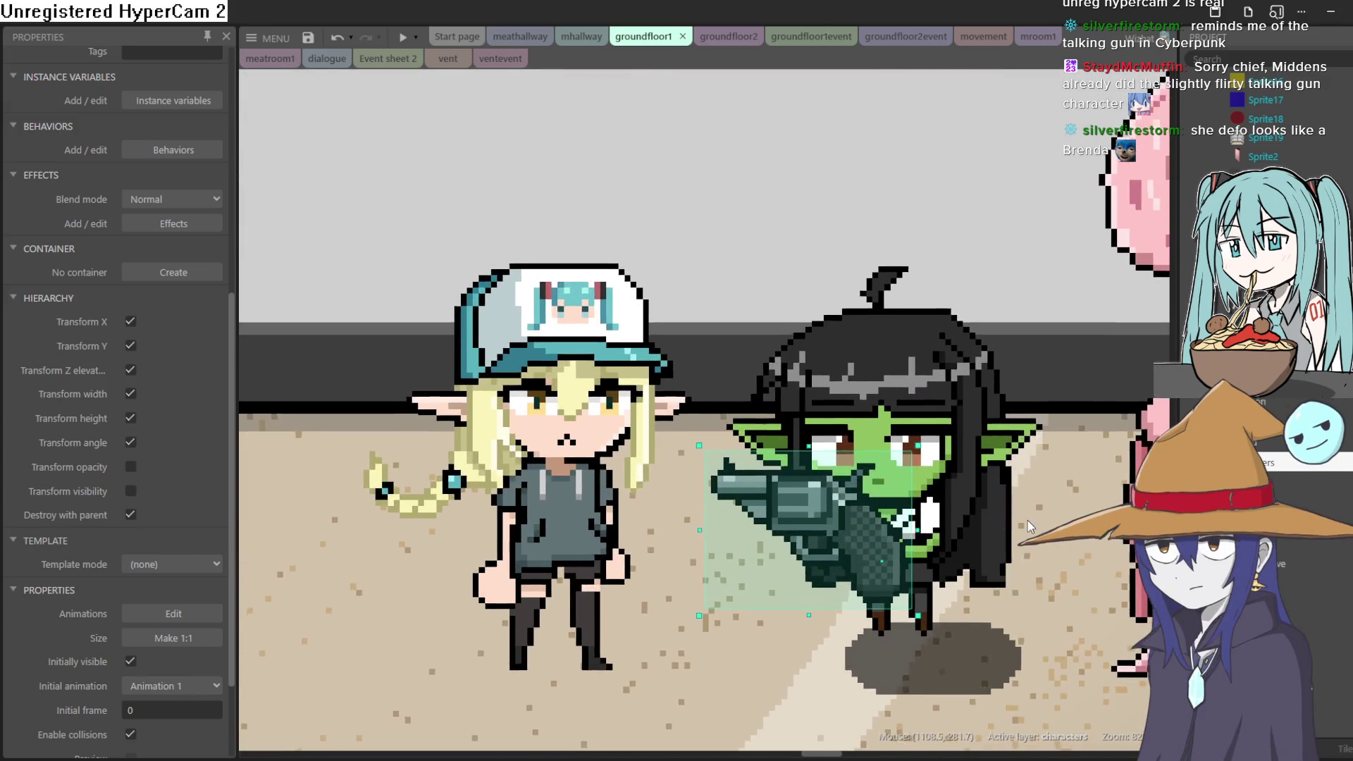
pyautogui.scroll(-3, 1046, 499)
pyautogui.scroll(1, 866, 552)
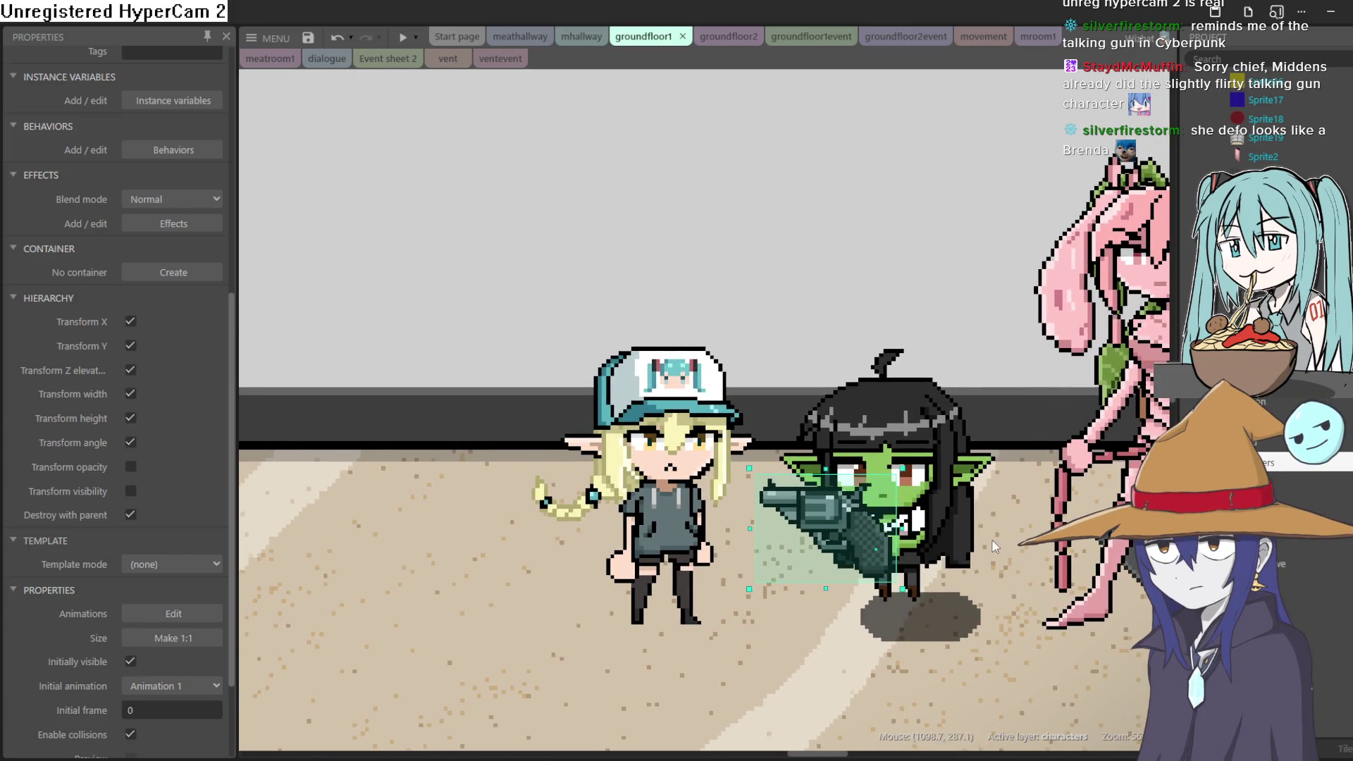
pyautogui.scroll(-2, 1038, 505)
pyautogui.scroll(-1, 1037, 504)
pyautogui.moveTo(1038, 504); pyautogui.dragTo(874, 490)
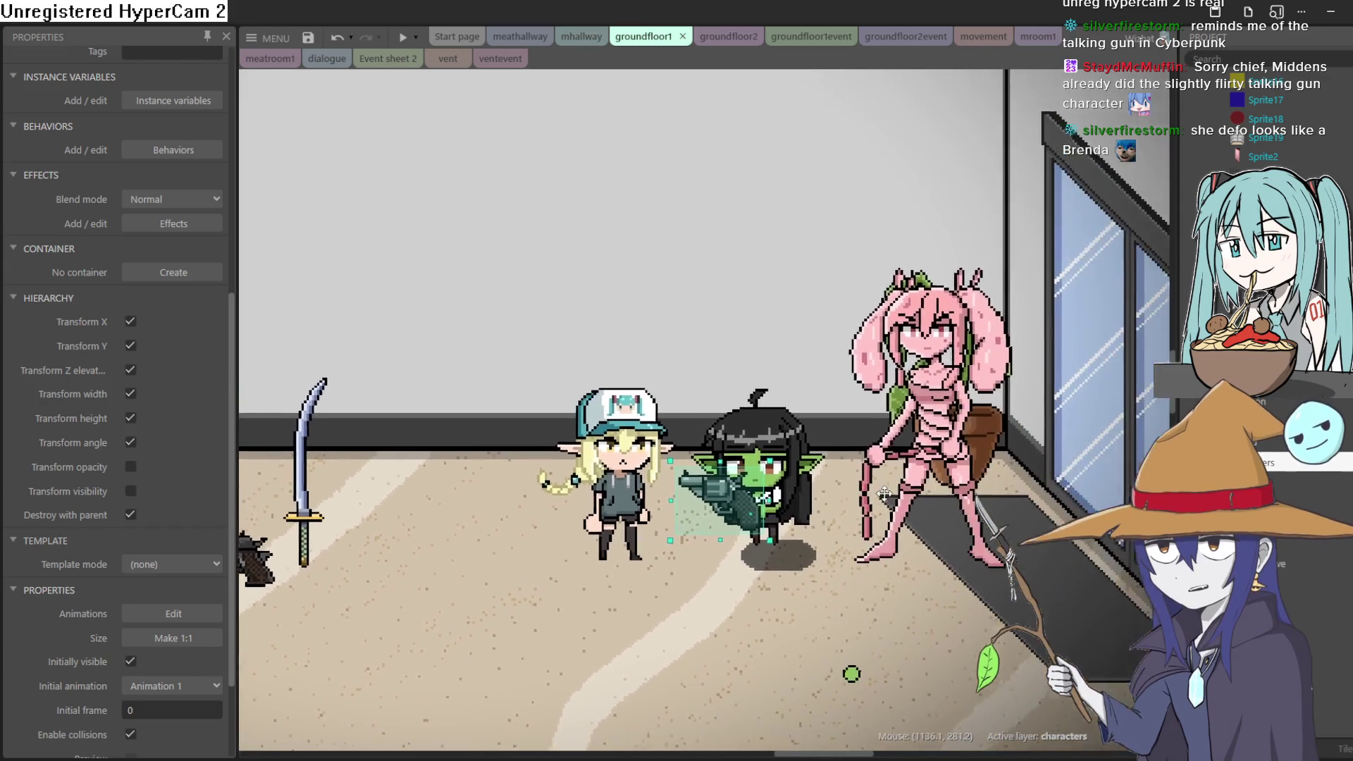
pyautogui.scroll(-1, 869, 486)
pyautogui.scroll(-1, 869, 486)
pyautogui.moveTo(690, 522); pyautogui.dragTo(275, 505)
pyautogui.click(365, 542)
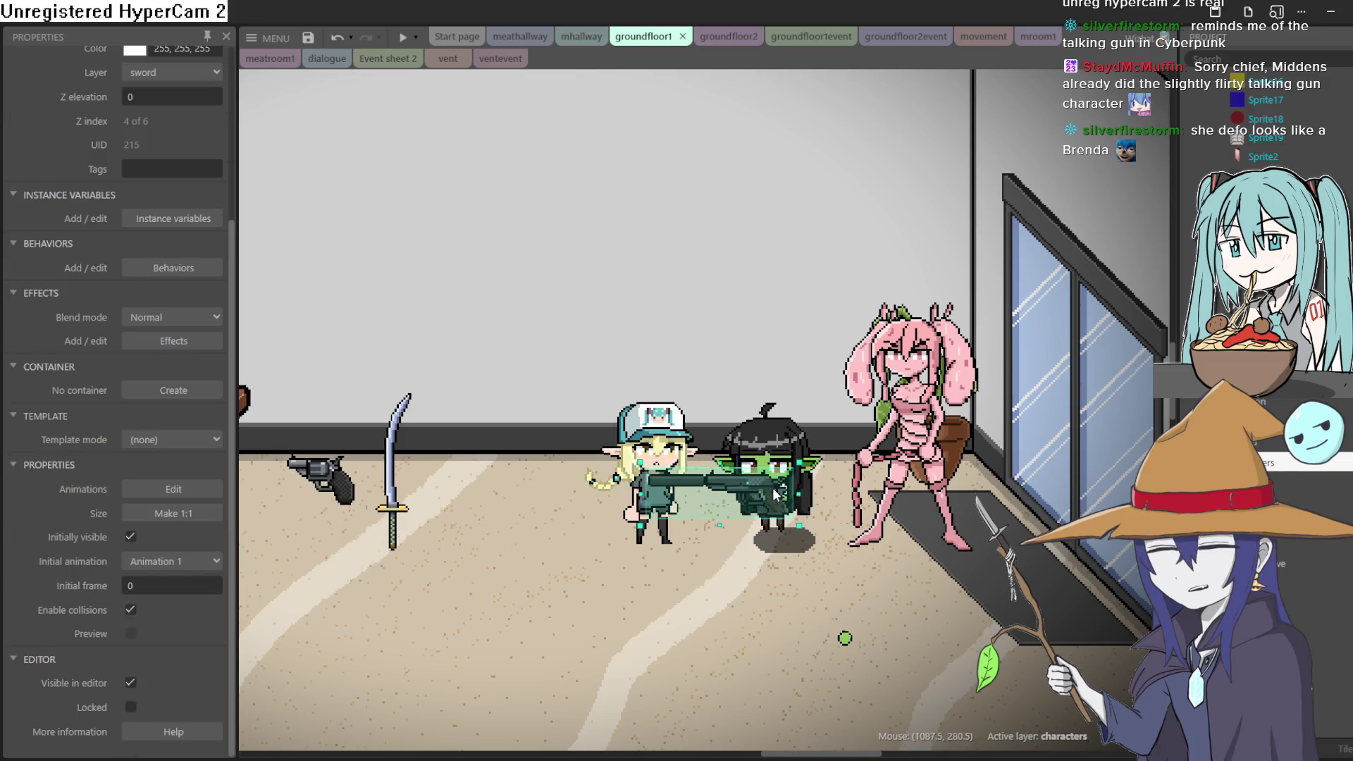
pyautogui.scroll(5, 765, 495)
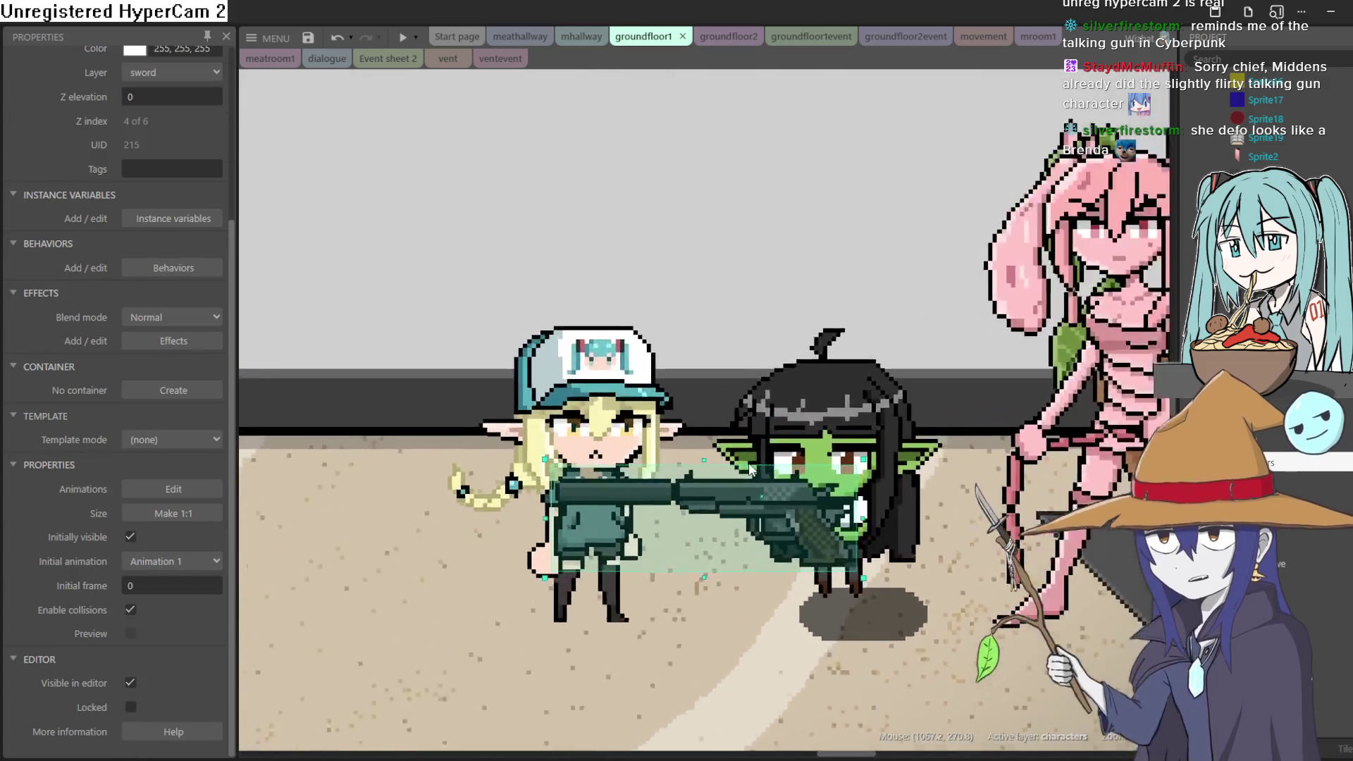
pyautogui.scroll(-3, 928, 369)
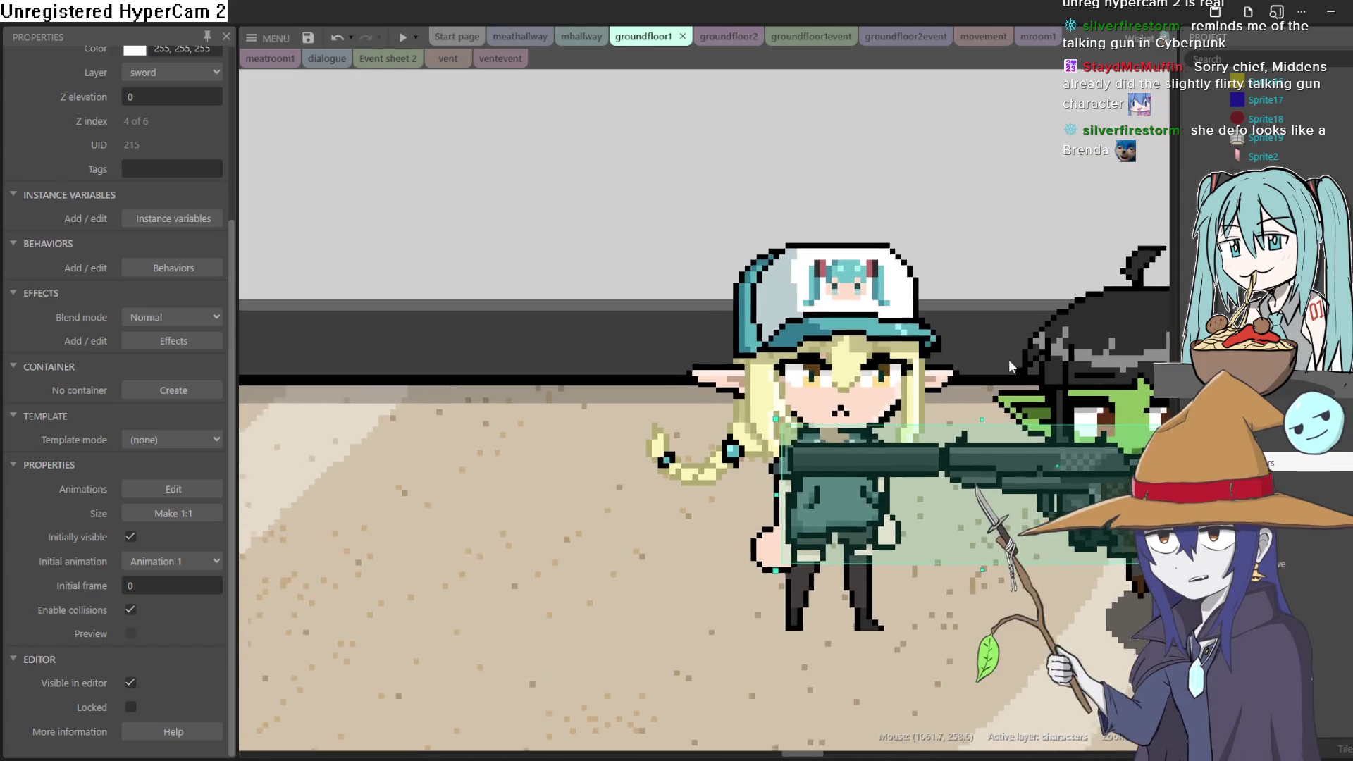
pyautogui.scroll(-3, 744, 502)
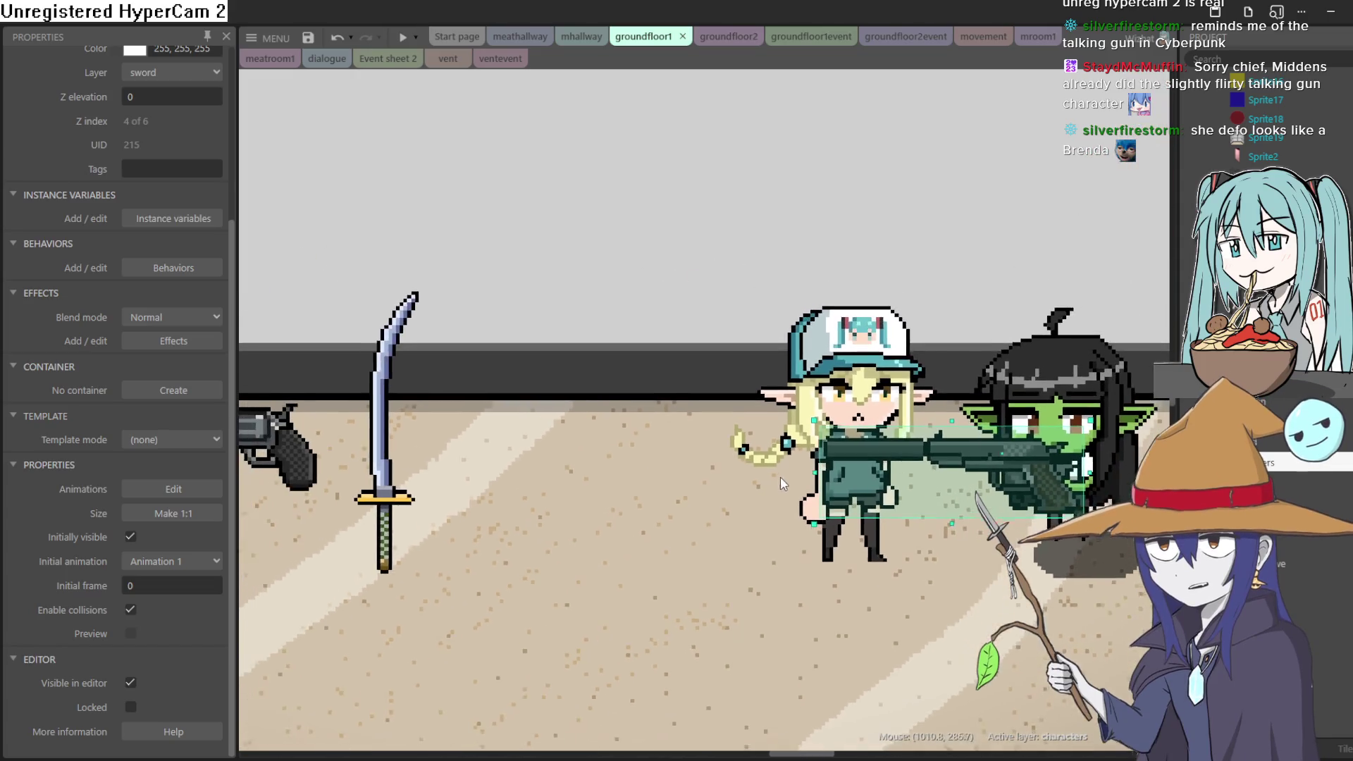
pyautogui.scroll(-4, 783, 488)
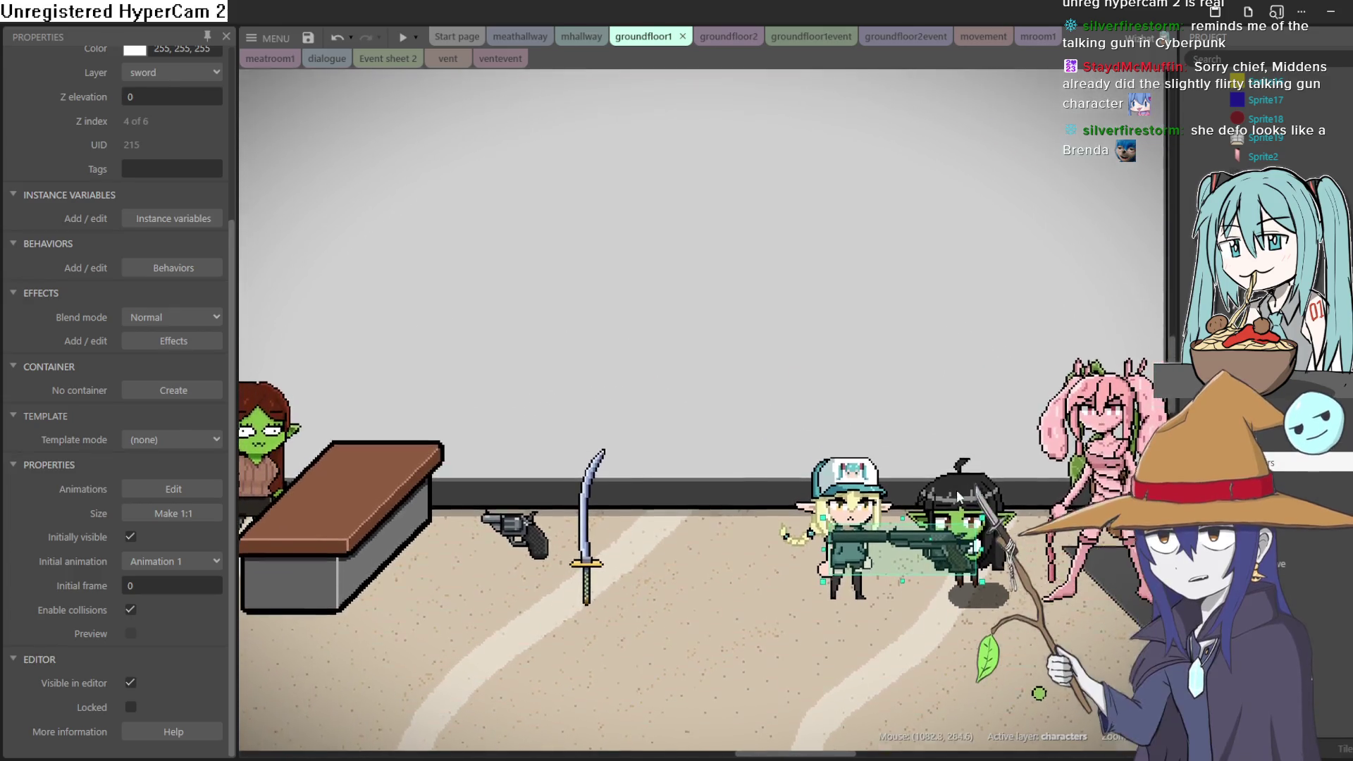
pyautogui.click(945, 496)
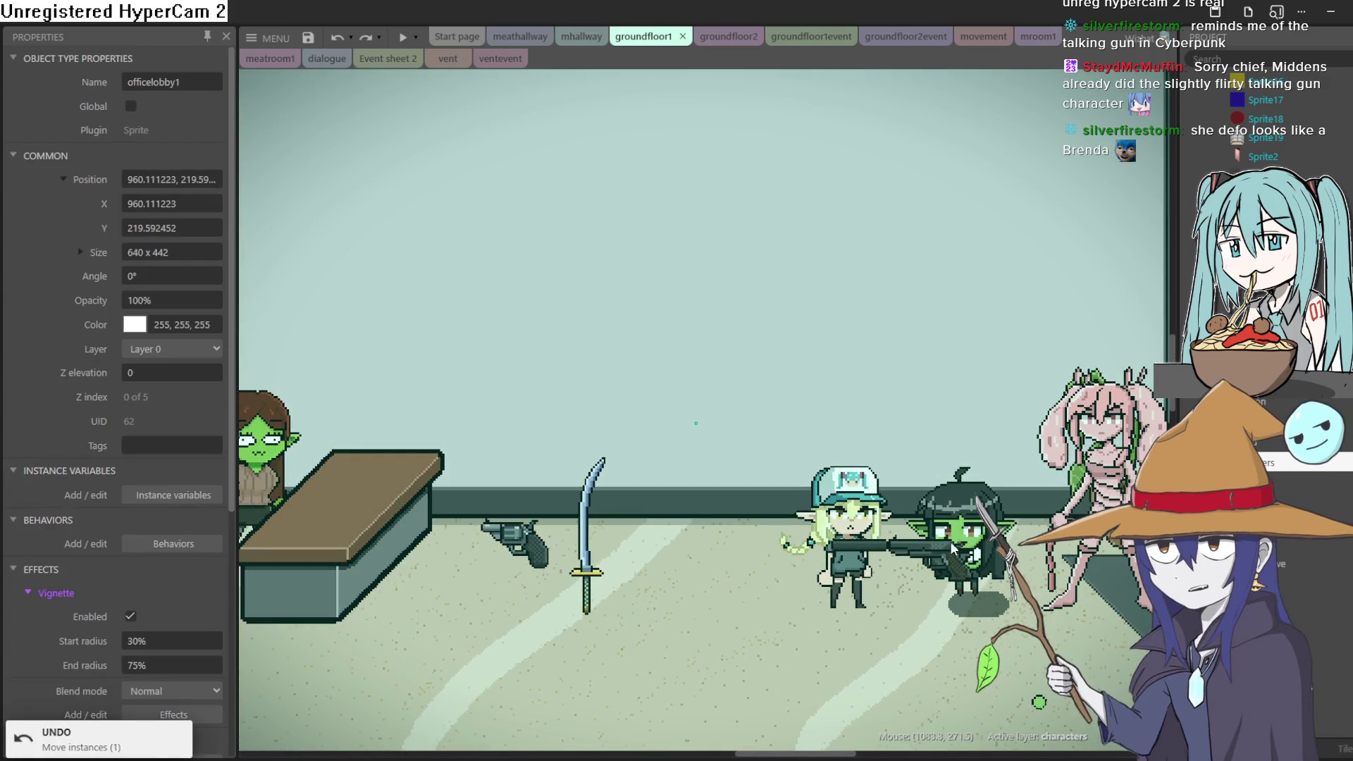
pyautogui.moveTo(952, 574)
pyautogui.mouseDown()
pyautogui.moveTo(574, 587)
pyautogui.moveTo(530, 549)
pyautogui.mouseUp()
pyautogui.scroll(-2, 574, 587)
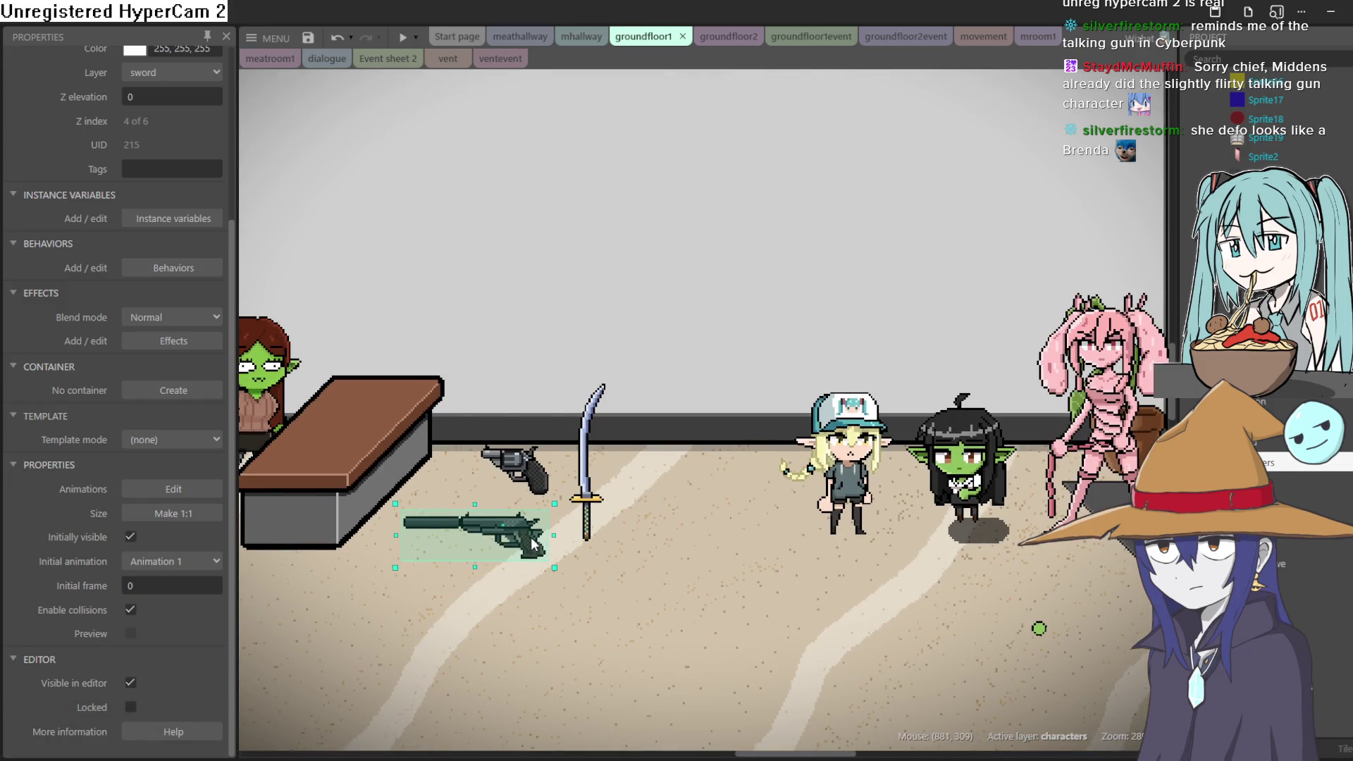
pyautogui.scroll(-3, 613, 557)
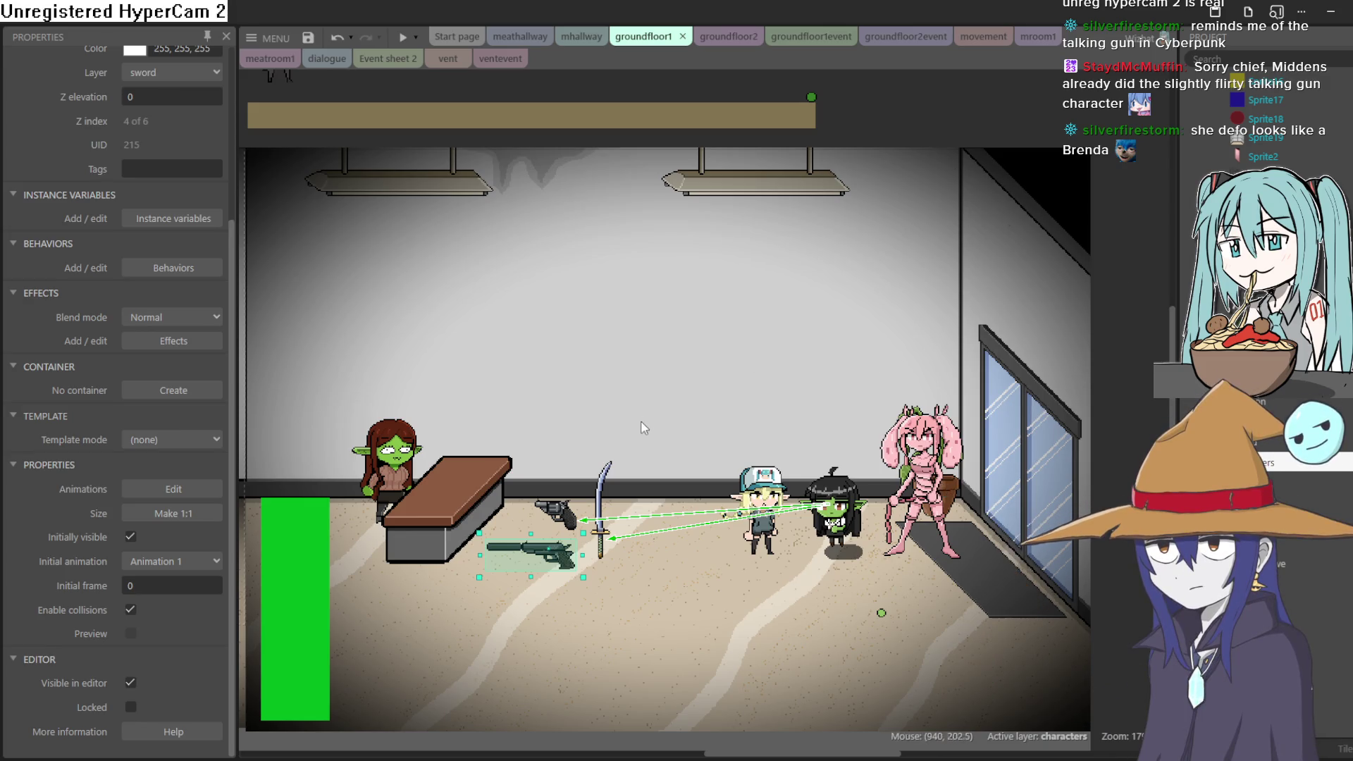
# Scroll around the whole lobby layout, then switch to Aseprite with niku3.png.
pyautogui.hscroll(-5, 760, 414)
pyautogui.scroll(-1, 760, 415)
pyautogui.scroll(-6, 771, 416)
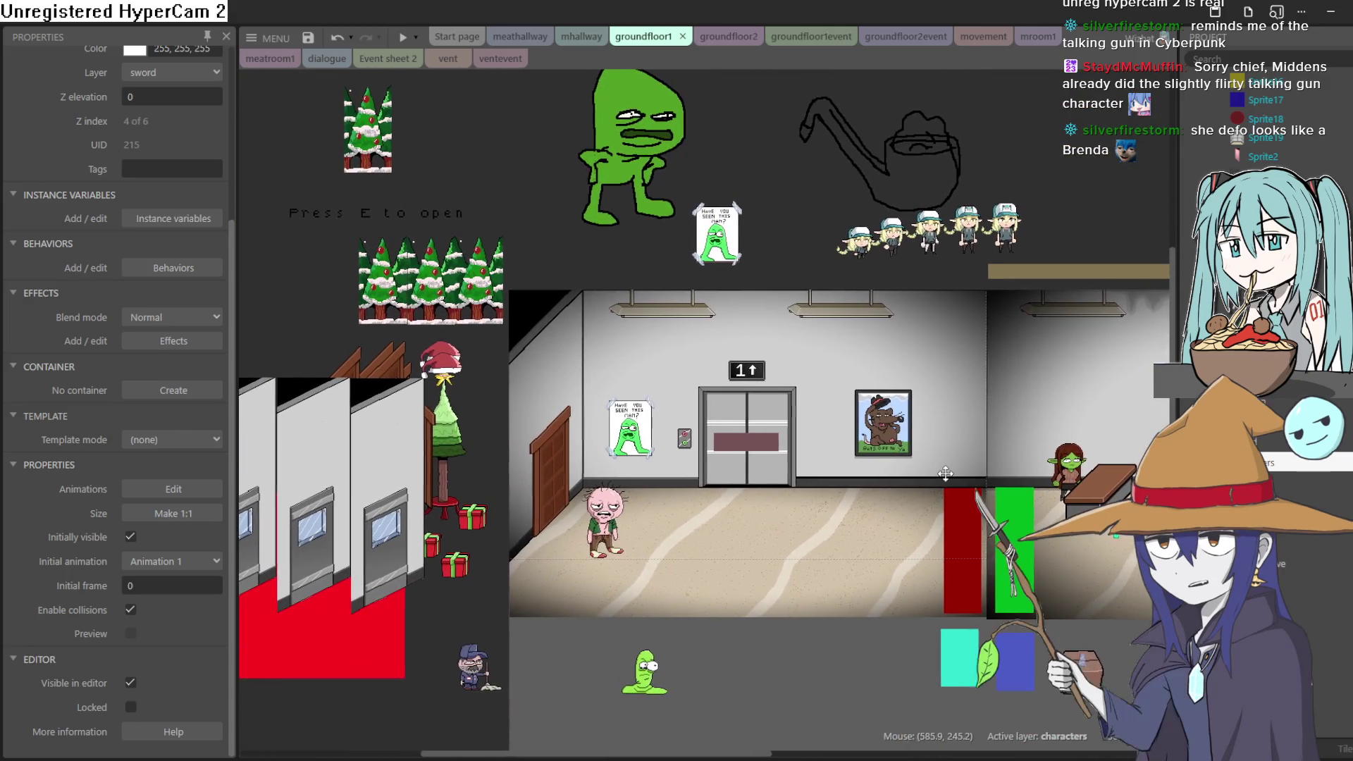
pyautogui.hscroll(5, 797, 465)
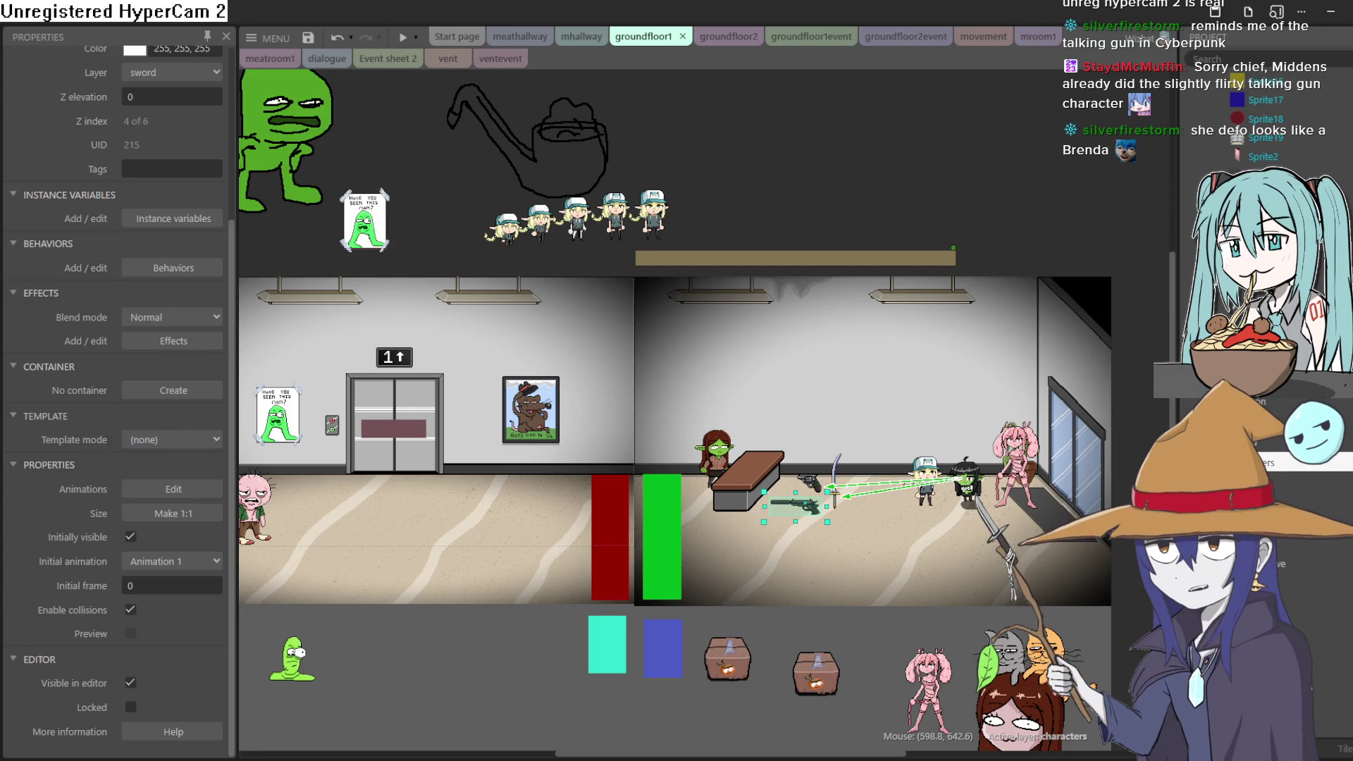
pyautogui.hotkey('alt', 'Tab')
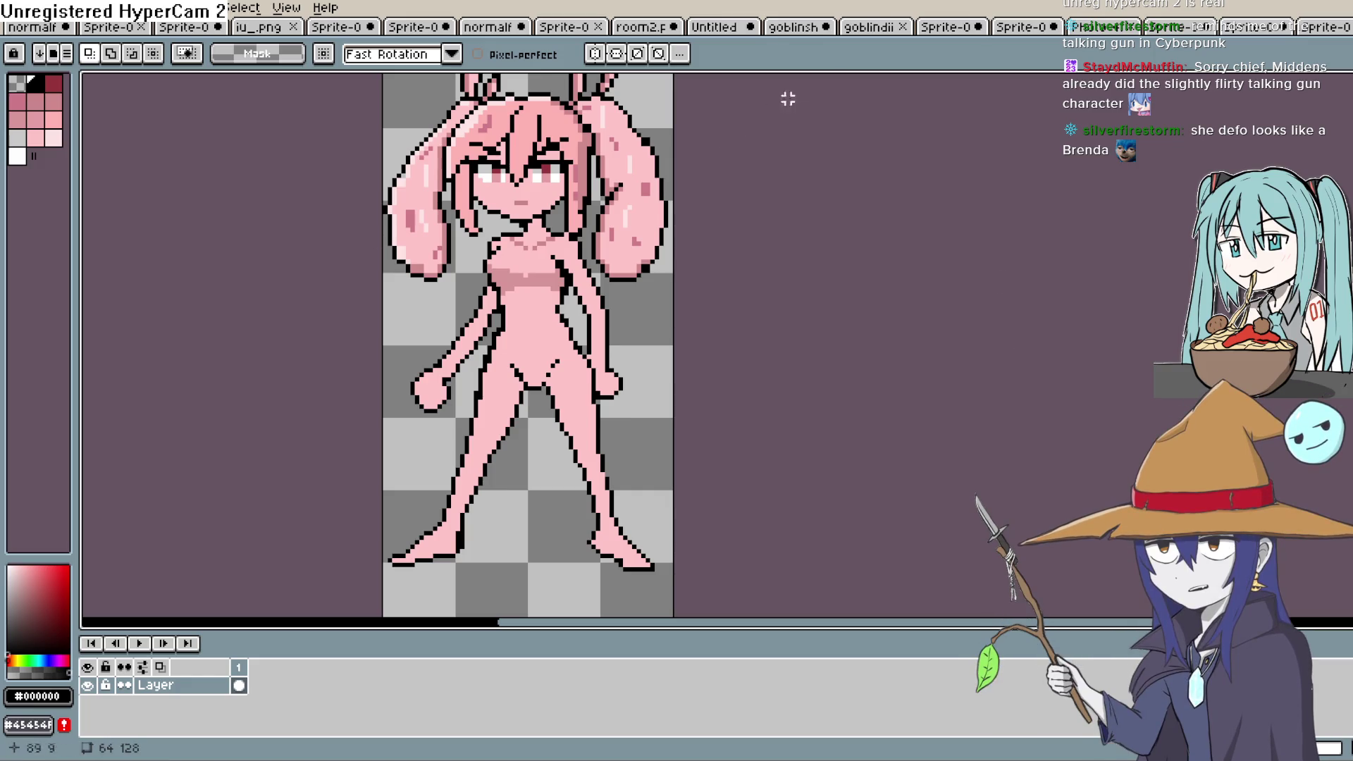
# Restore the Aseprite window and centre the sprite's torso on the canvas.
pyautogui.doubleClick(582, 2)
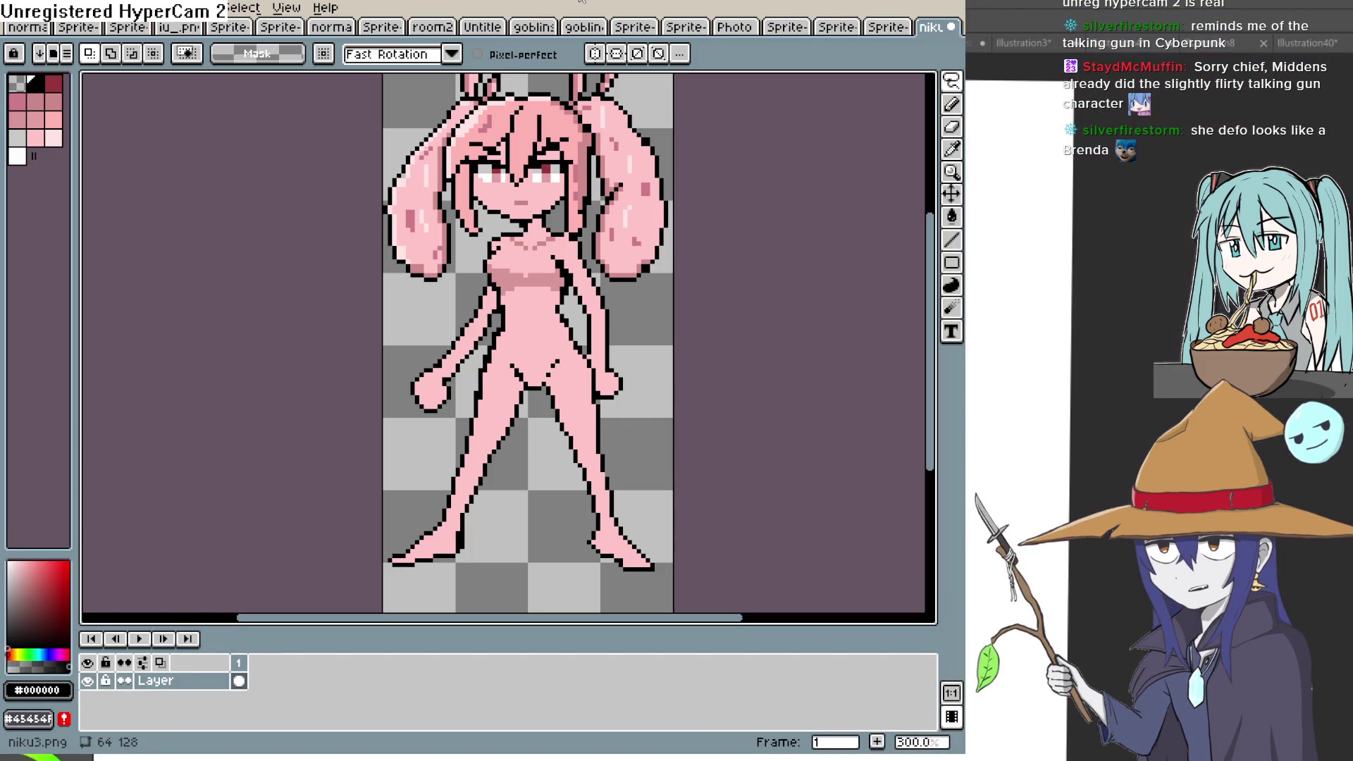
pyautogui.doubleClick(582, 2)
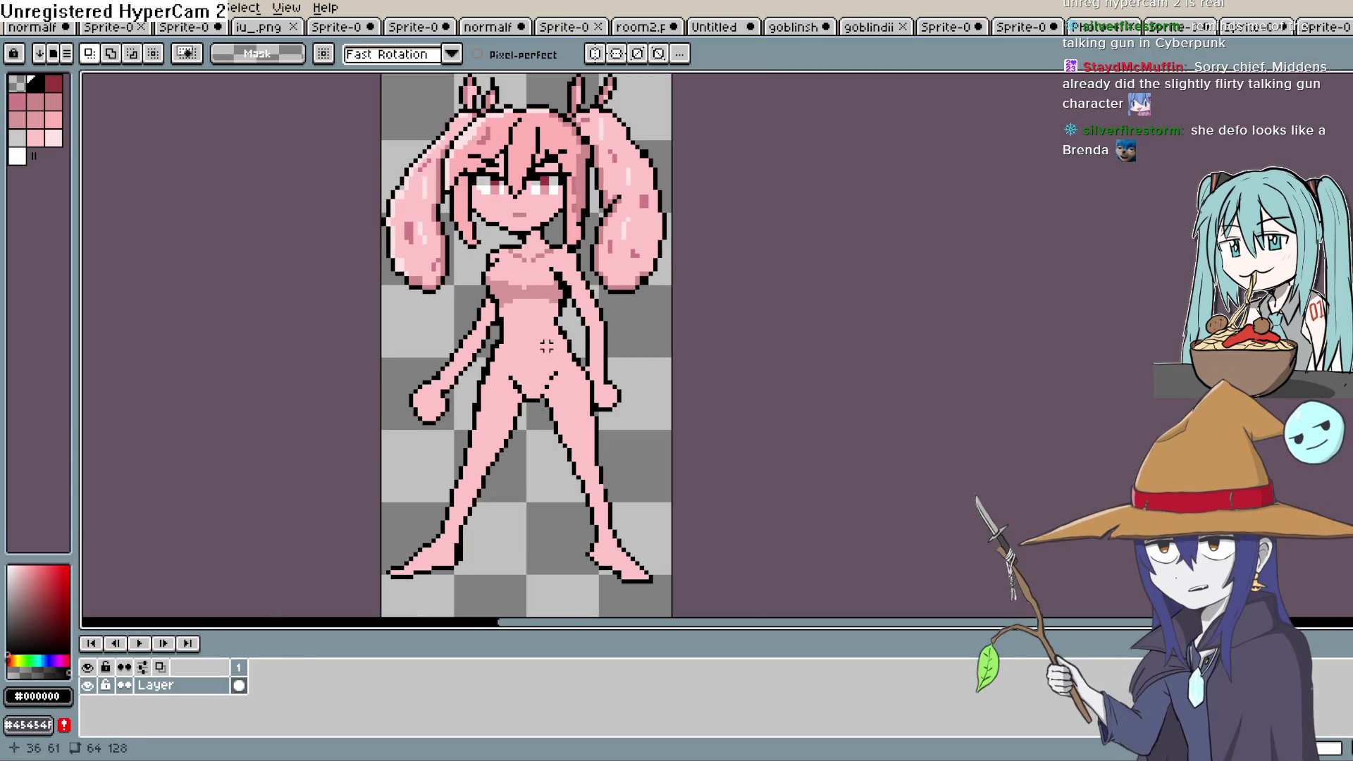
pyautogui.scroll(2, 685, 416)
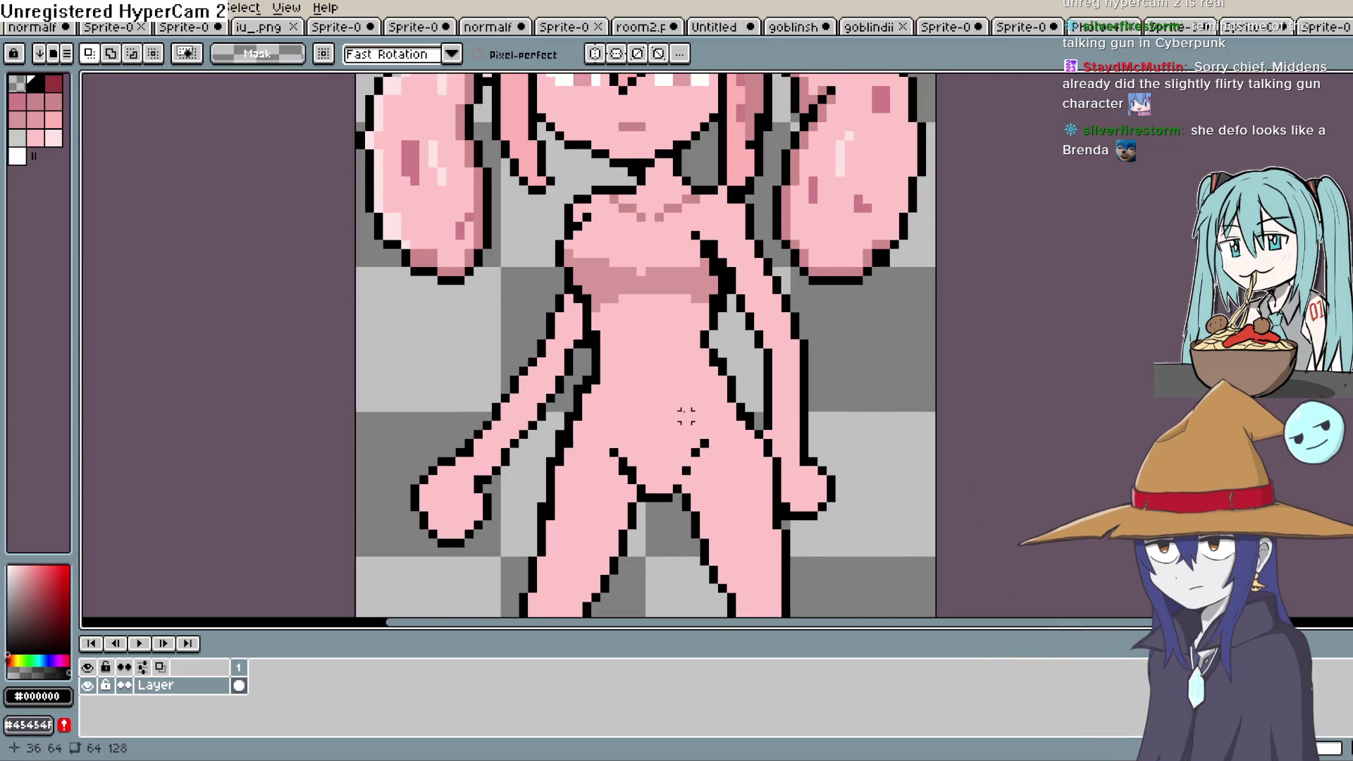
pyautogui.moveTo(685, 416); pyautogui.dragTo(739, 382)
pyautogui.scroll(-2, 760, 391)
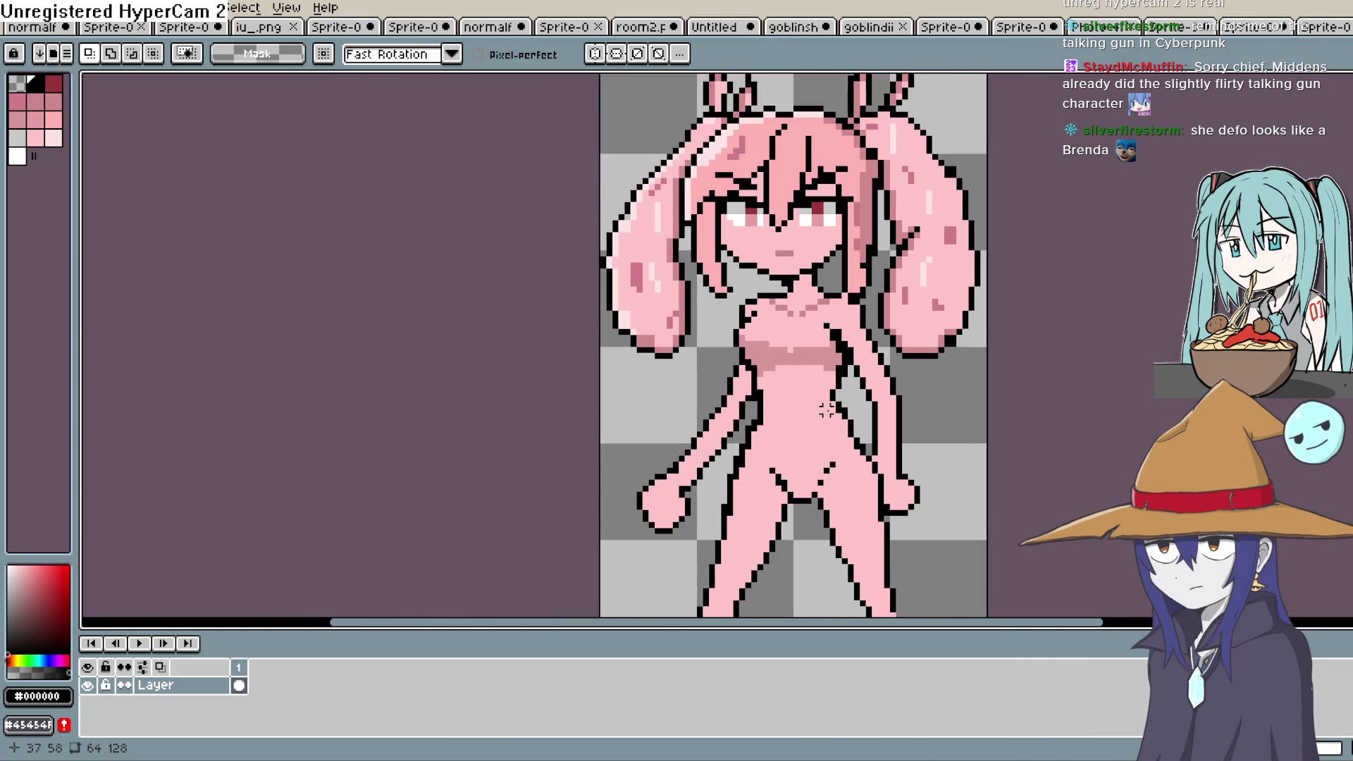
# Eyedrop the black outline, then the pink skin colour #ffc5c8 as the pencil colour.
pyautogui.press('i')
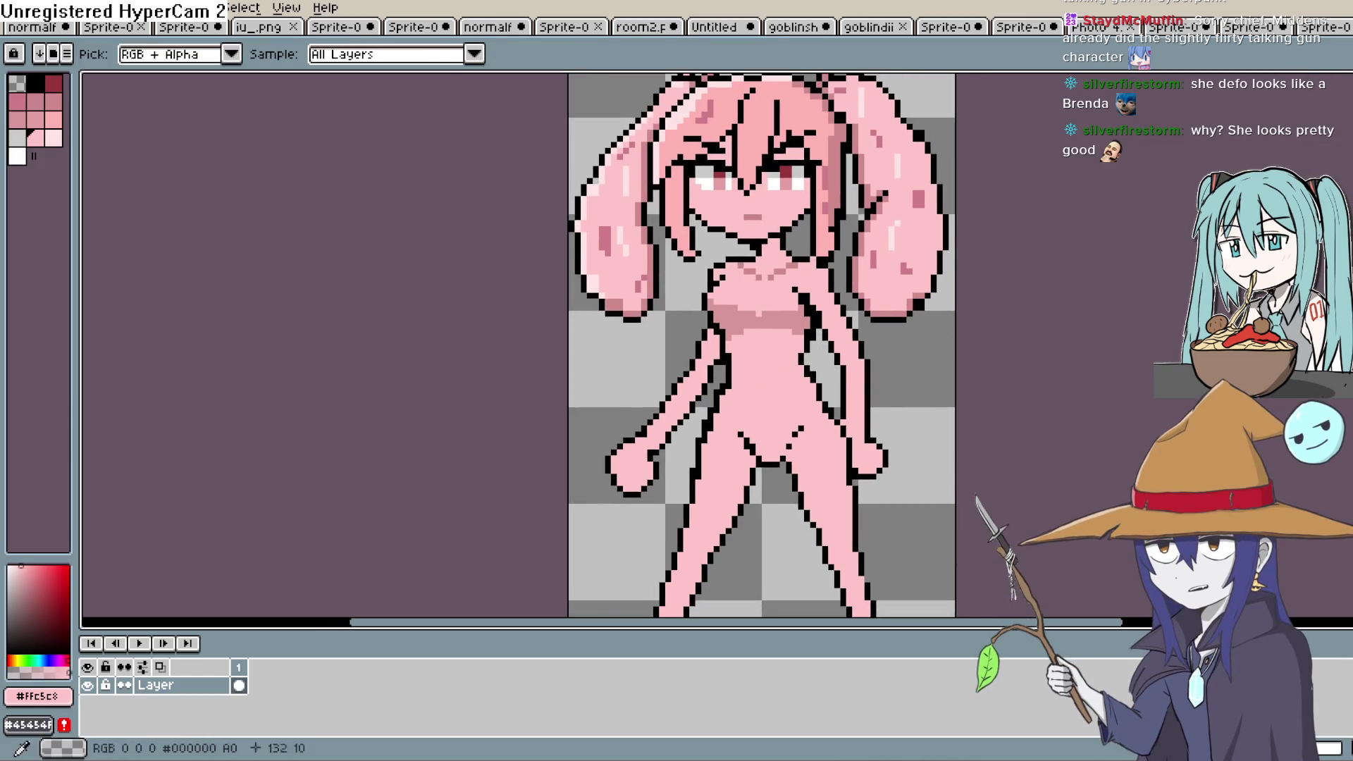
pyautogui.press('b')
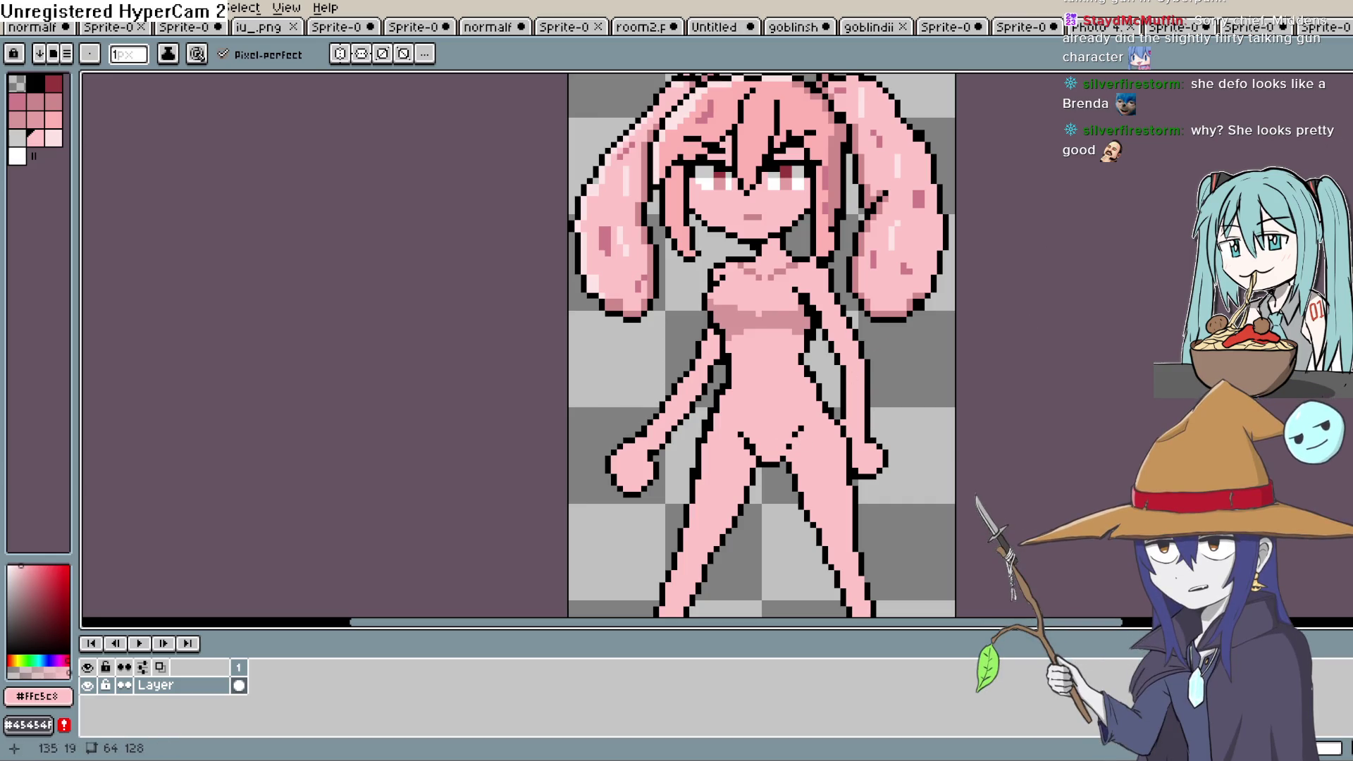
pyautogui.press('i')
pyautogui.scroll(1, 803, 450)
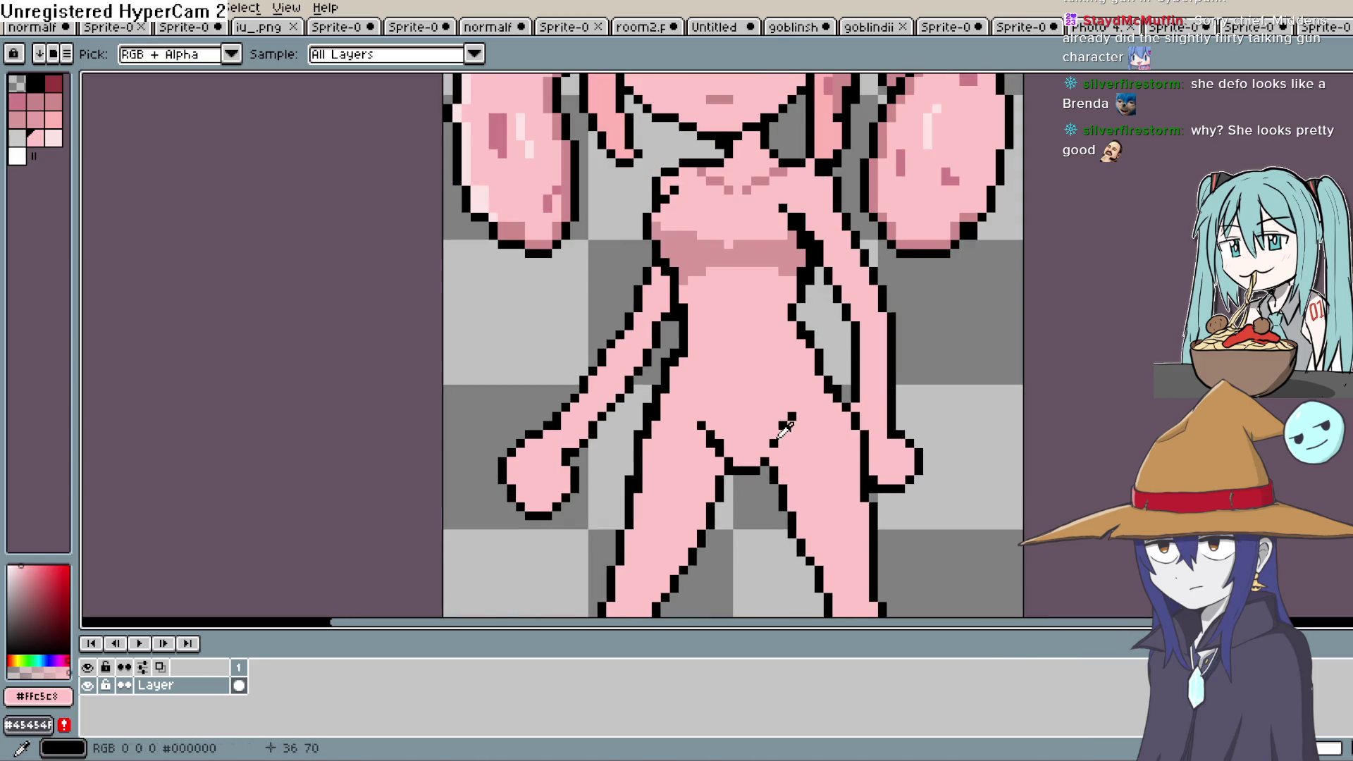
pyautogui.click(773, 444)
pyautogui.press('b')
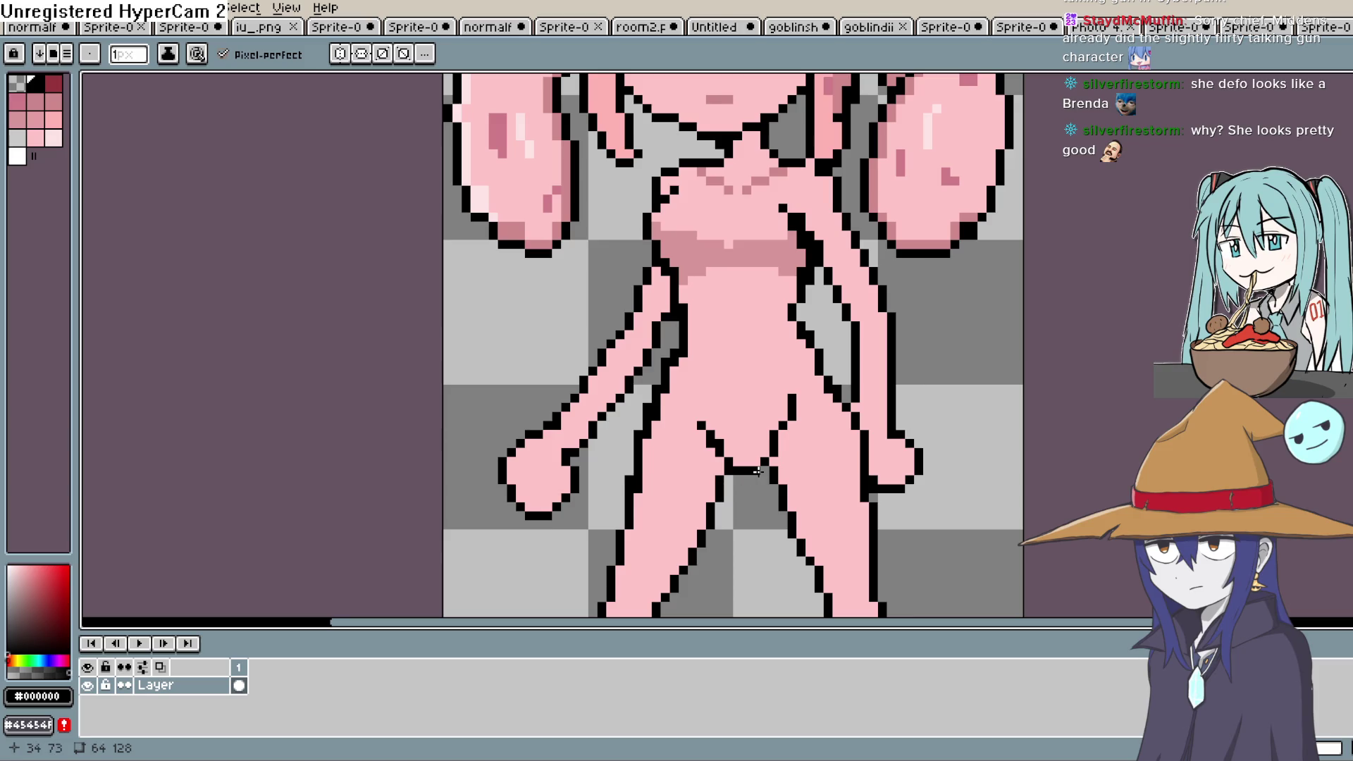
pyautogui.scroll(-3, 796, 436)
pyautogui.scroll(2, 826, 409)
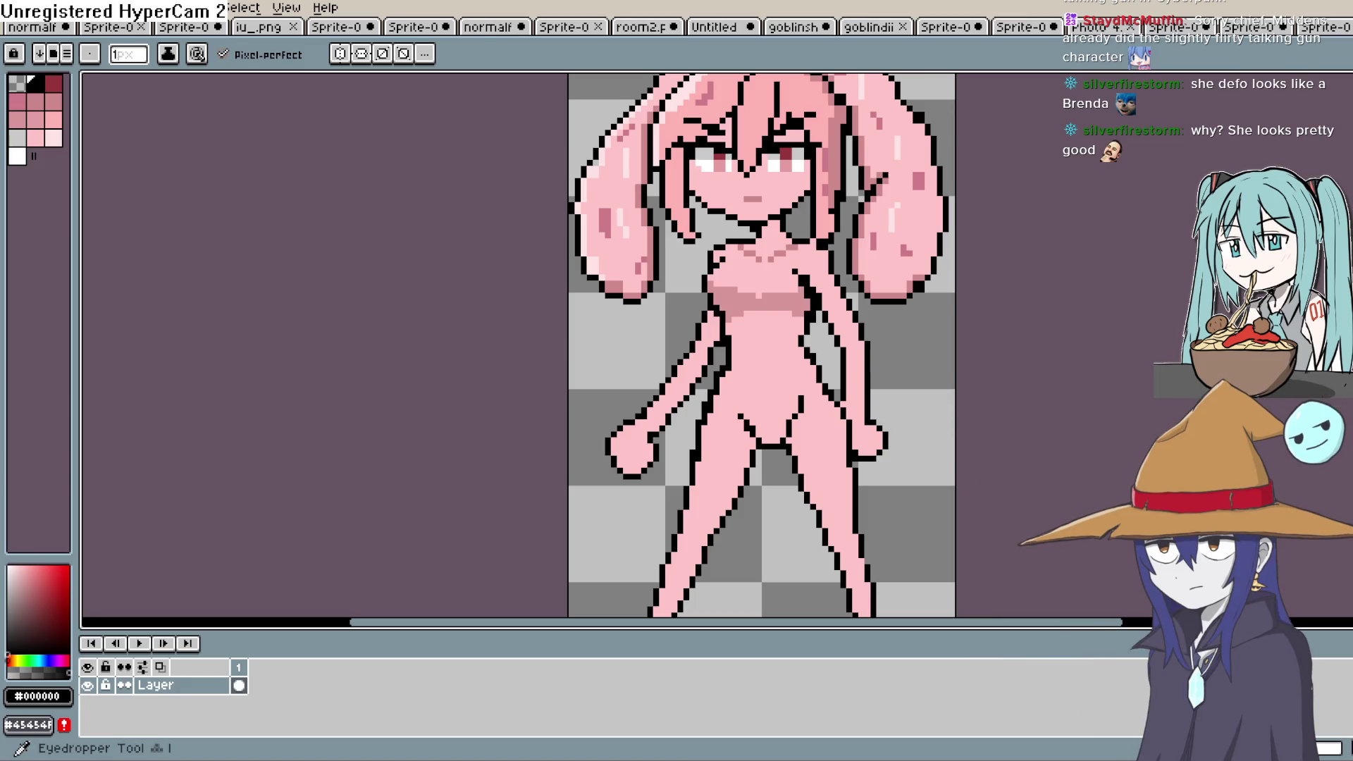
pyautogui.keyDown('alt'); pyautogui.click(760, 338); pyautogui.keyUp('alt')
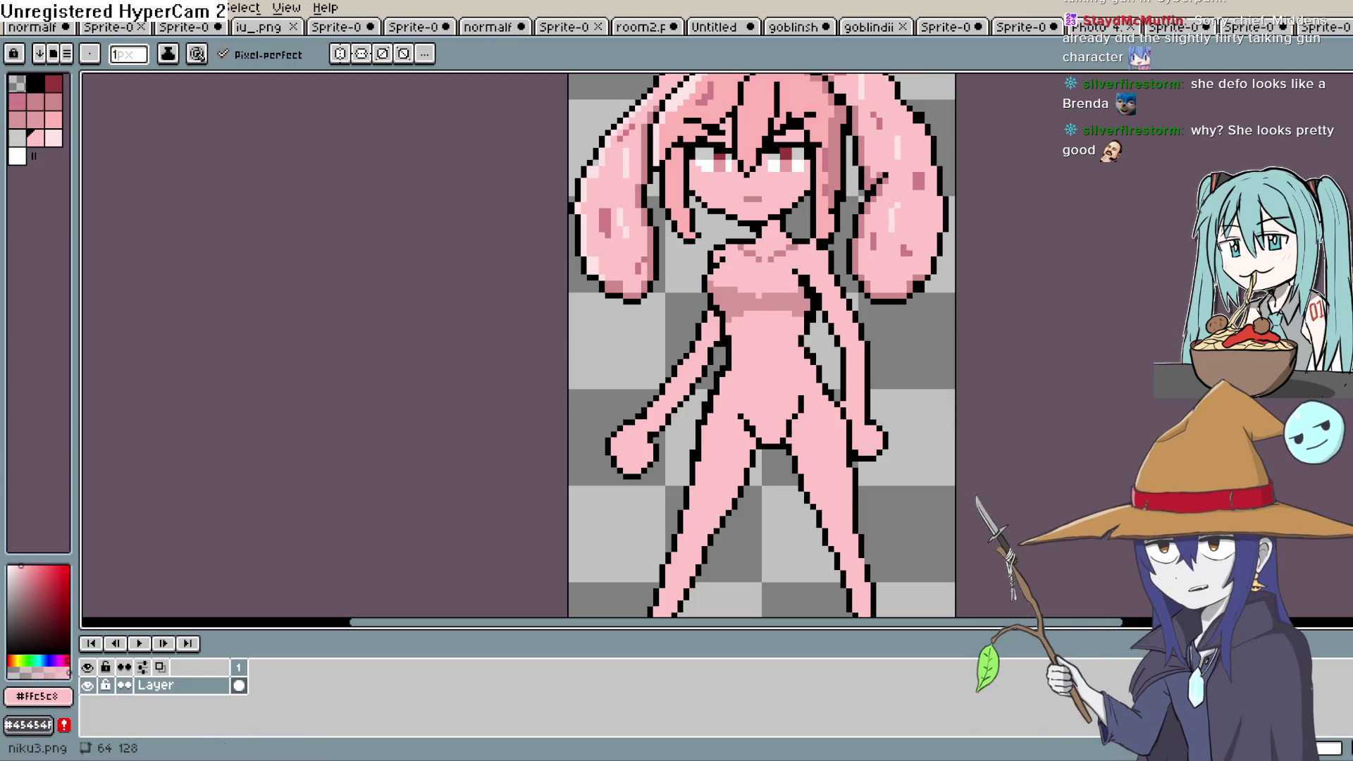
pyautogui.scroll(3, 788, 427)
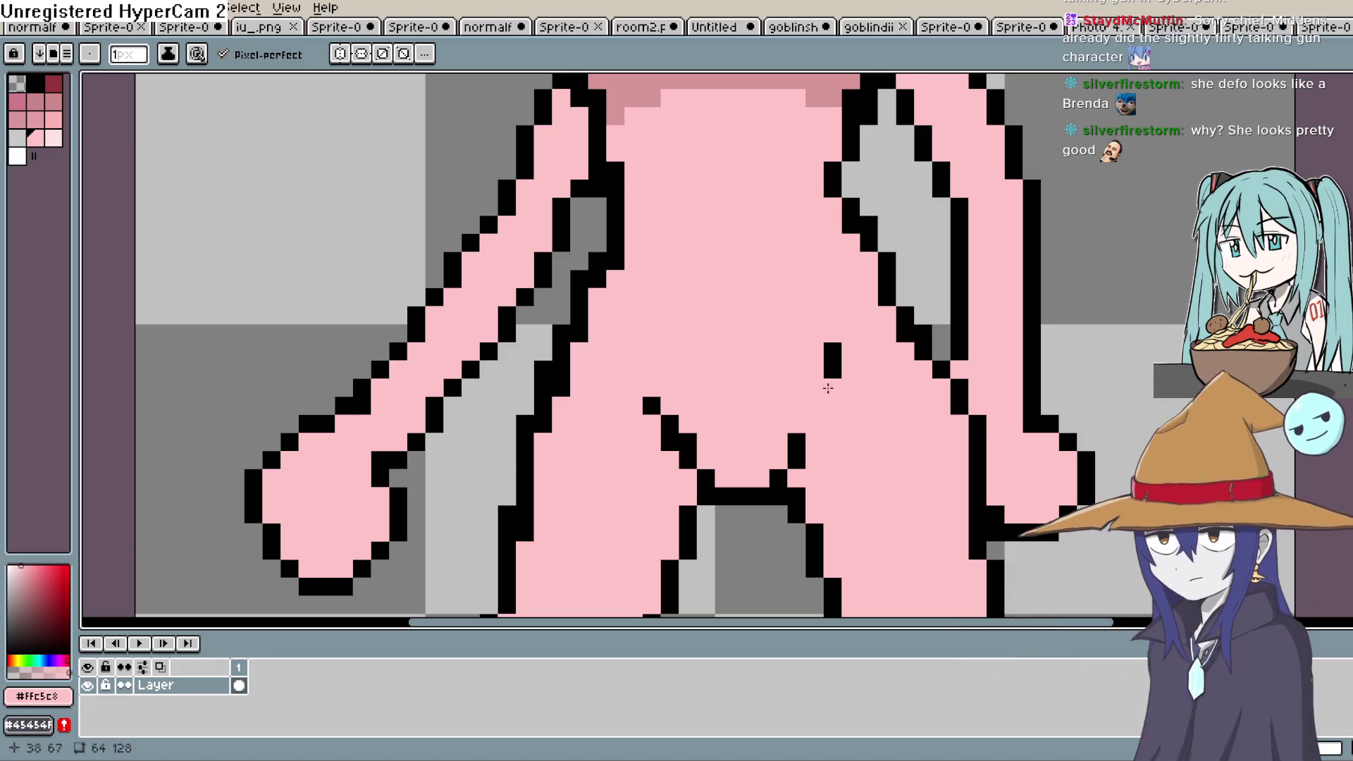
# Paint a stray pixel pink and extend both diagonals of the crotch V in near-black.
pyautogui.click(796, 442)
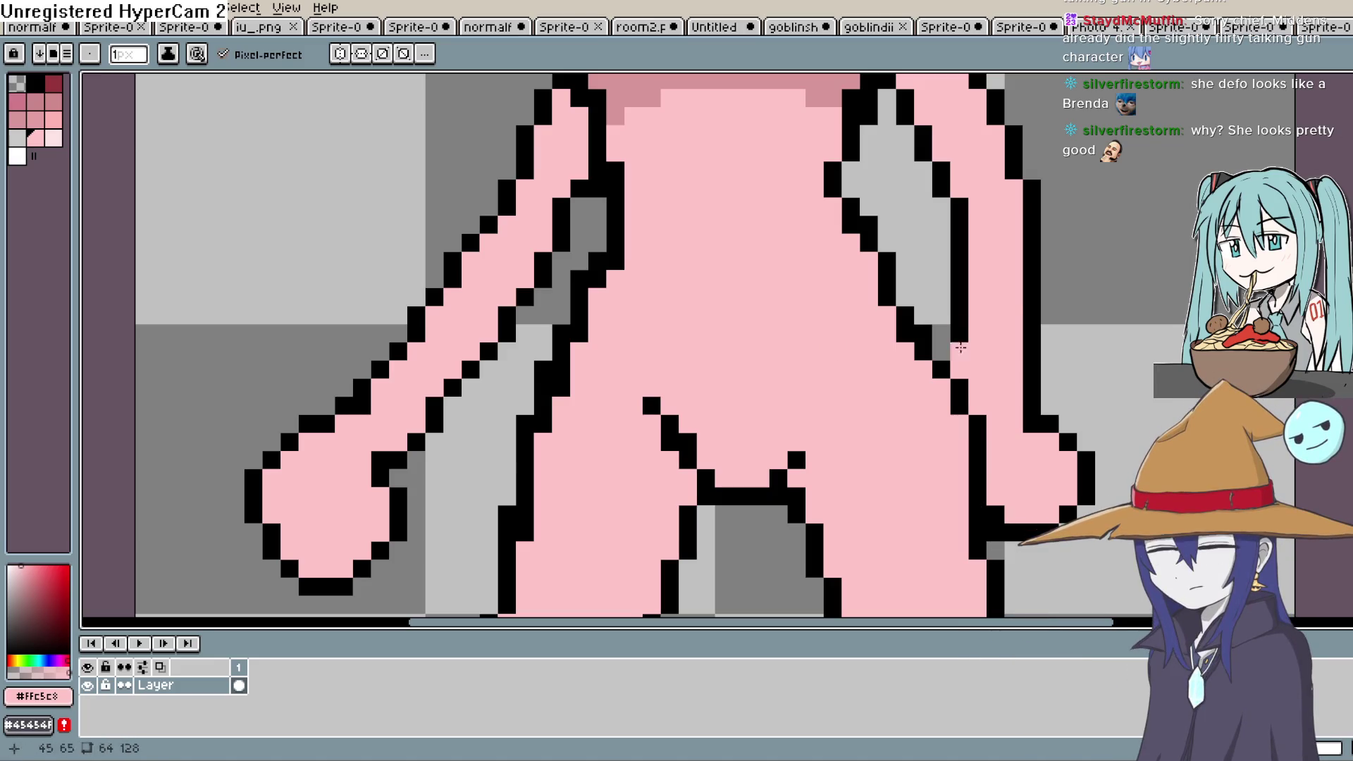
pyautogui.click(68, 644)
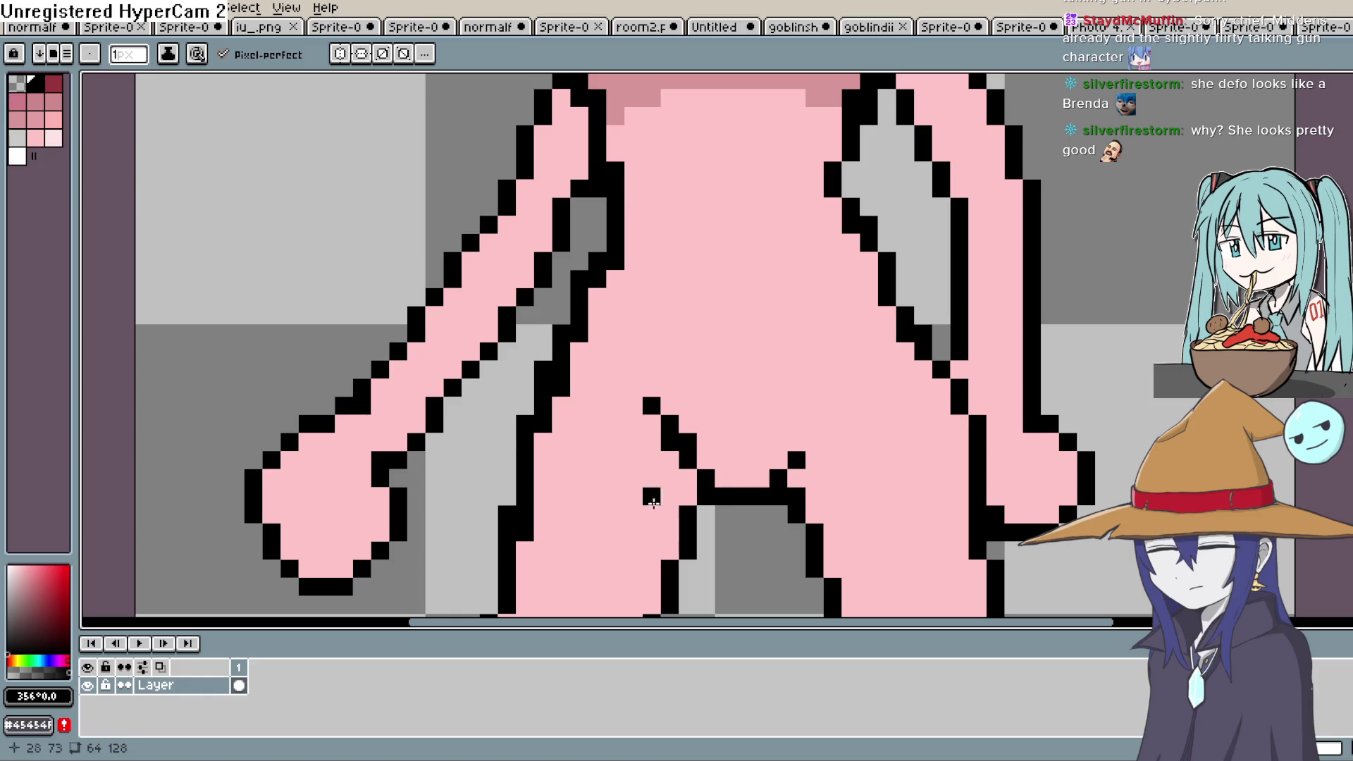
pyautogui.click(832, 423)
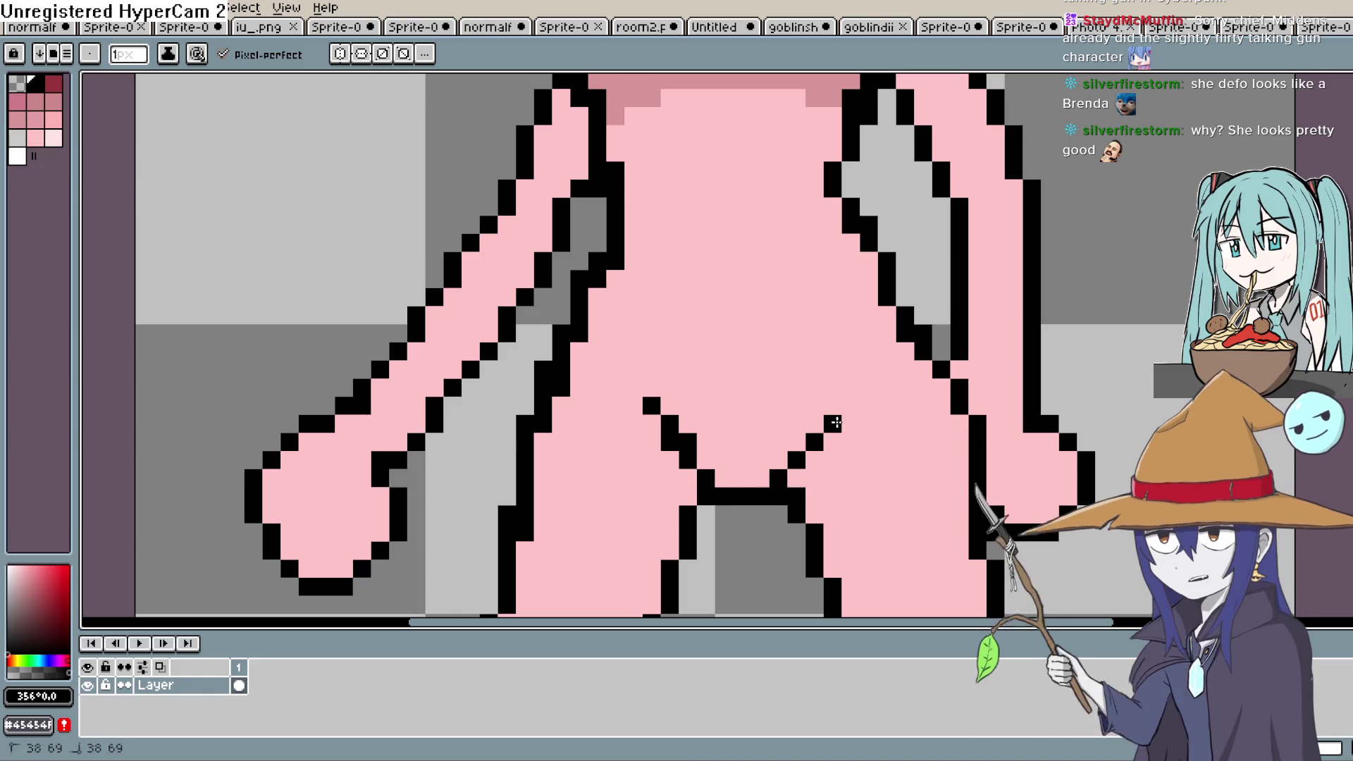
pyautogui.click(850, 406)
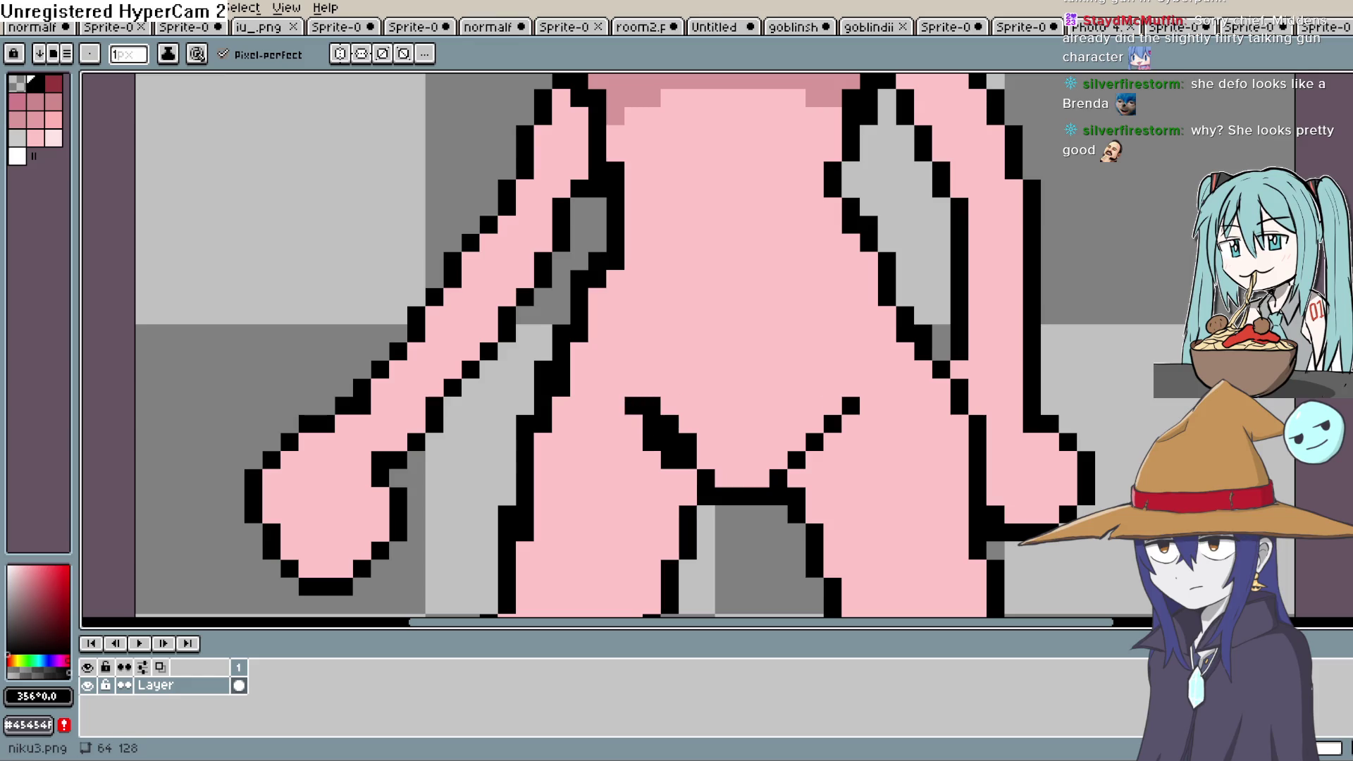
pyautogui.hotkey('ctrl', 'z')
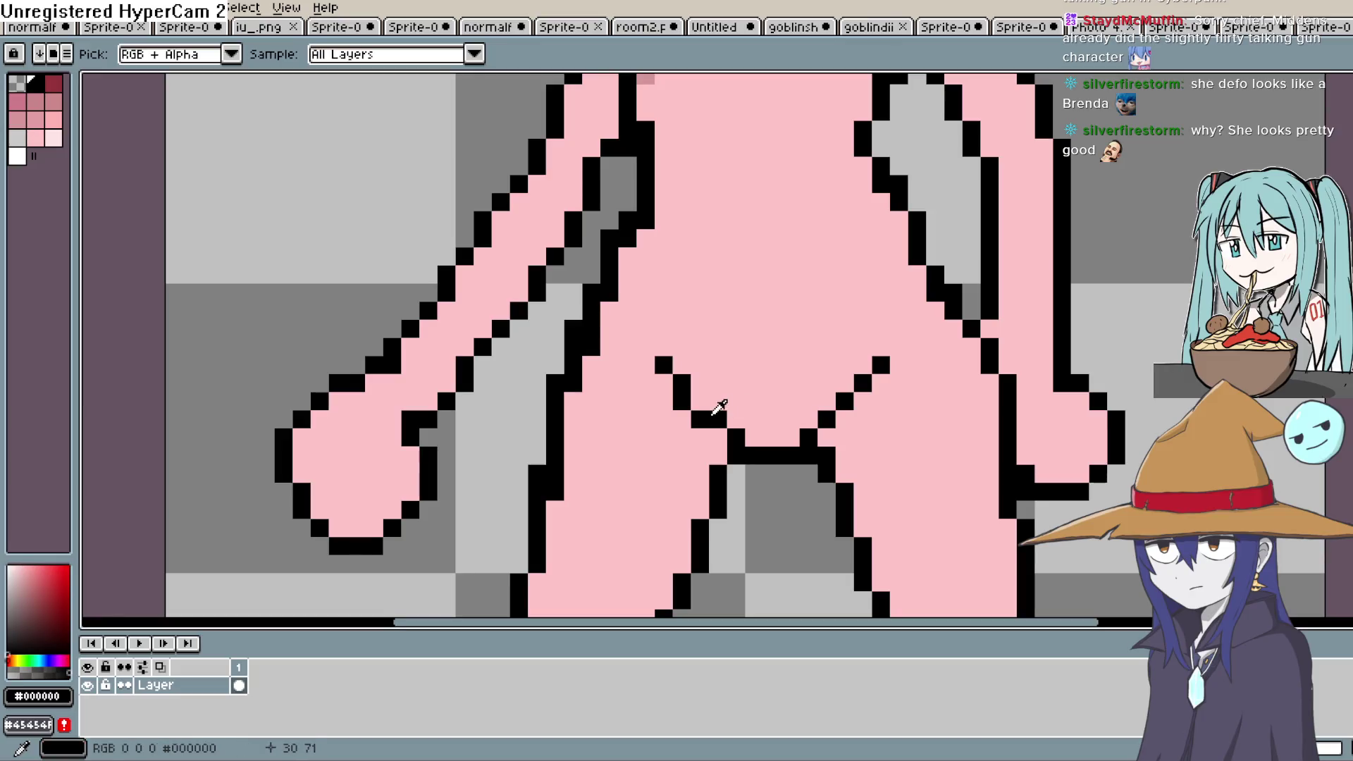
pyautogui.click(717, 437)
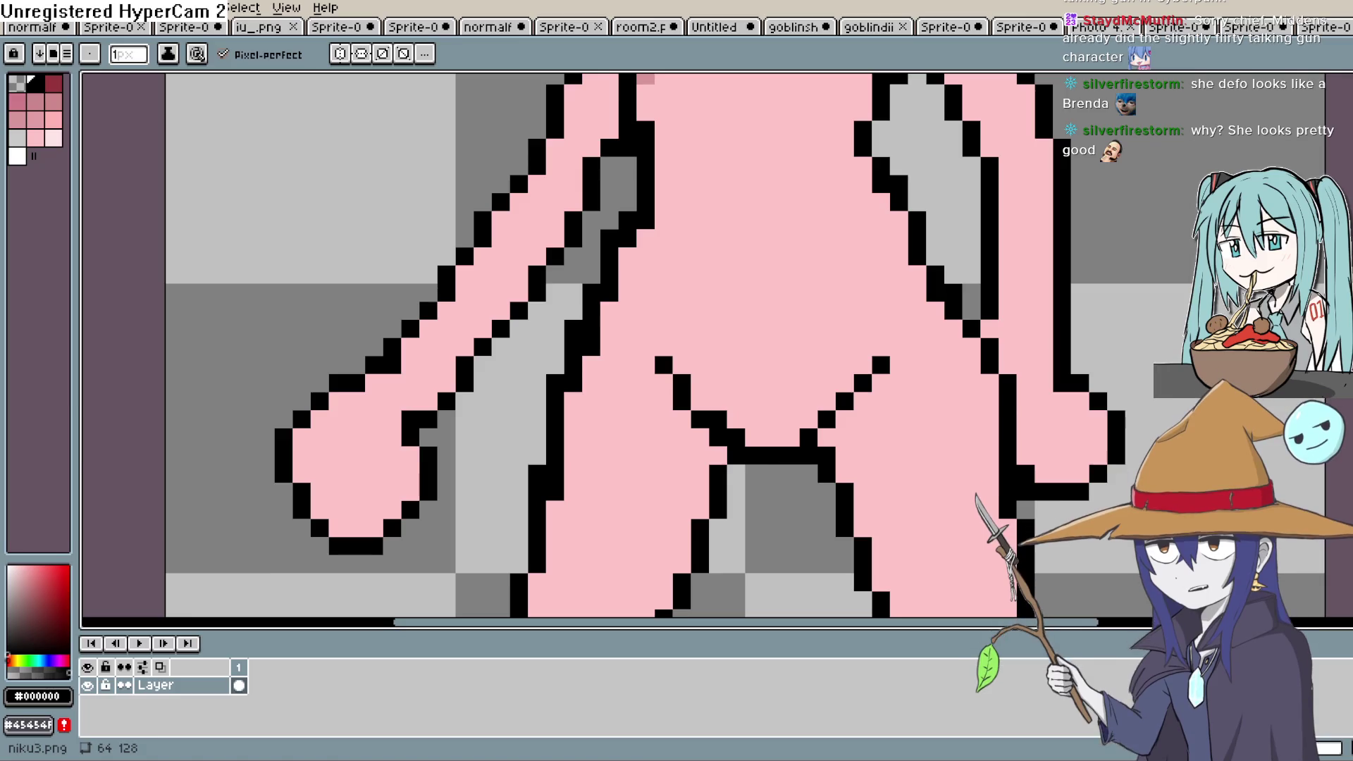
pyautogui.hotkey('alt', 'Tab')
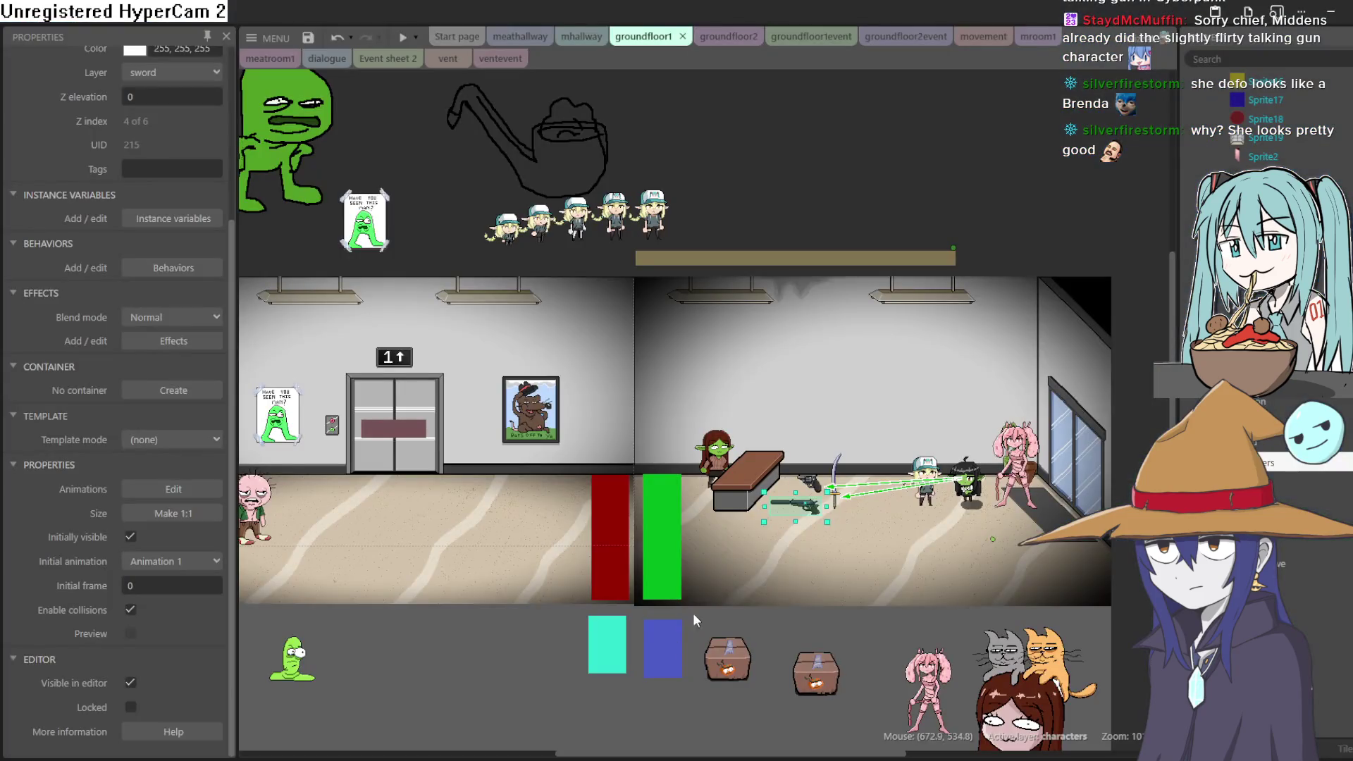
# Open the goblin girl's animations and compare Animations 1, 2 and 3, ending on green goblin Animation 3.
pyautogui.scroll(-2, 746, 463)
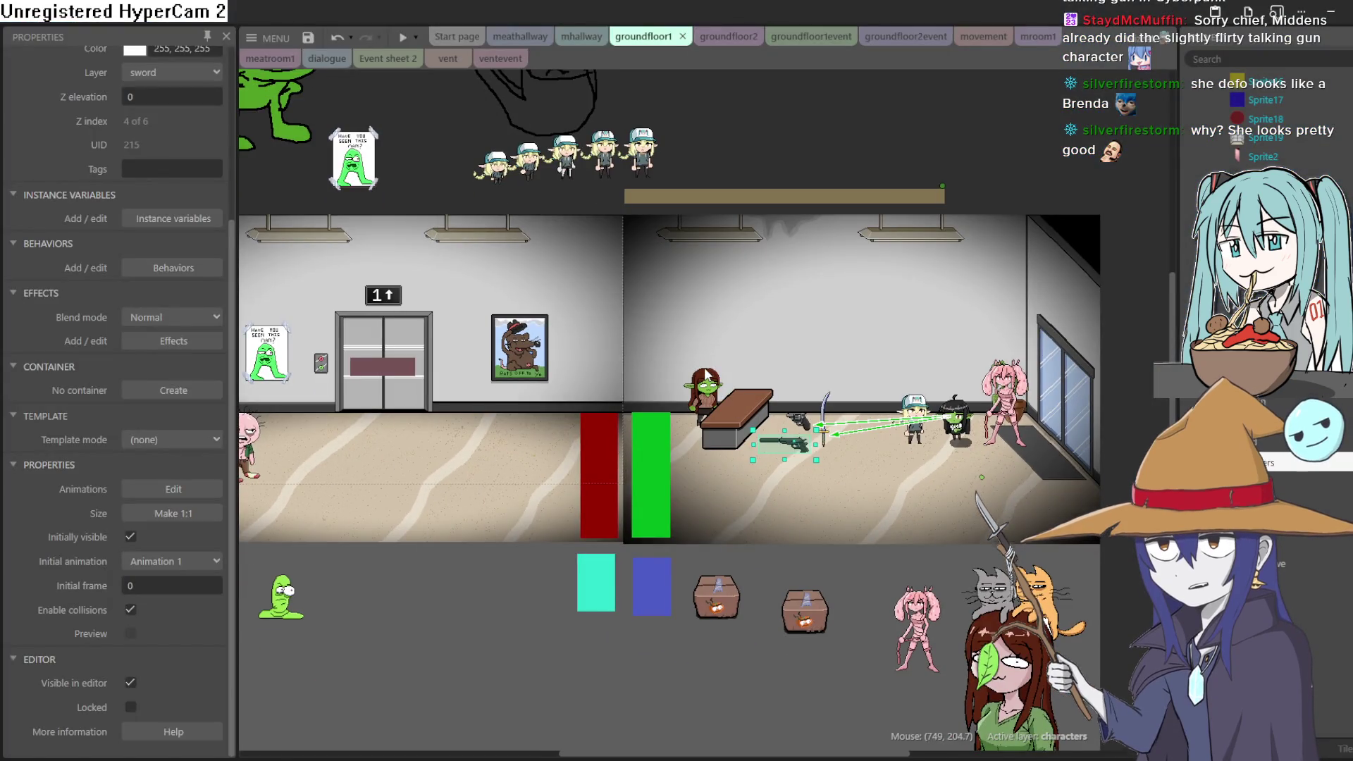
pyautogui.scroll(5, 707, 374)
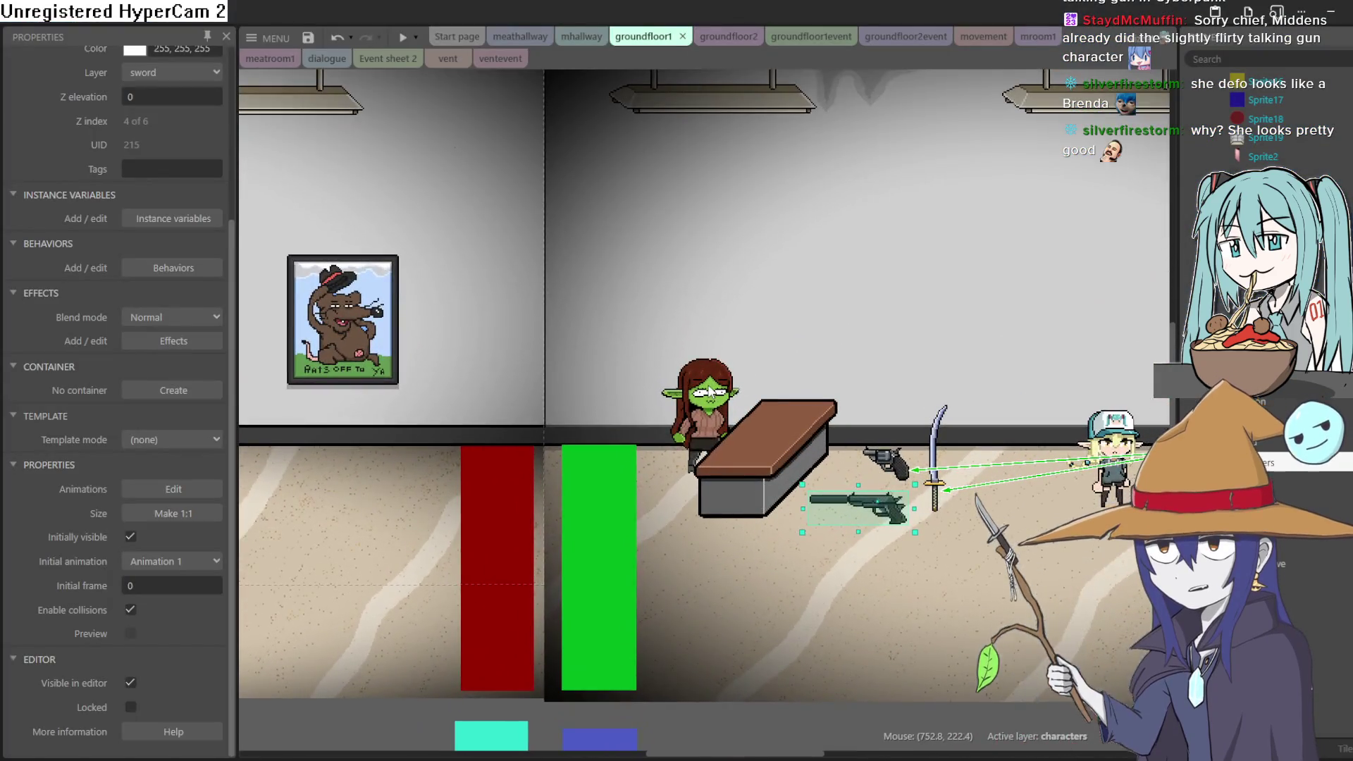
pyautogui.click(712, 393)
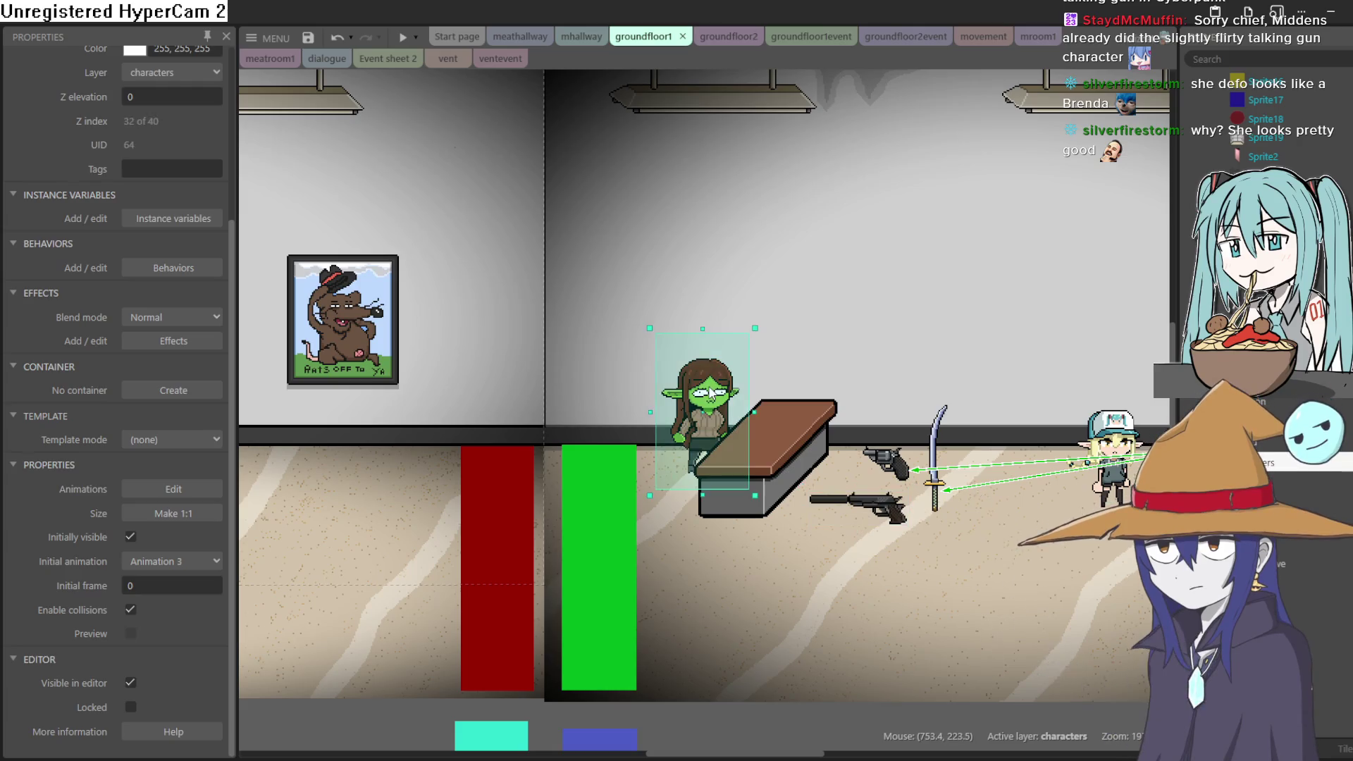
pyautogui.doubleClick(710, 393)
pyautogui.click(1215, 97)
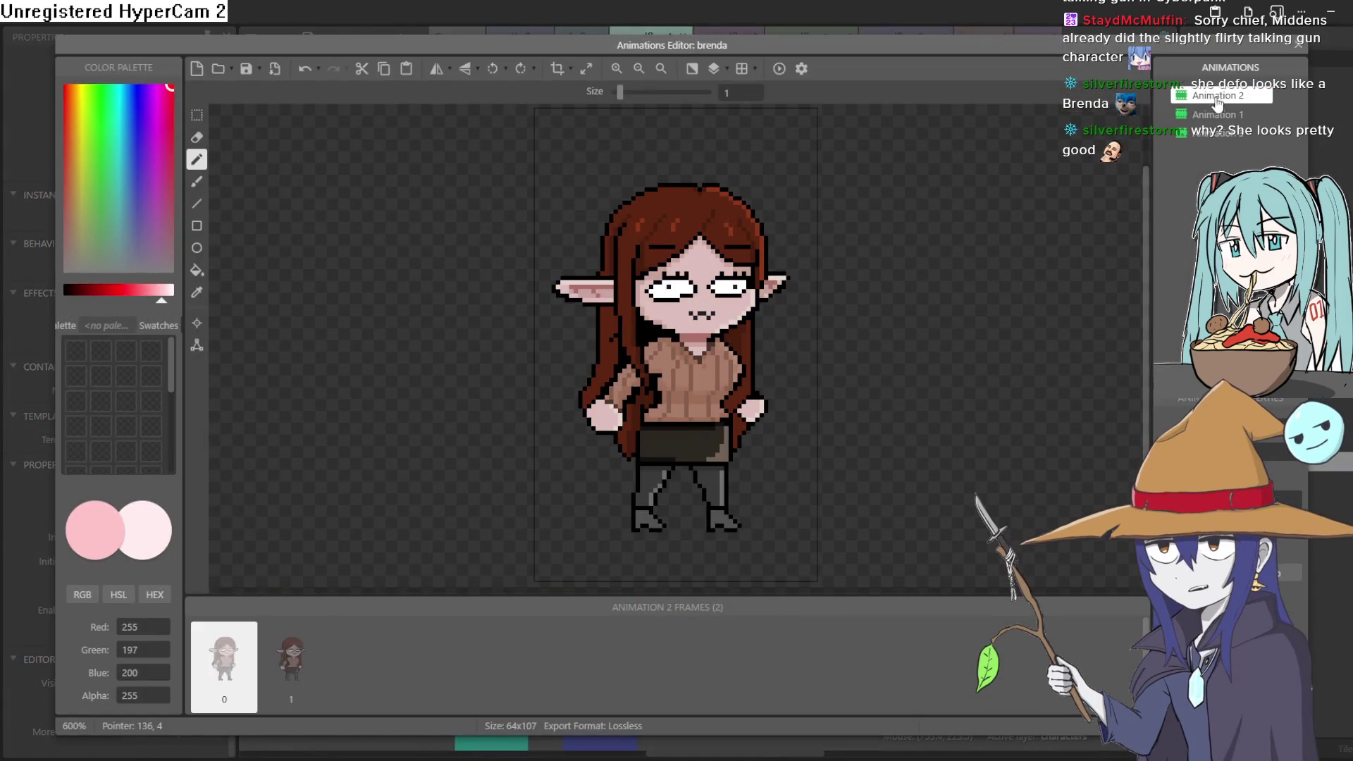
pyautogui.click(1215, 114)
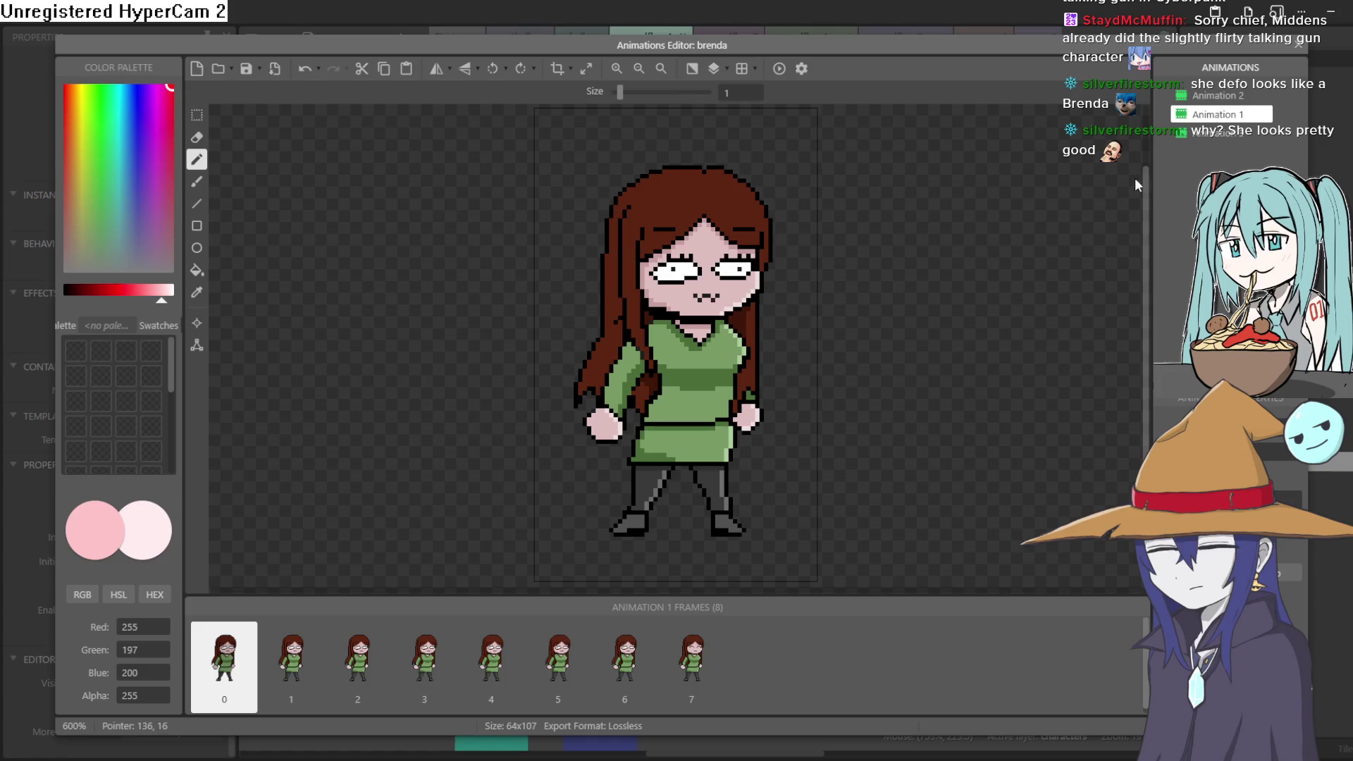
pyautogui.click(1226, 133)
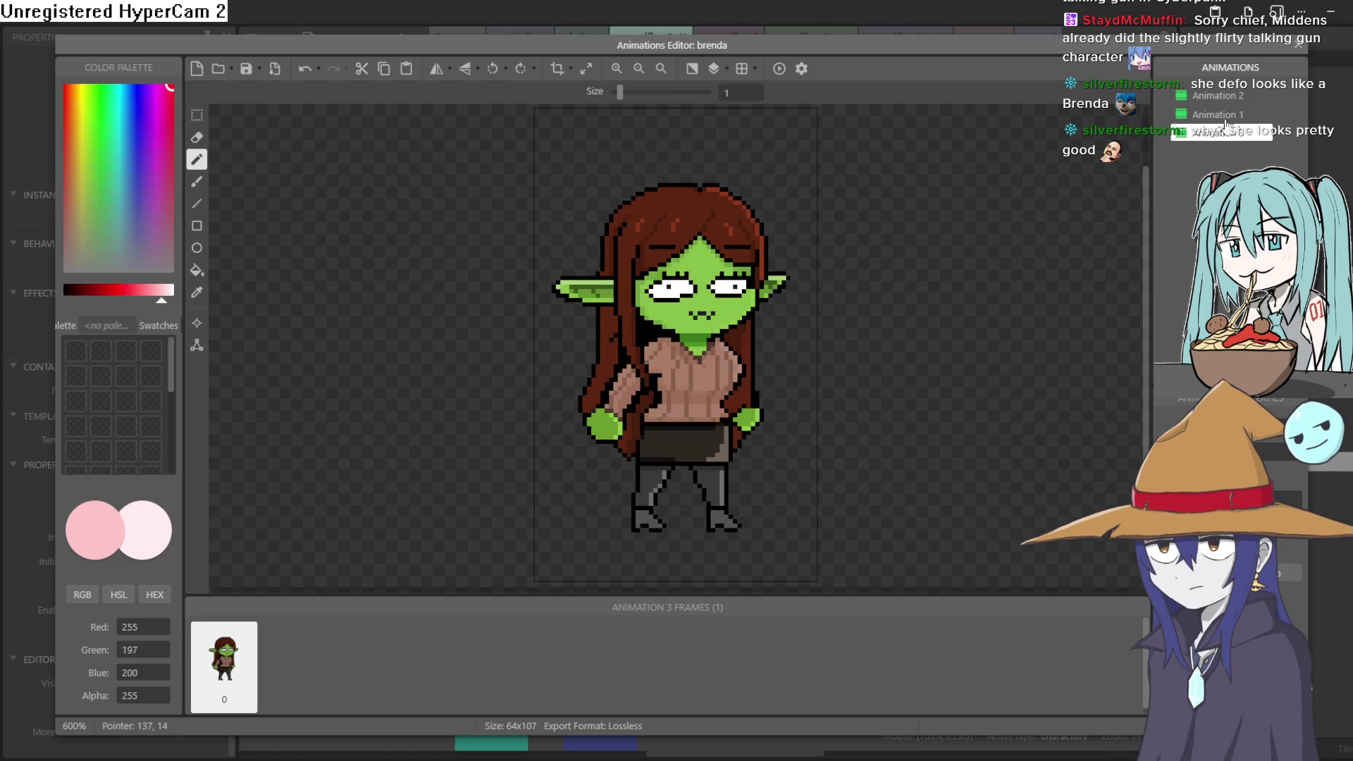
pyautogui.click(1219, 115)
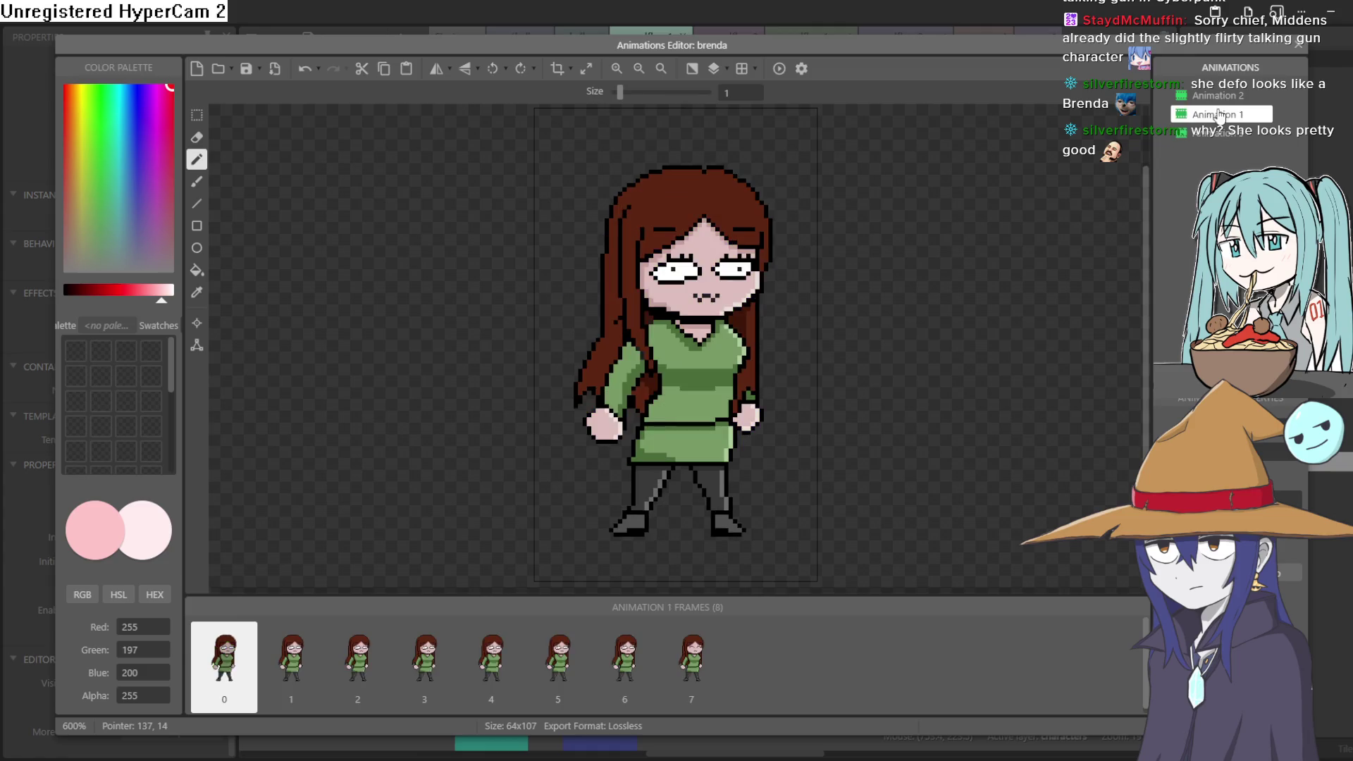
pyautogui.click(1222, 96)
pyautogui.click(1229, 133)
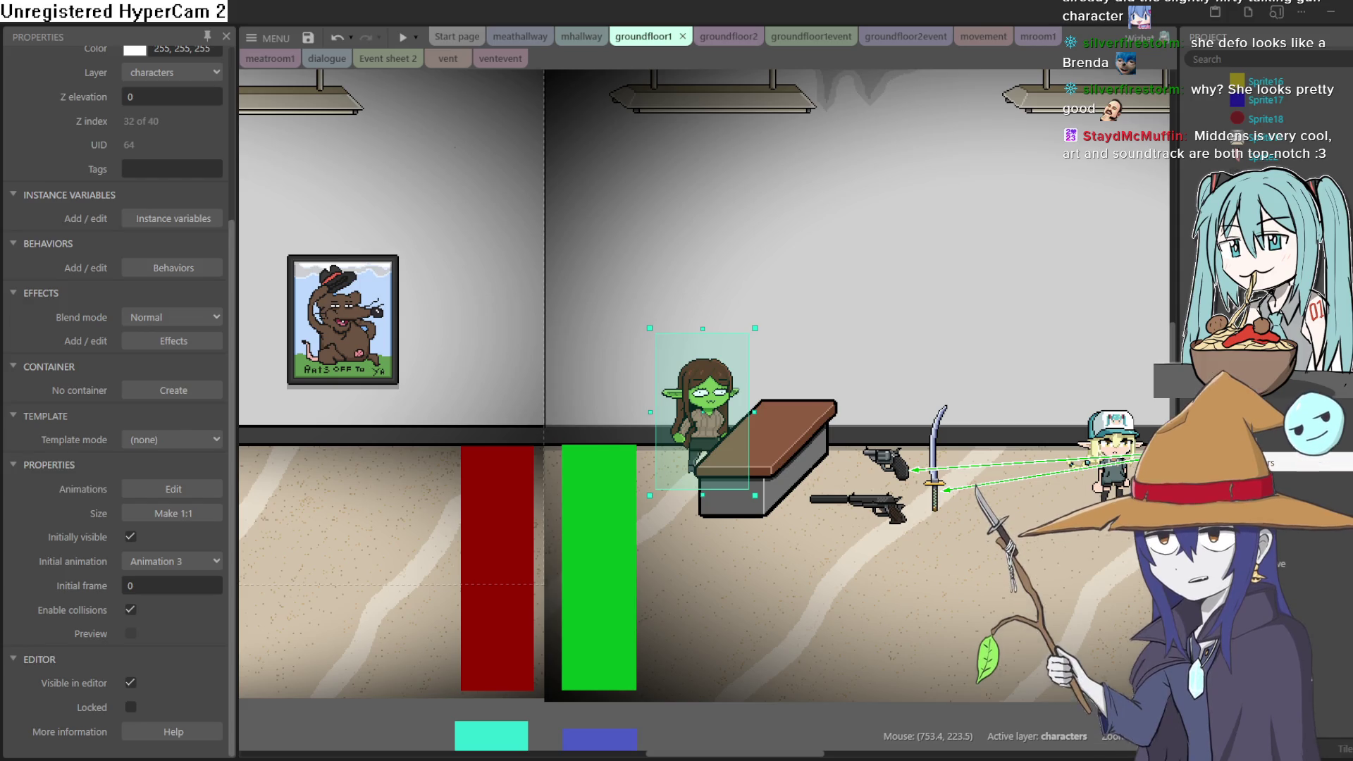
# Switch back to Aseprite showing the pink sprite niku3.png.
pyautogui.hotkey('alt', 'Tab')
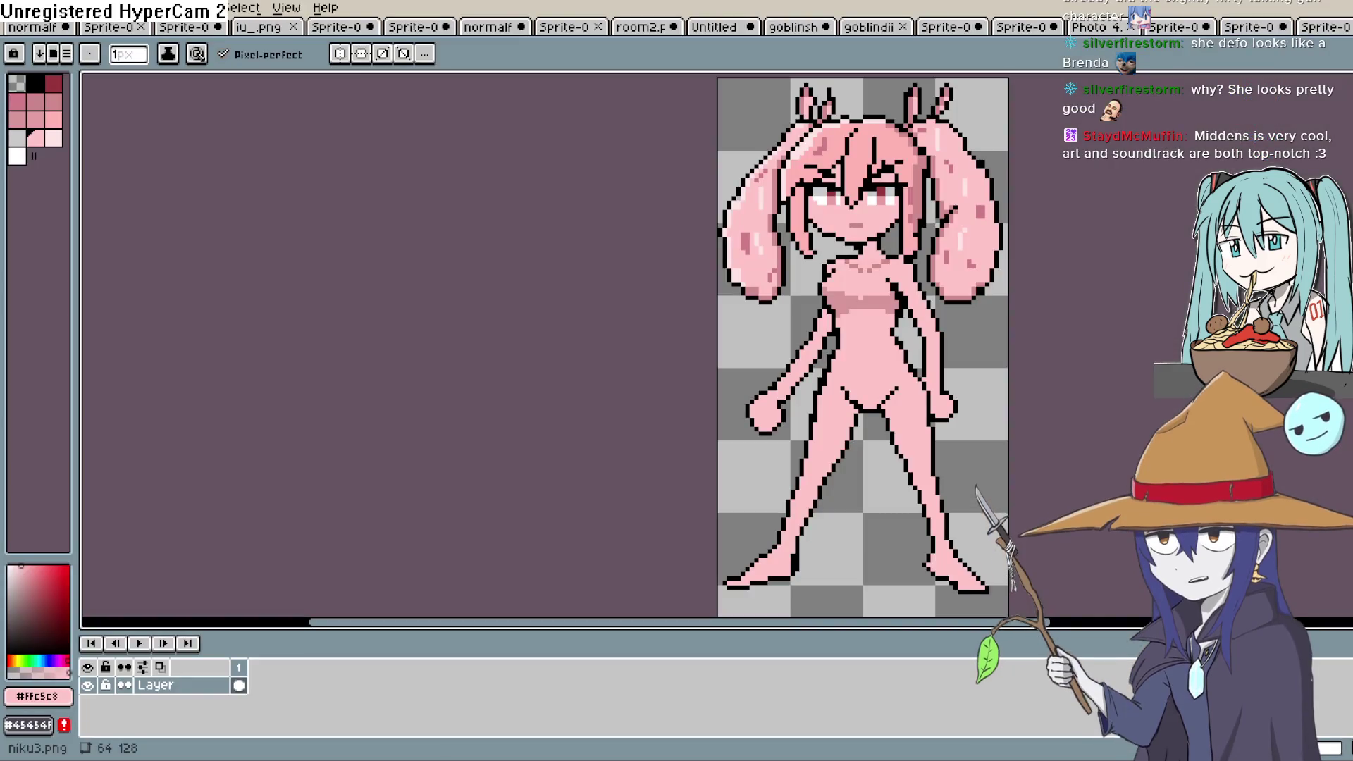
# Try a freehand lasso selection around the right leg, then deselect it.
pyautogui.scroll(1, 811, 383)
pyautogui.scroll(-3, 878, 438)
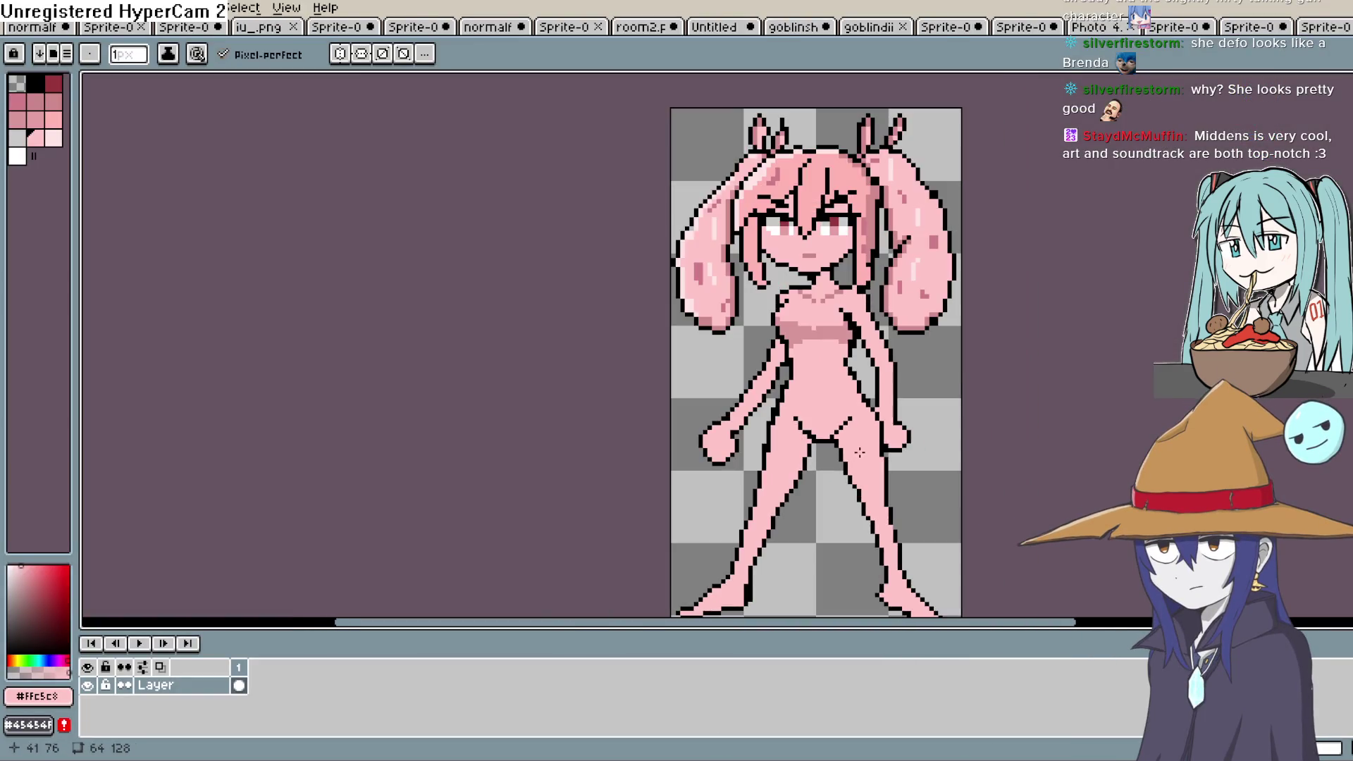
pyautogui.scroll(1, 877, 438)
pyautogui.scroll(-2, 881, 448)
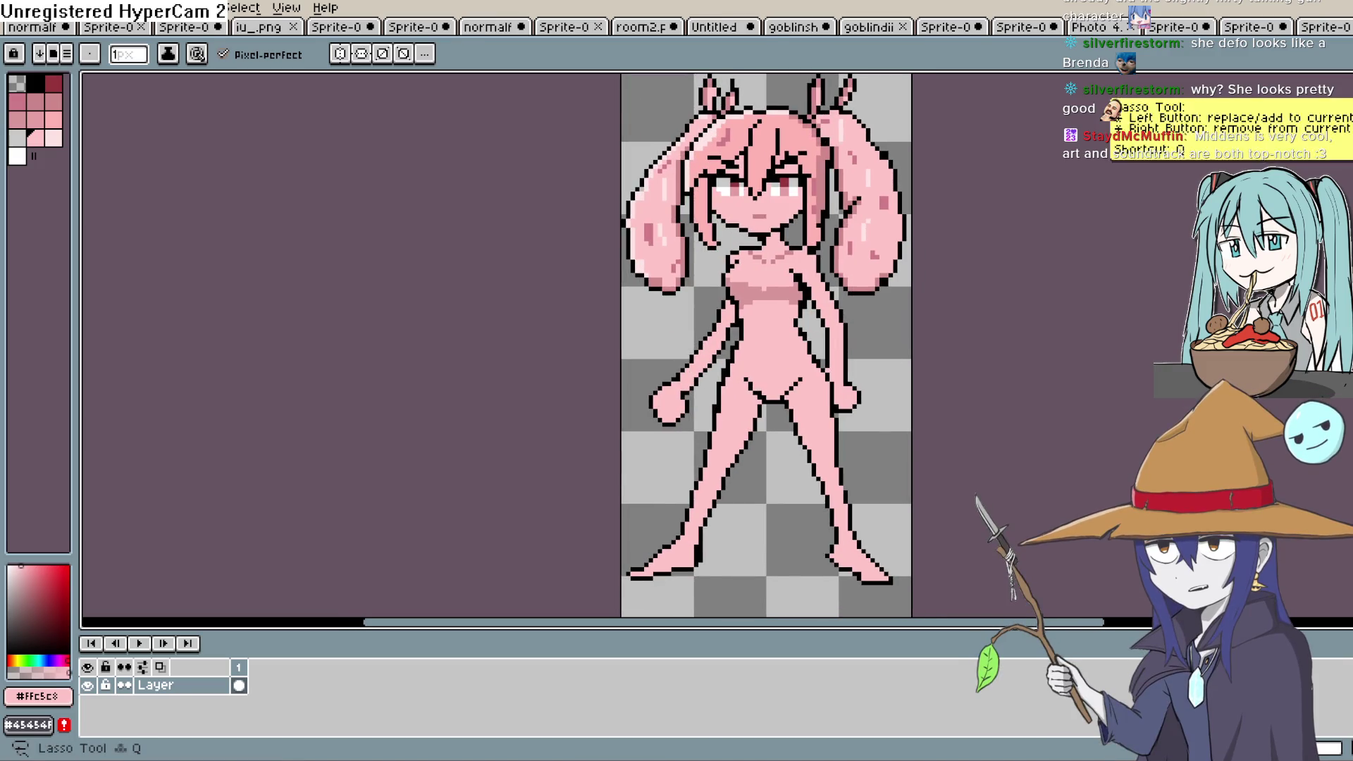
pyautogui.press('m')
pyautogui.moveTo(821, 360); pyautogui.dragTo(781, 409)
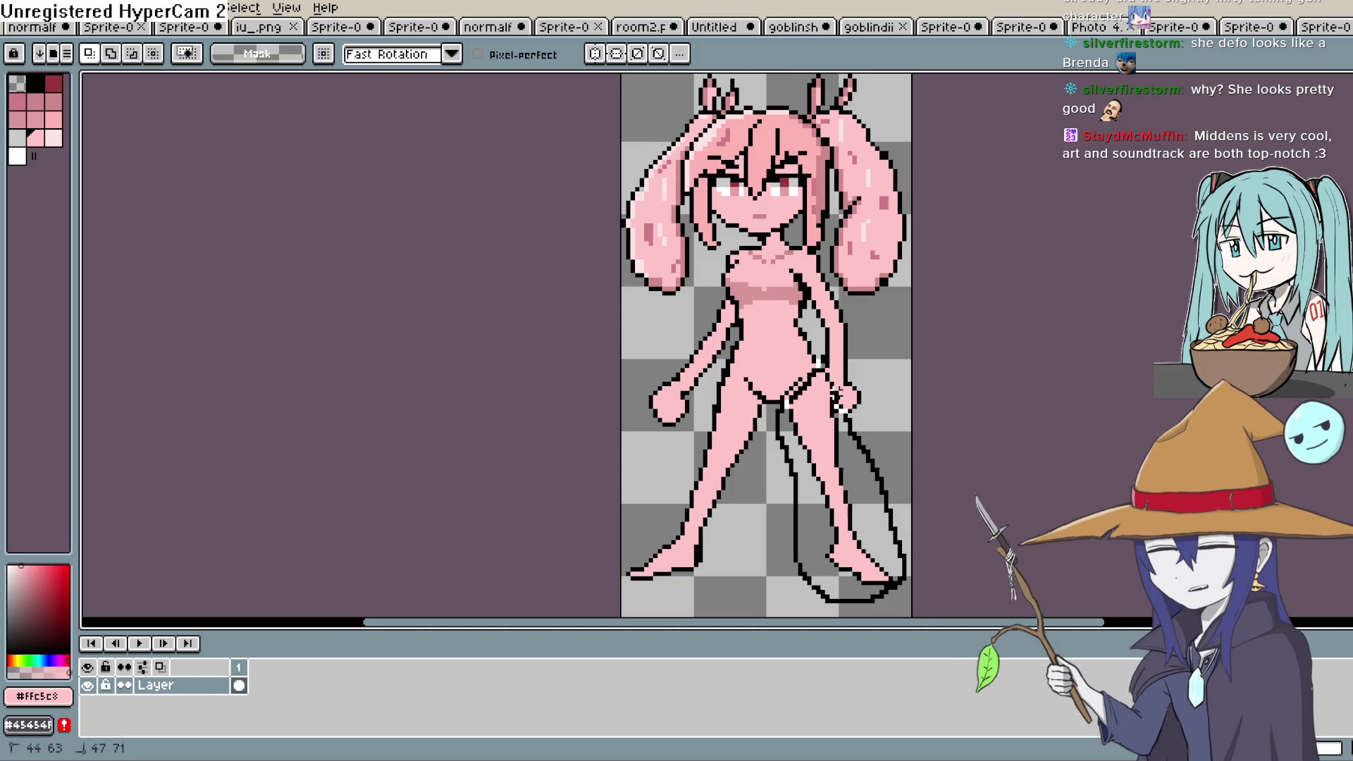
pyautogui.moveTo(843, 421); pyautogui.dragTo(823, 413)
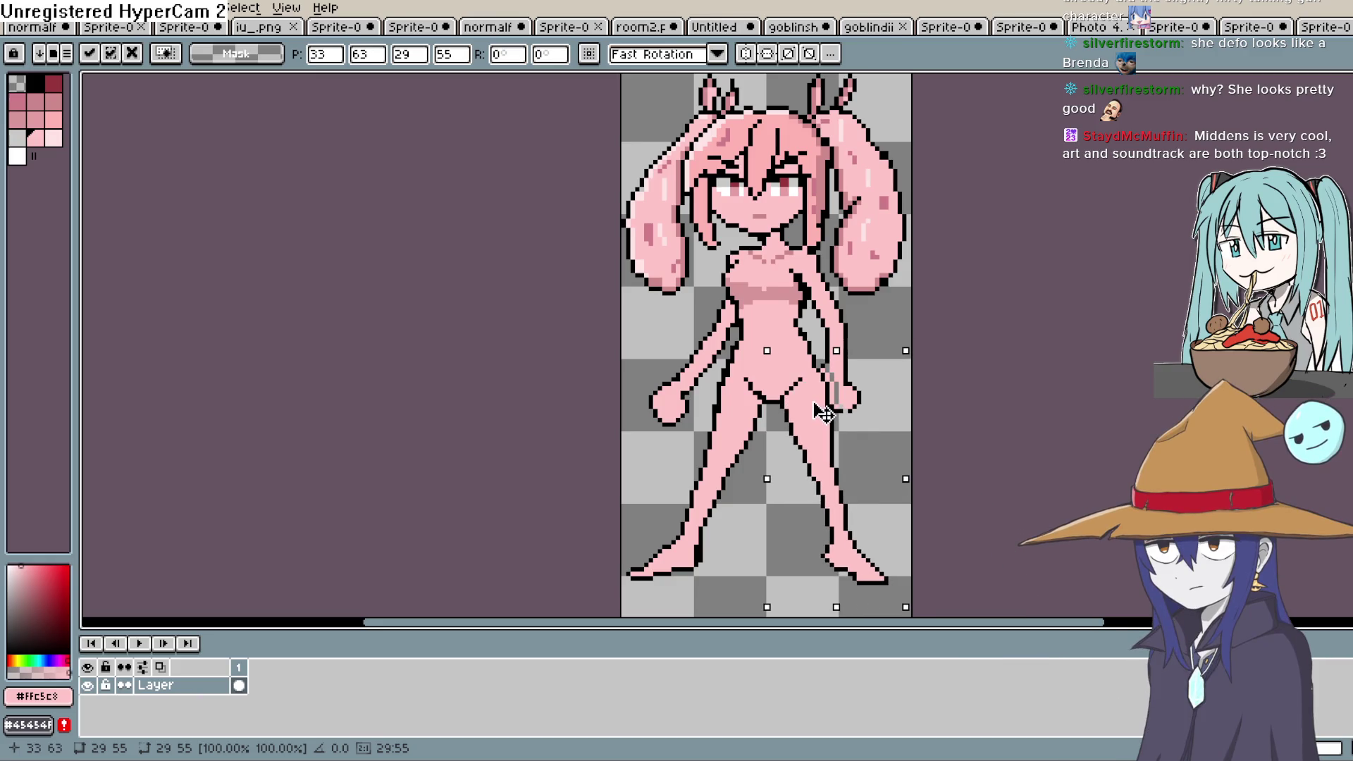
pyautogui.hotkey('ctrl', 'd')
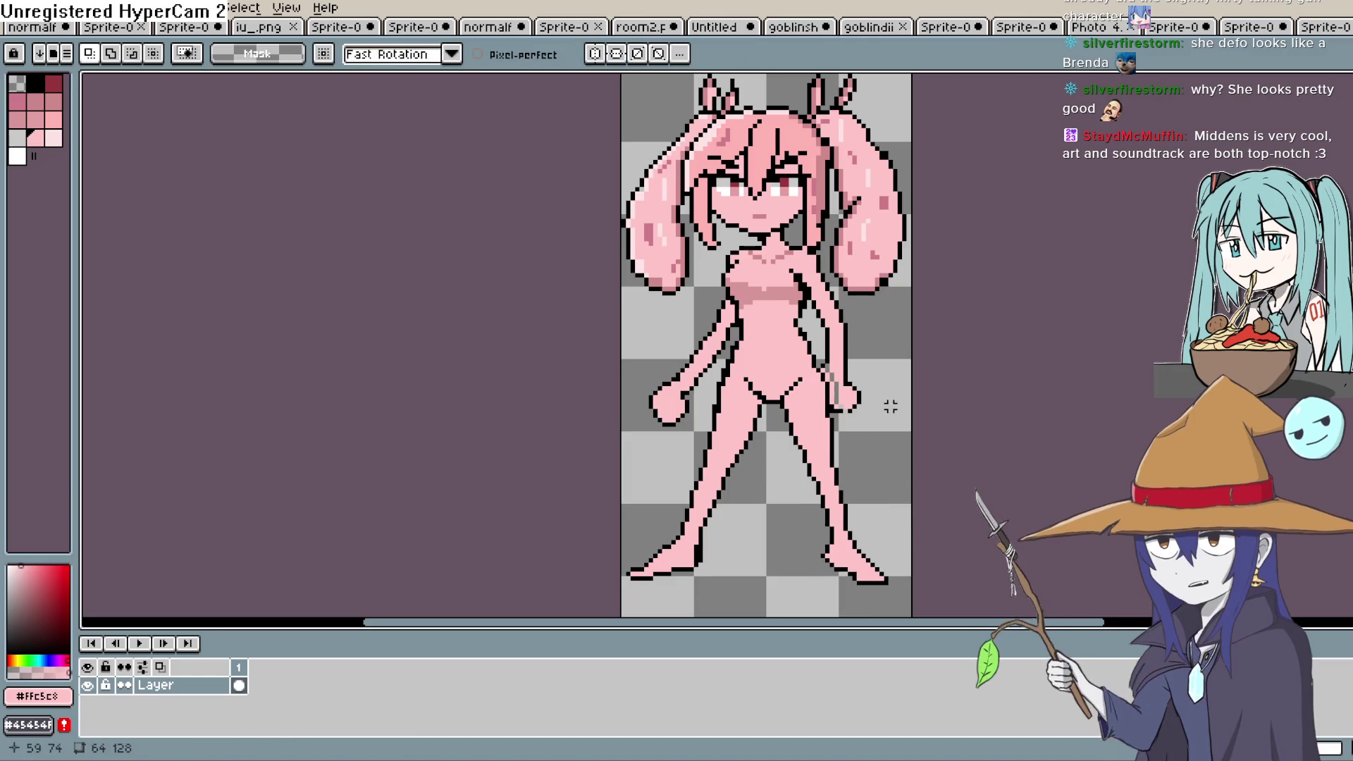
# Lasso from the hips down around both legs and feet with the Lasso Tool (Q).
pyautogui.scroll(-4, 888, 402)
pyautogui.scroll(5, 890, 409)
pyautogui.scroll(-1, 890, 409)
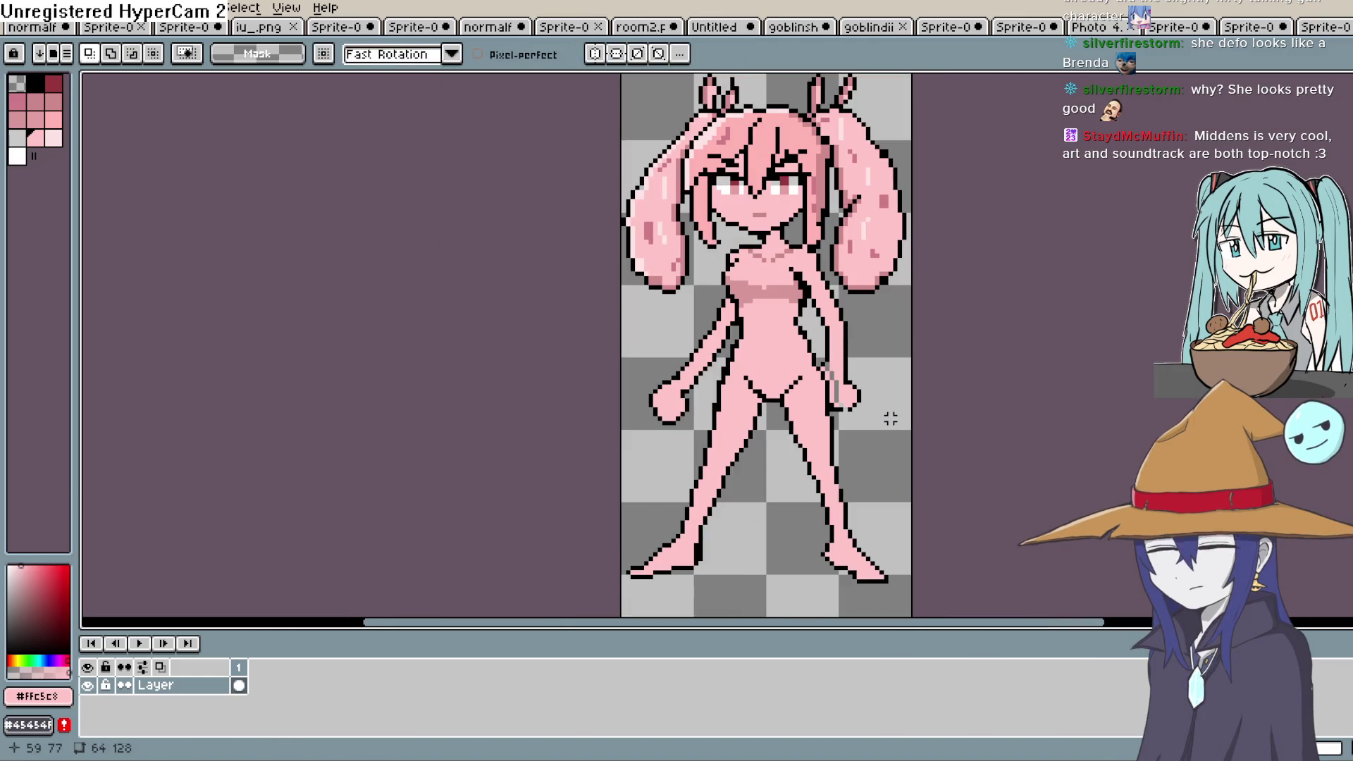
pyautogui.press('q')
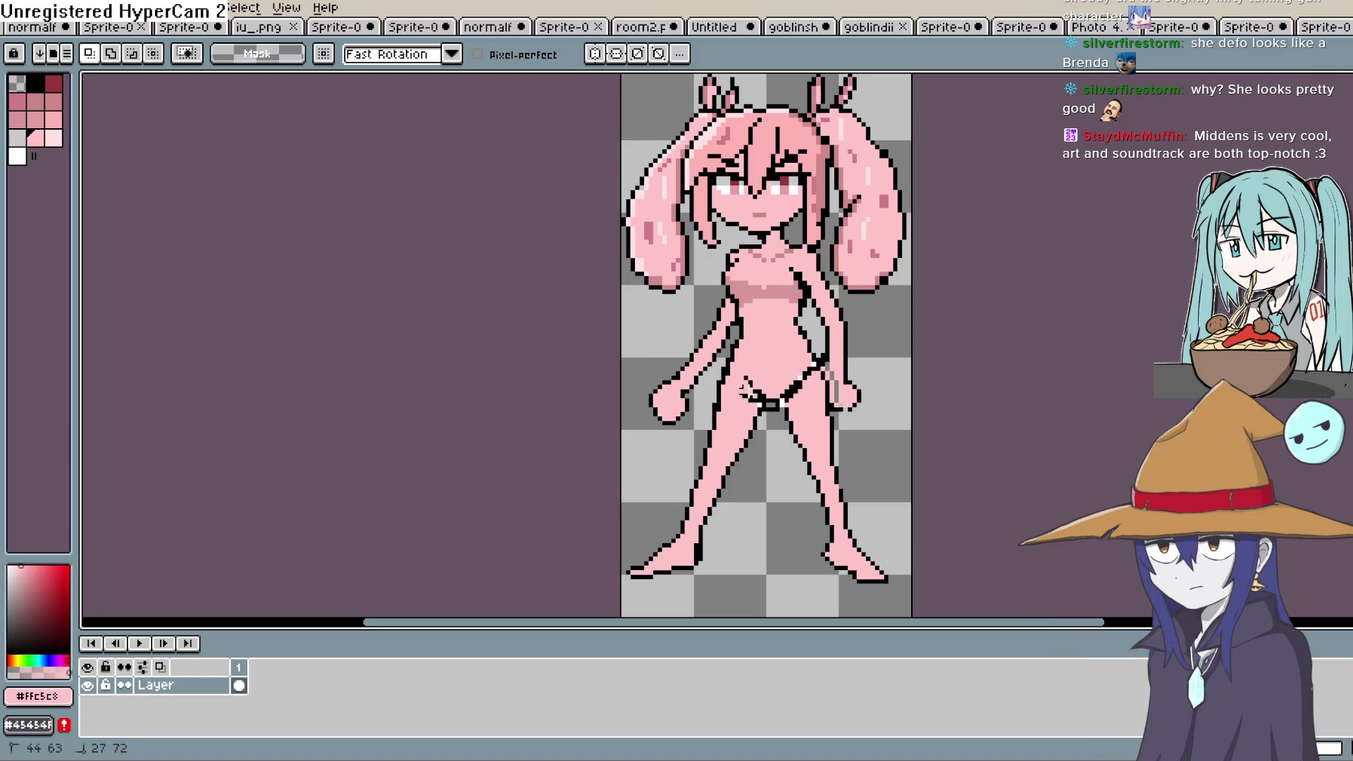
pyautogui.moveTo(704, 391); pyautogui.dragTo(650, 499)
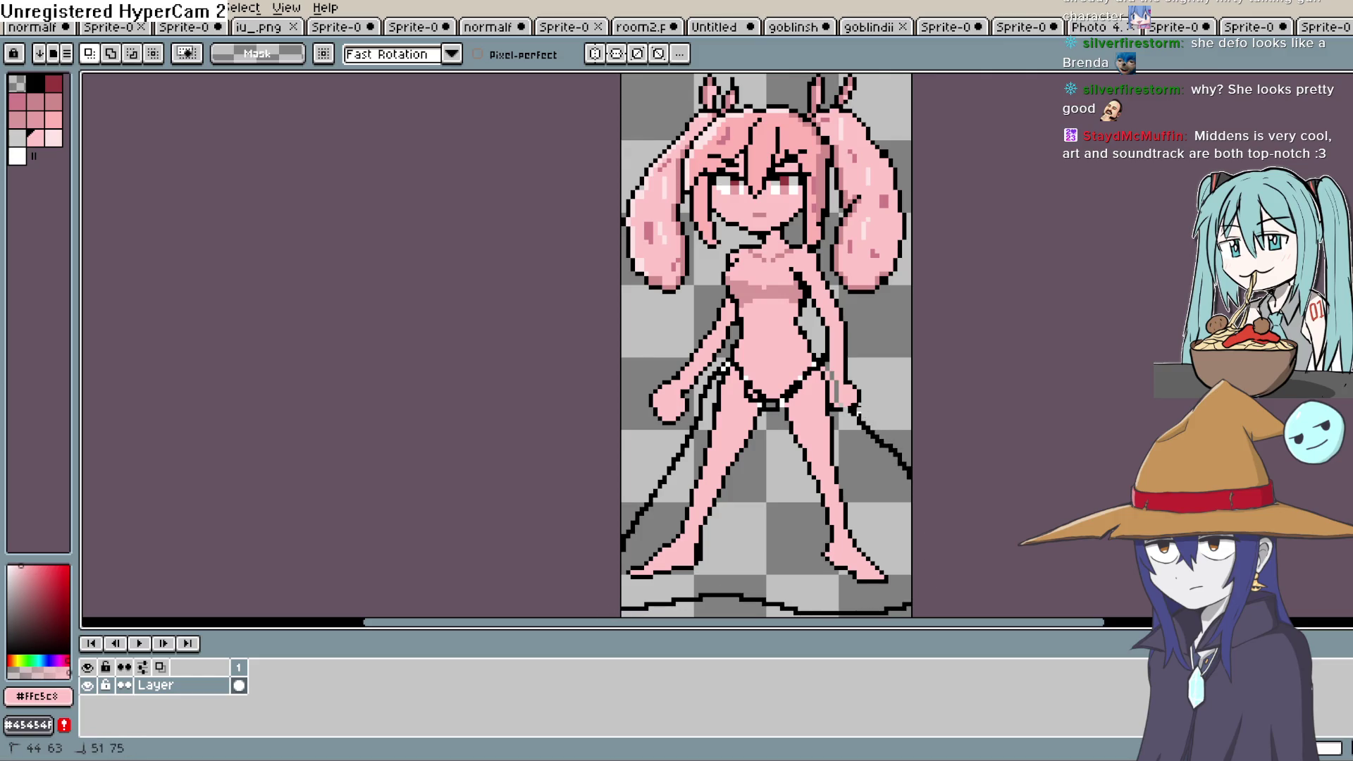
pyautogui.moveTo(829, 380); pyautogui.dragTo(823, 367)
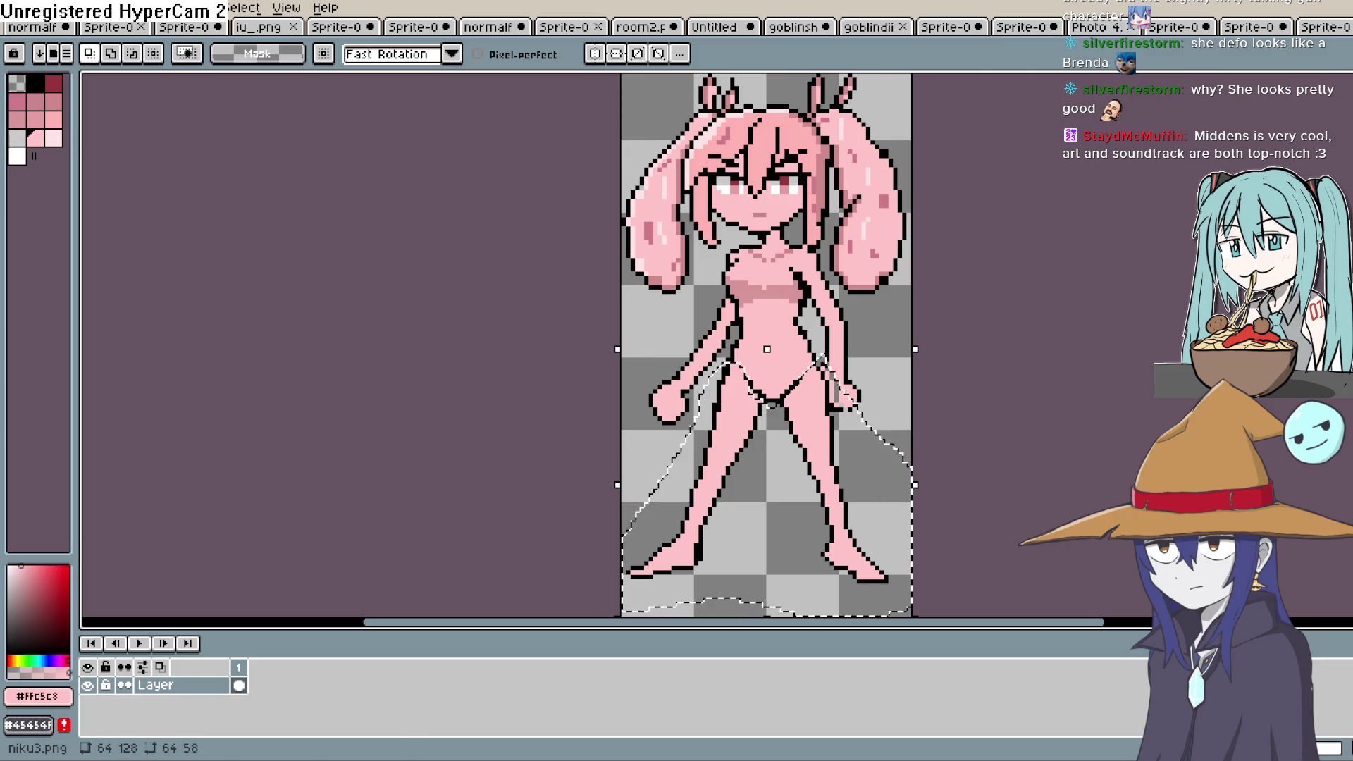
# Cut the selected lower body from Layer, paste it into a new Layer 1, and hide Layer 1.
pyautogui.hotkey('shift', 'n')
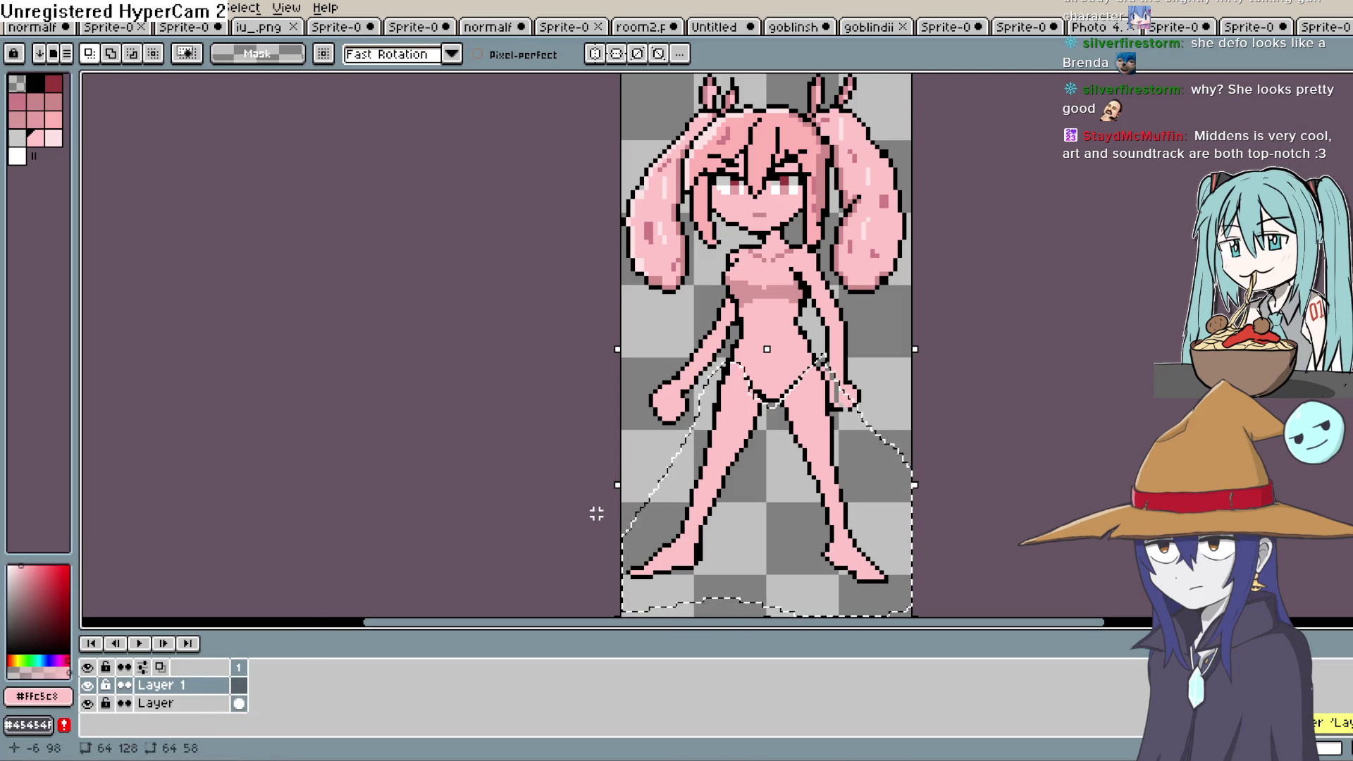
pyautogui.click(239, 703)
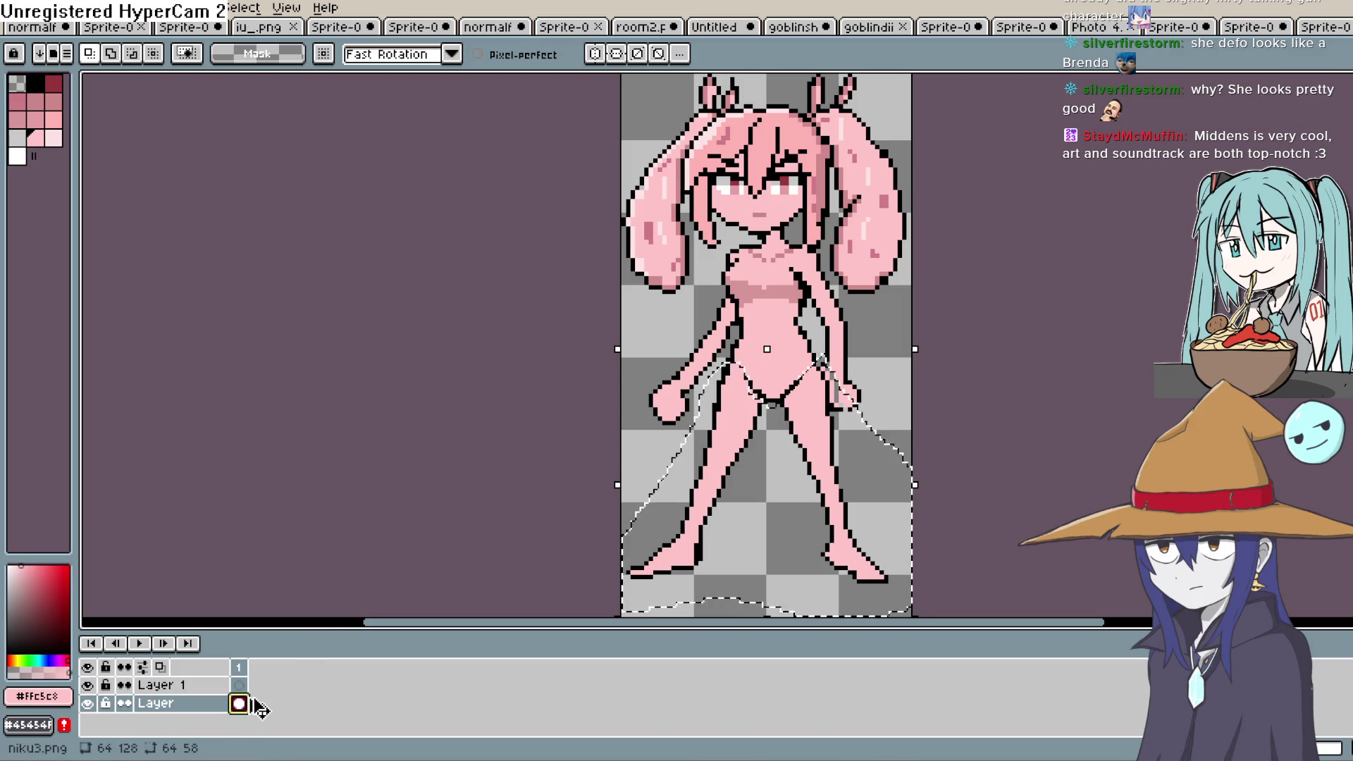
pyautogui.hotkey('ctrl', 'x')
pyautogui.click(239, 685)
pyautogui.hotkey('ctrl', 'v')
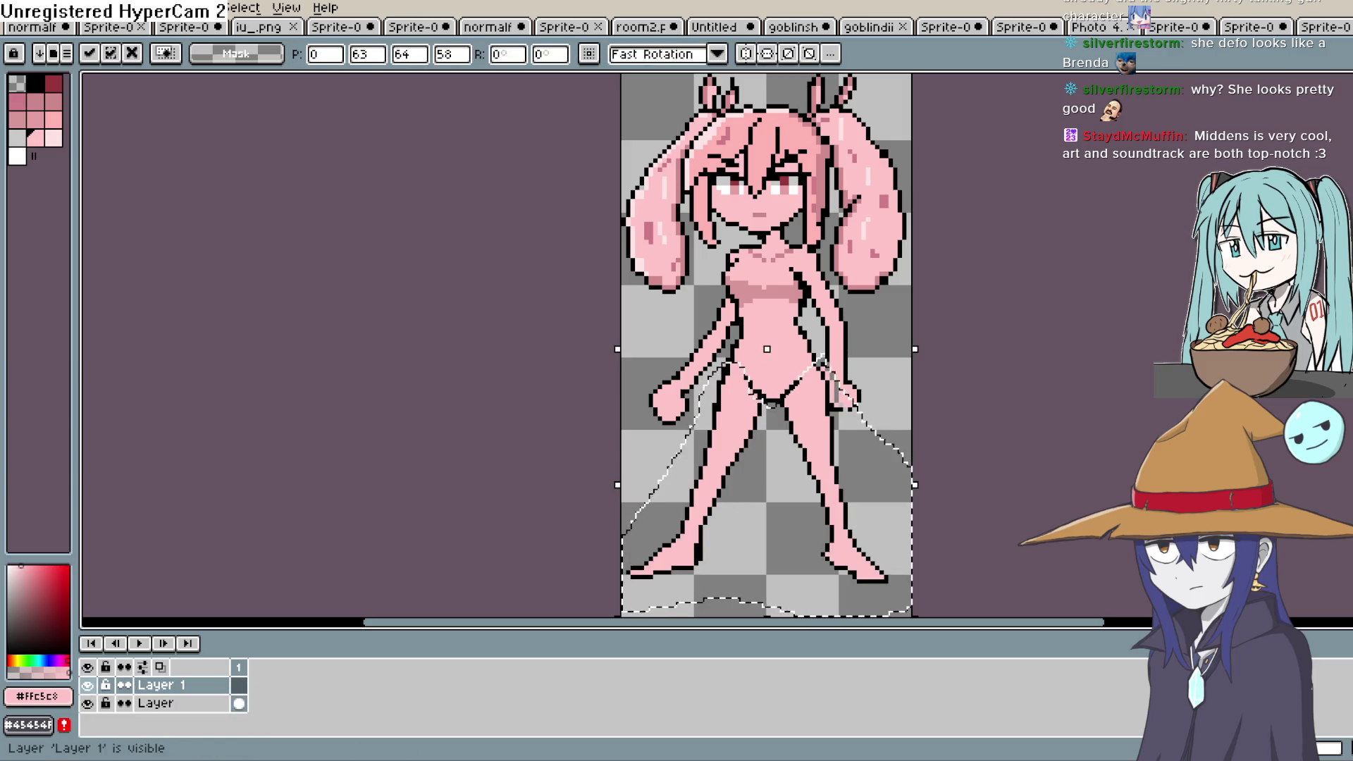
pyautogui.click(86, 685)
pyautogui.click(637, 444)
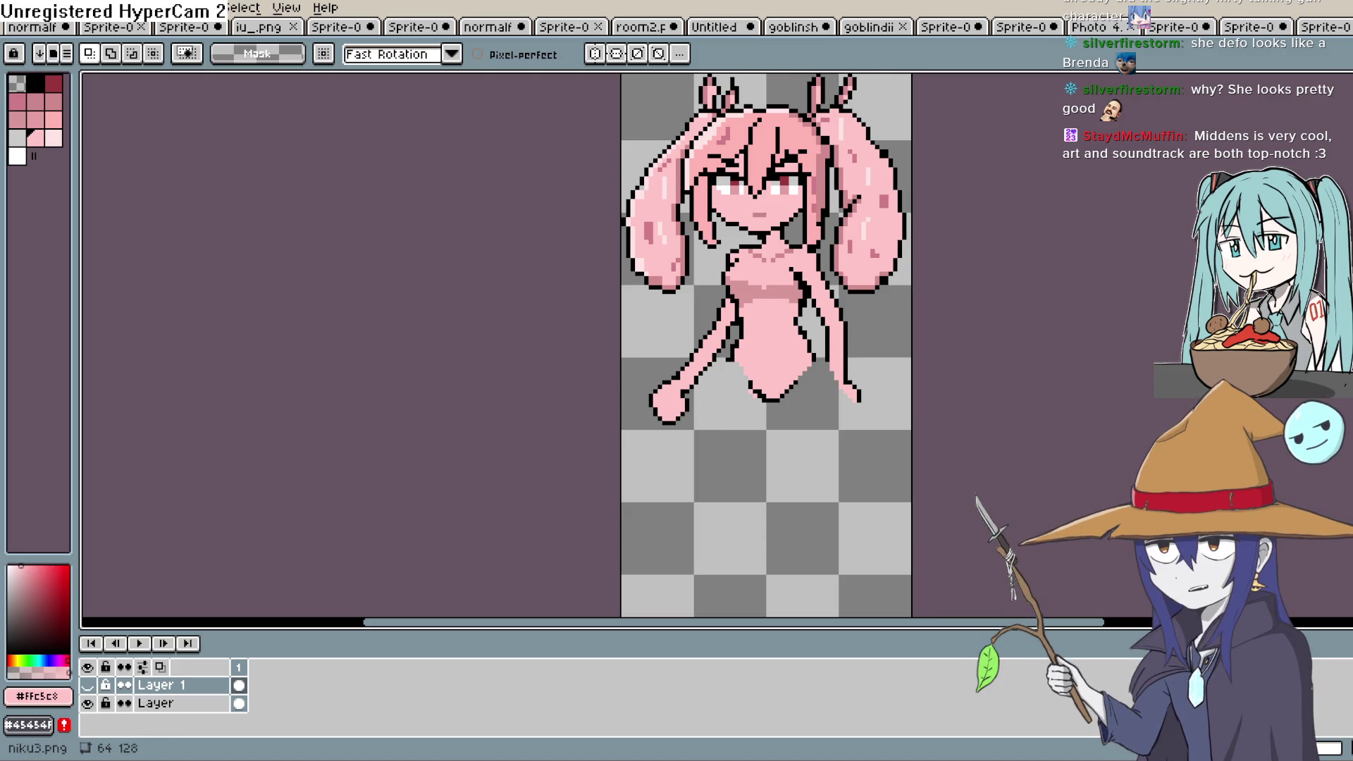
# Pick the black Pencil and target the bottom Layer, with the hips zoomed into view.
pyautogui.press('b')
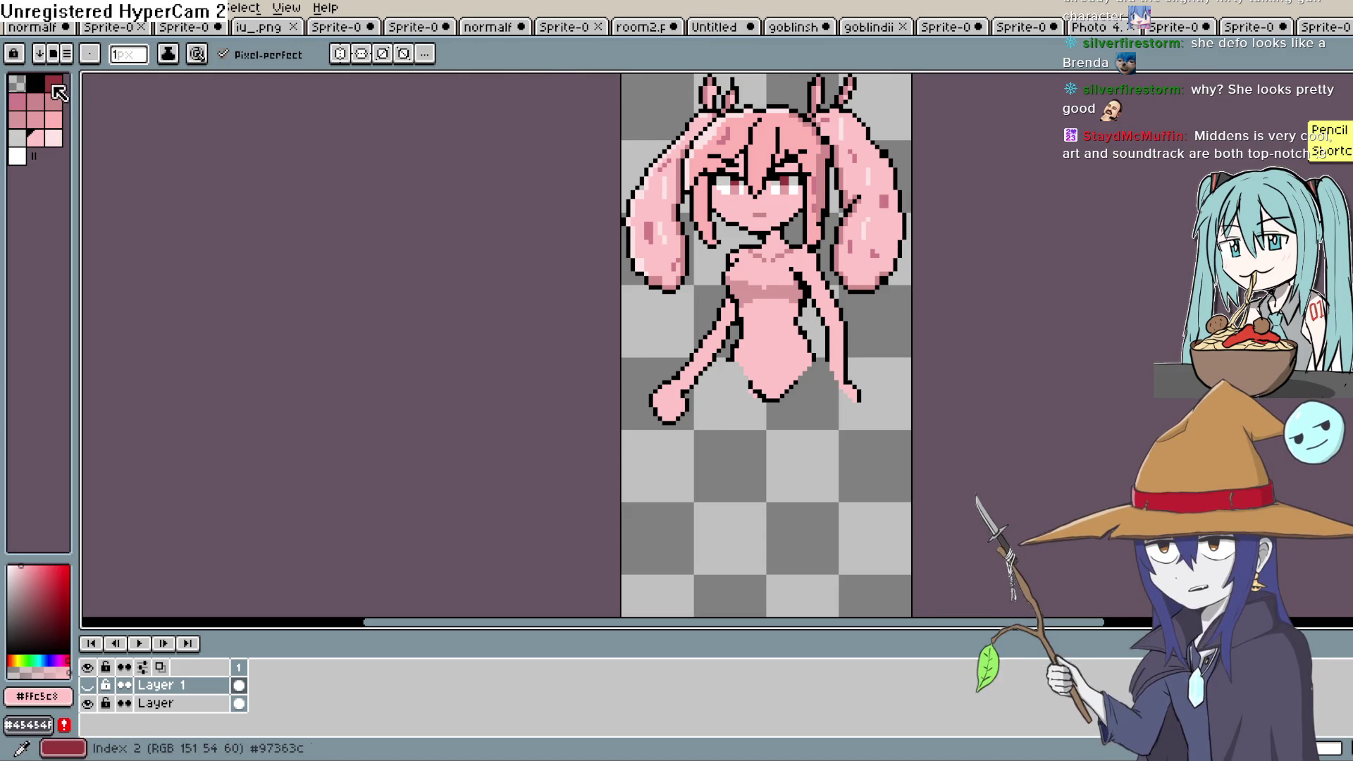
pyautogui.click(35, 83)
pyautogui.scroll(2, 667, 444)
pyautogui.scroll(2, 775, 317)
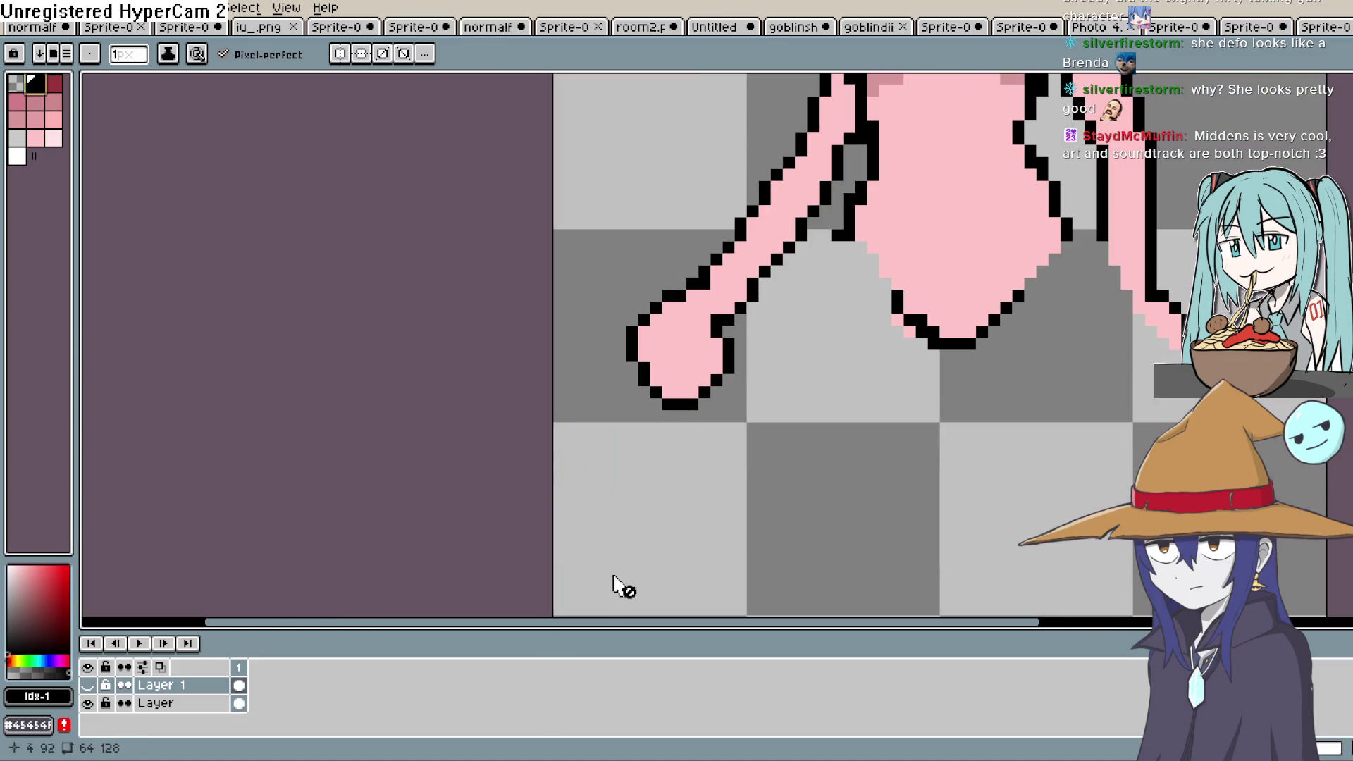
pyautogui.hscroll(2, 973, 81)
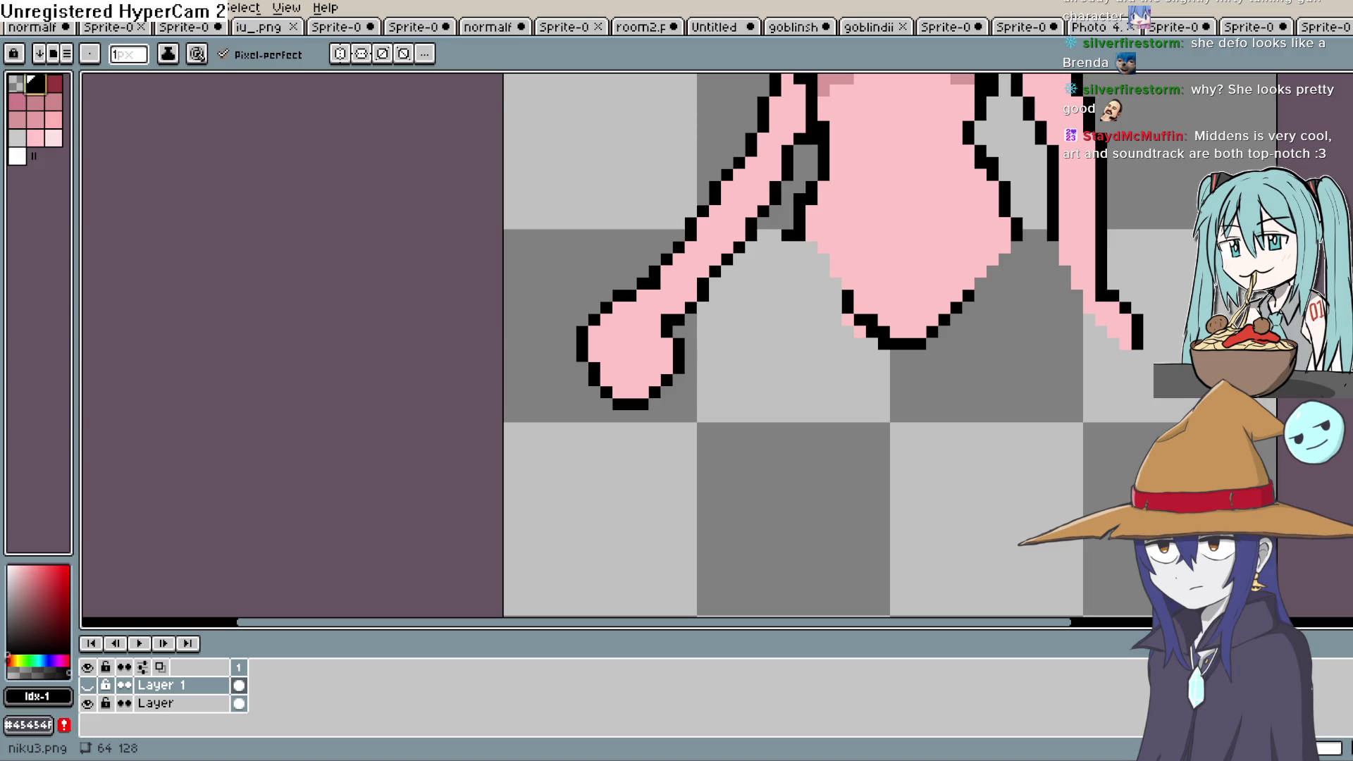
pyautogui.moveTo(1074, 232); pyautogui.dragTo(865, 232)
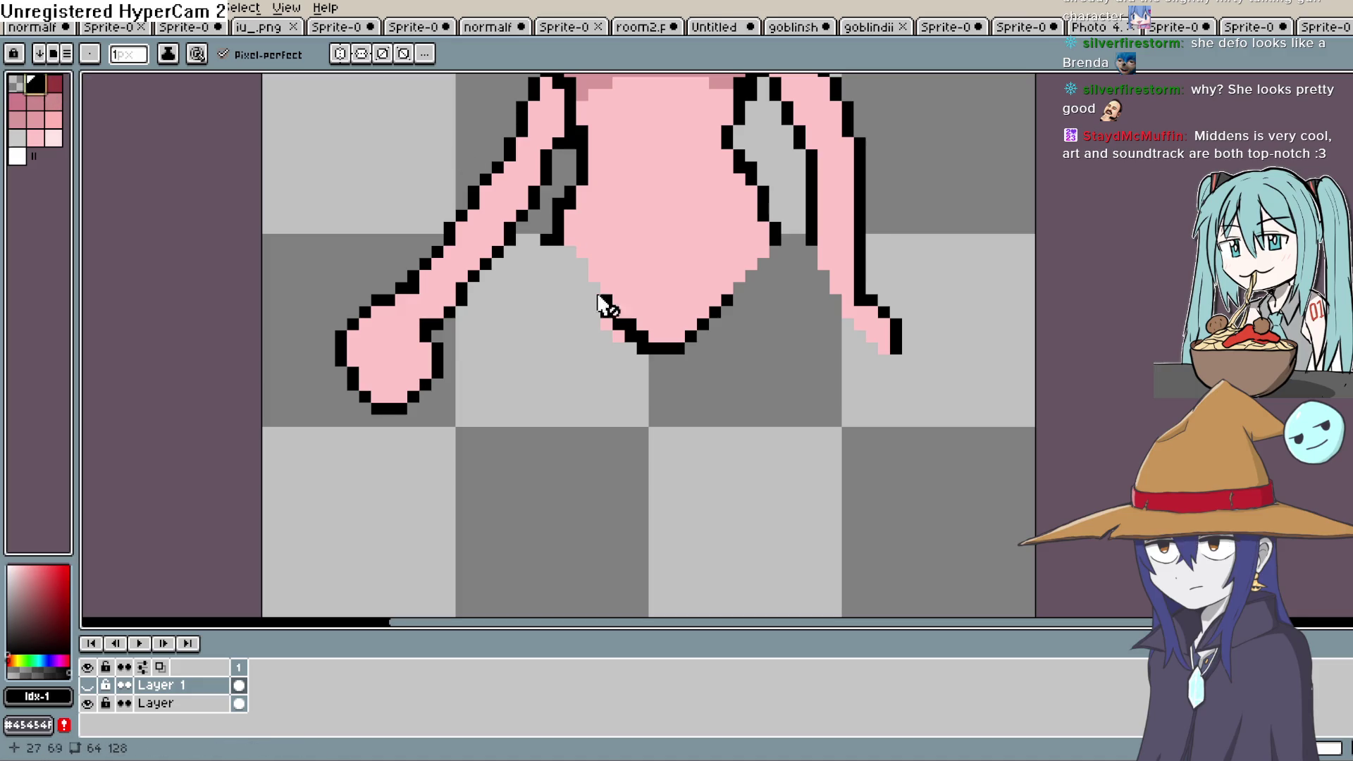
pyautogui.moveTo(594, 293); pyautogui.dragTo(505, 302)
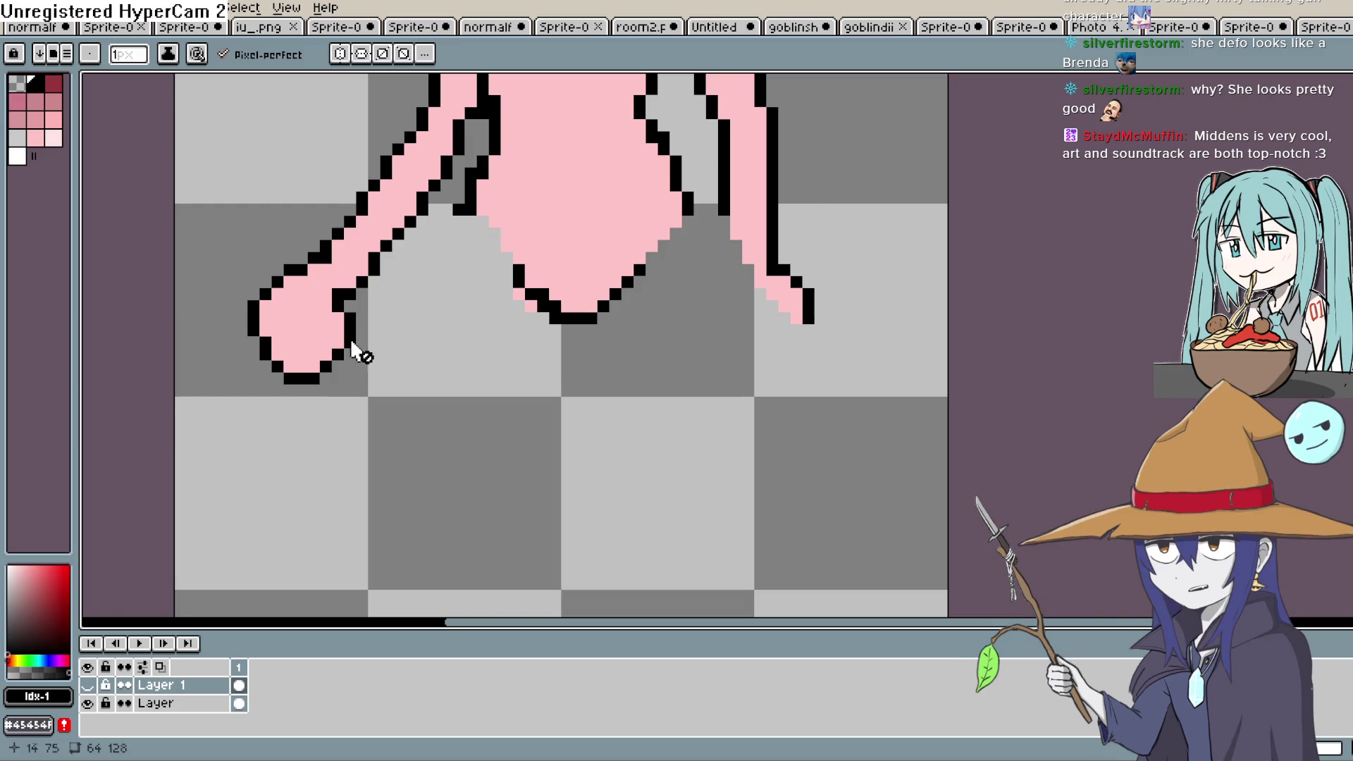
pyautogui.click(239, 703)
# Draw two thin black leg lines down from the body, undoing a stray stroke near the right hip.
pyautogui.moveTo(469, 216); pyautogui.dragTo(435, 505)
pyautogui.moveTo(468, 447)
pyautogui.mouseDown()
pyautogui.moveTo(562, 384)
pyautogui.moveTo(519, 272)
pyautogui.moveTo(564, 342)
pyautogui.mouseUp()
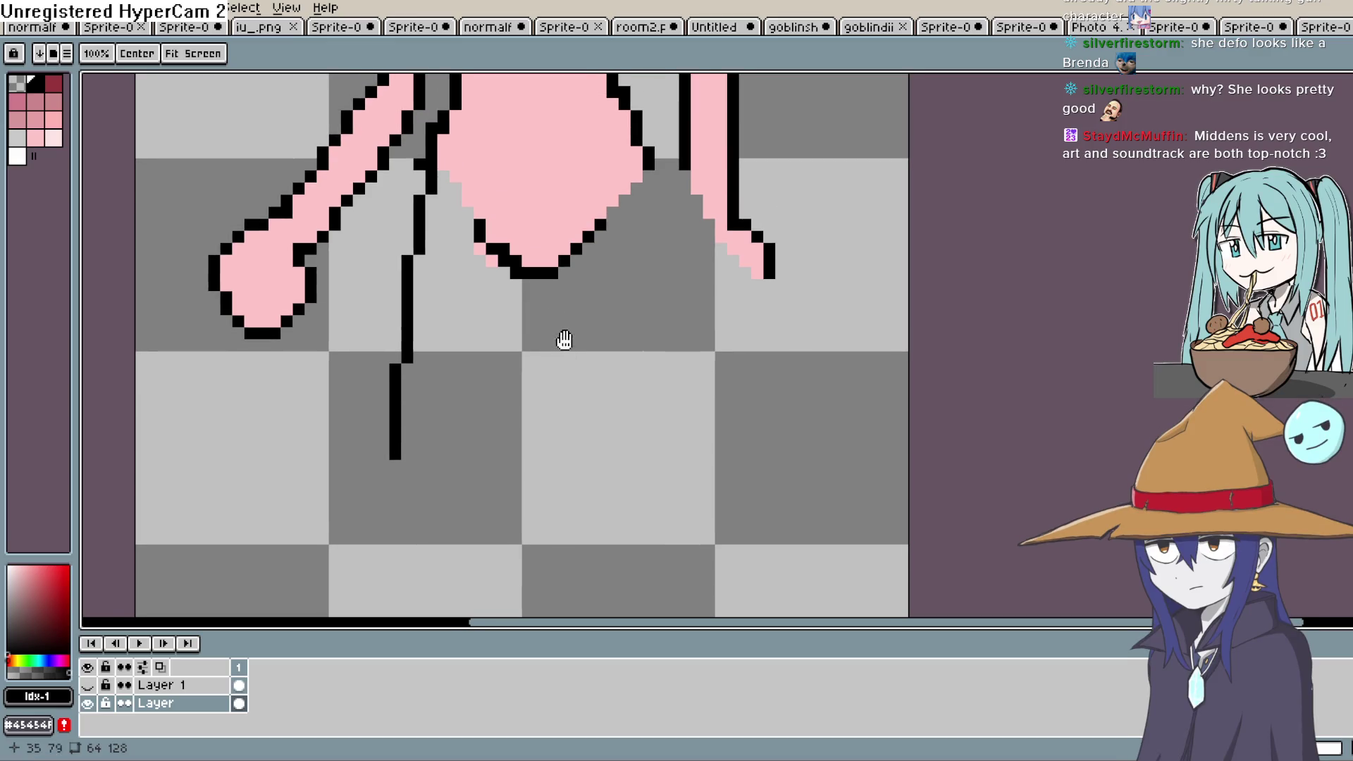
pyautogui.moveTo(564, 273); pyautogui.dragTo(611, 470)
pyautogui.moveTo(648, 172); pyautogui.dragTo(659, 222)
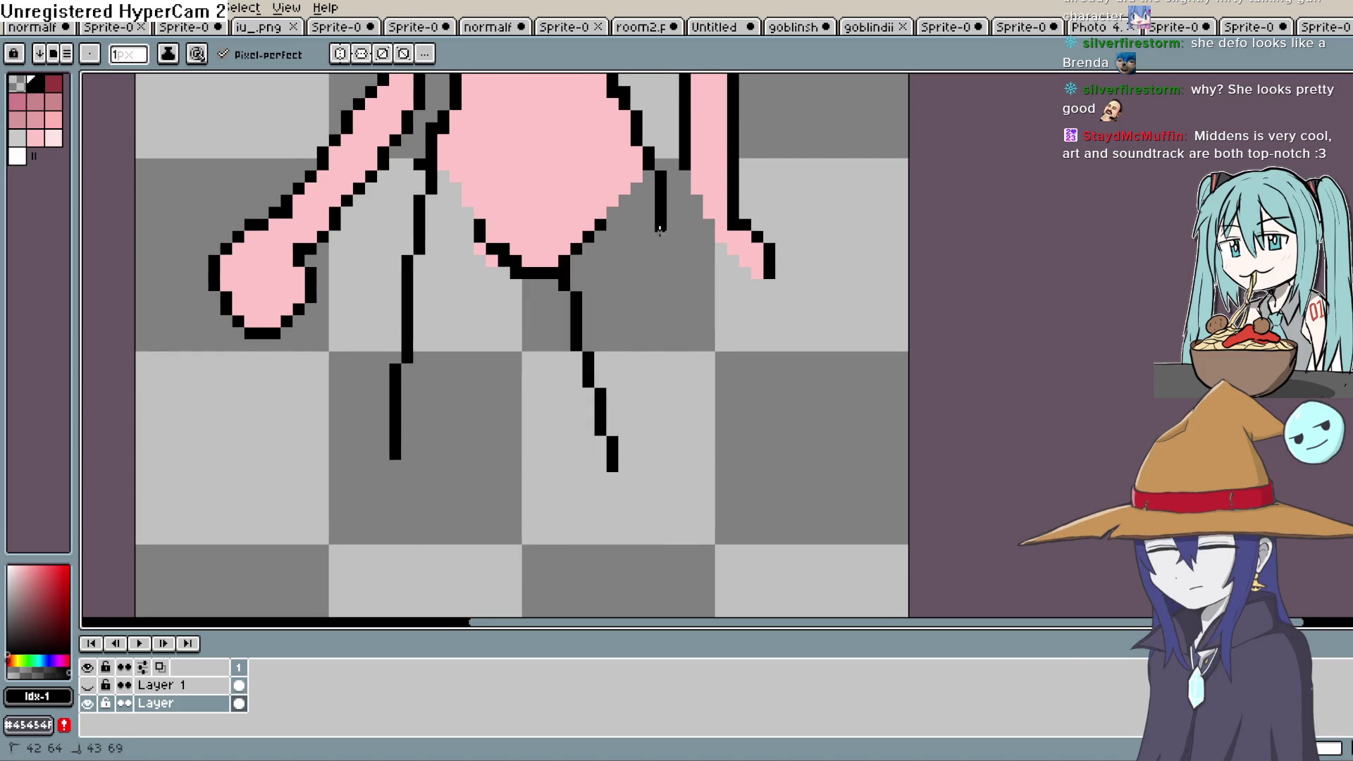
pyautogui.hotkey('ctrl', 'z')
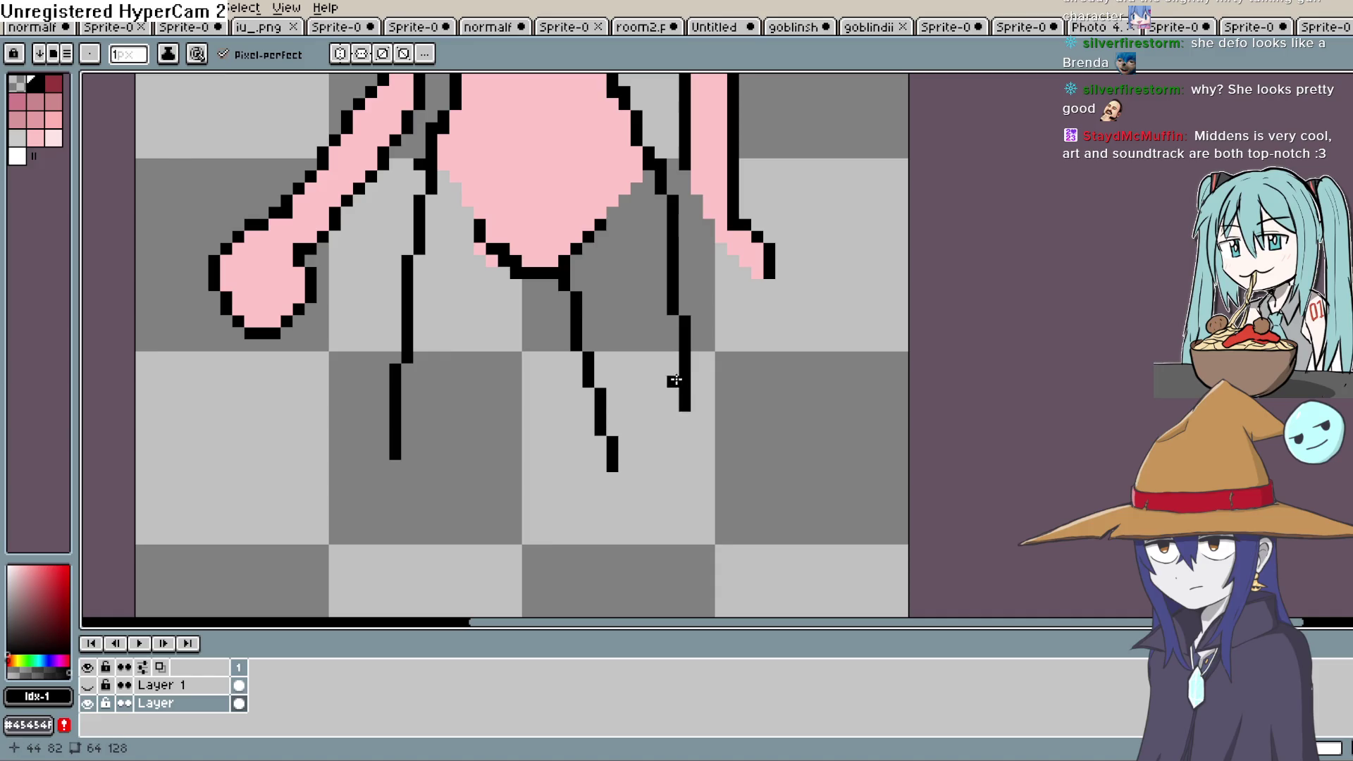
# Extend the middle and right leg lines downward, undoing the strokes that went wrong.
pyautogui.moveTo(707, 425)
pyautogui.mouseDown()
pyautogui.moveTo(683, 363)
pyautogui.moveTo(680, 392)
pyautogui.moveTo(701, 388)
pyautogui.moveTo(695, 347)
pyautogui.moveTo(649, 320)
pyautogui.moveTo(654, 372)
pyautogui.moveTo(627, 180)
pyautogui.mouseUp()
pyautogui.hotkey('ctrl', 'z')
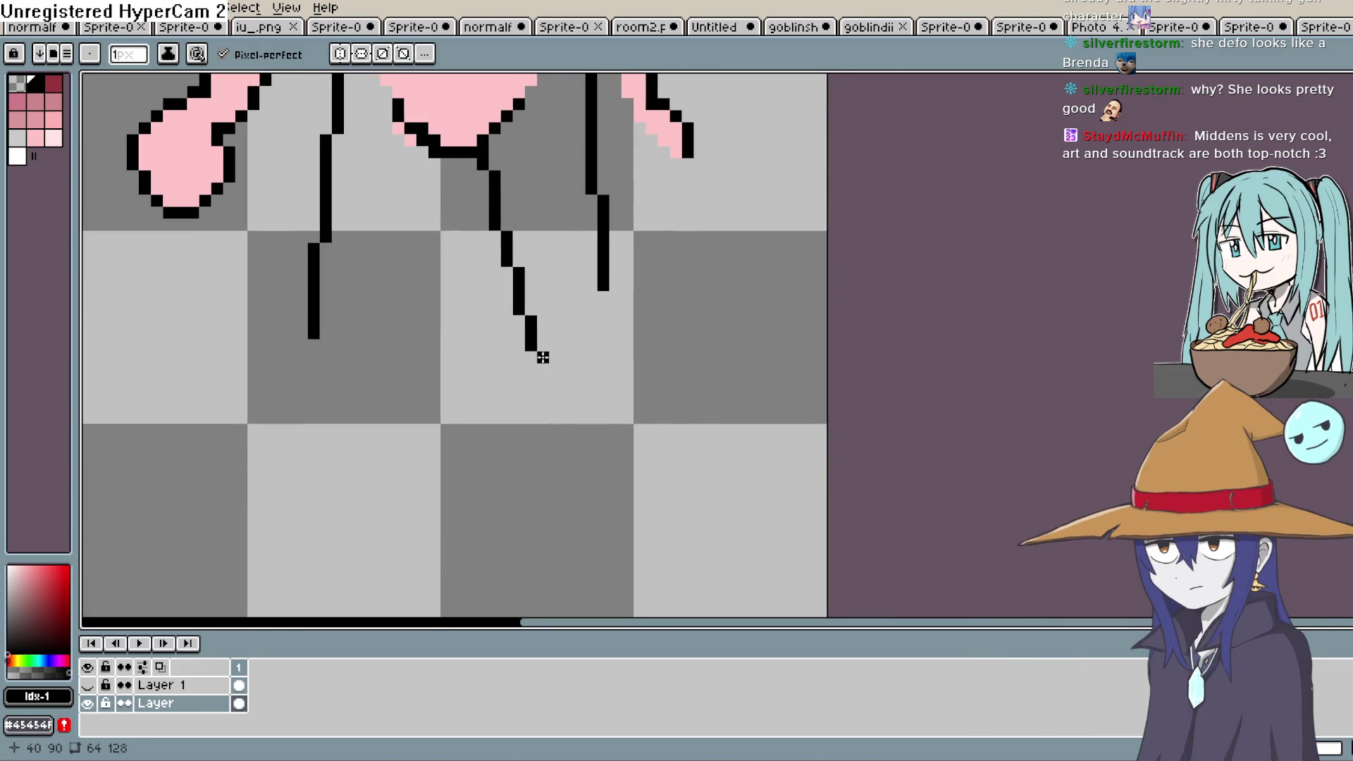
pyautogui.moveTo(543, 357); pyautogui.dragTo(567, 551)
pyautogui.moveTo(603, 292); pyautogui.dragTo(615, 383)
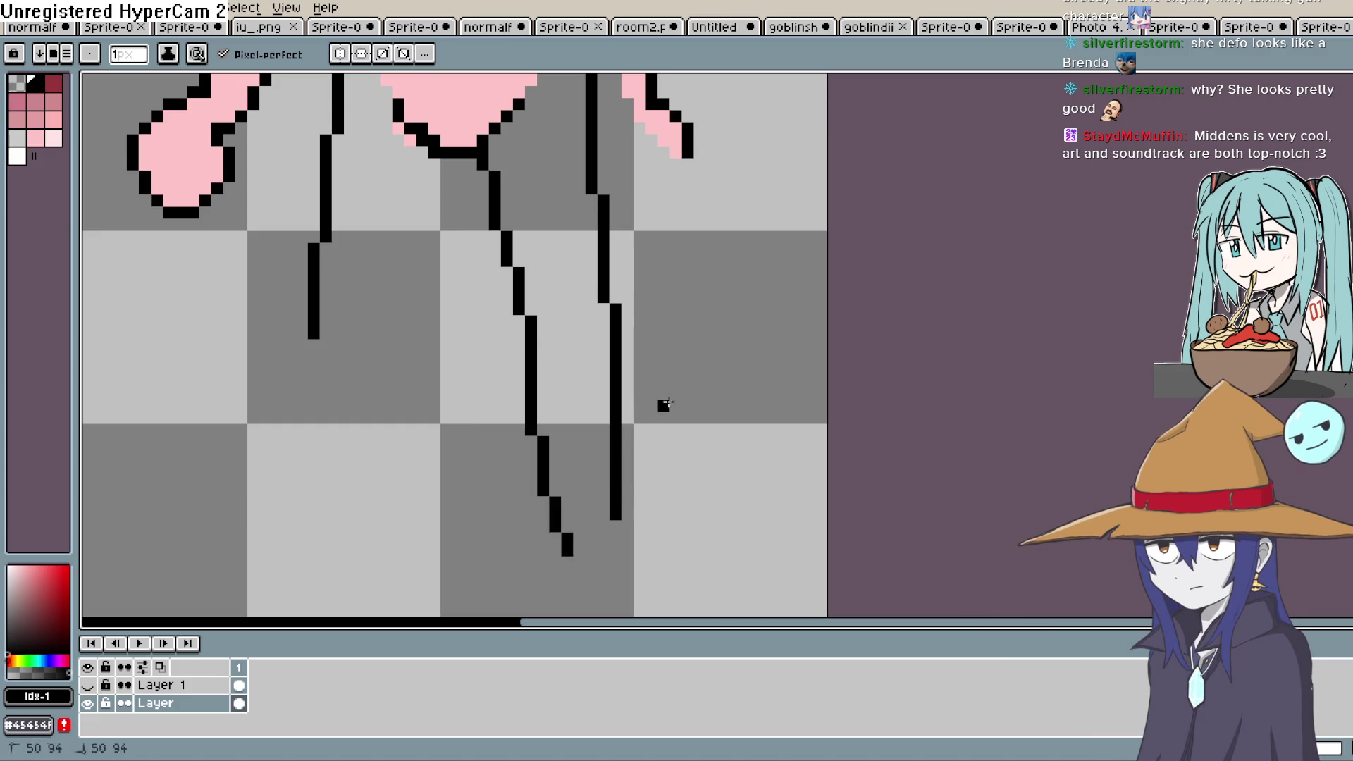
pyautogui.scroll(-3, 669, 345)
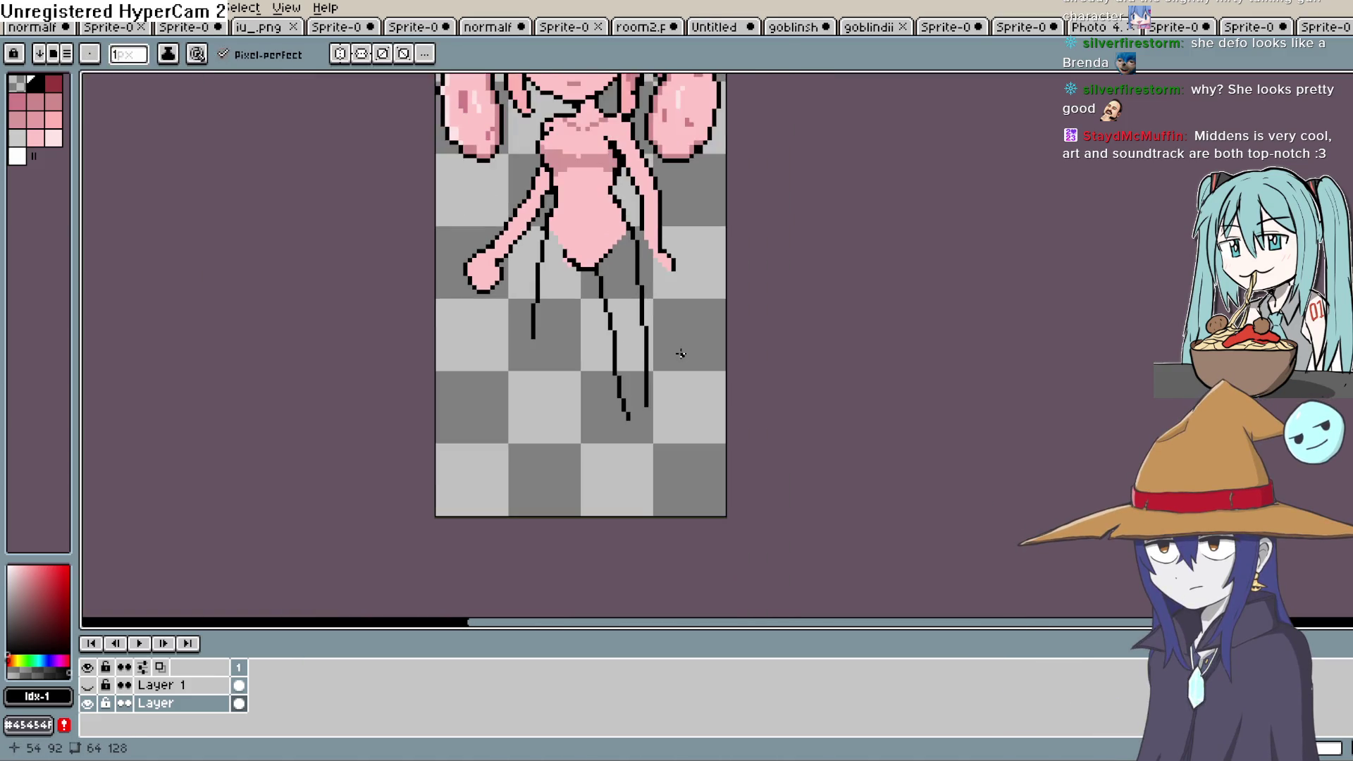
pyautogui.scroll(3, 680, 352)
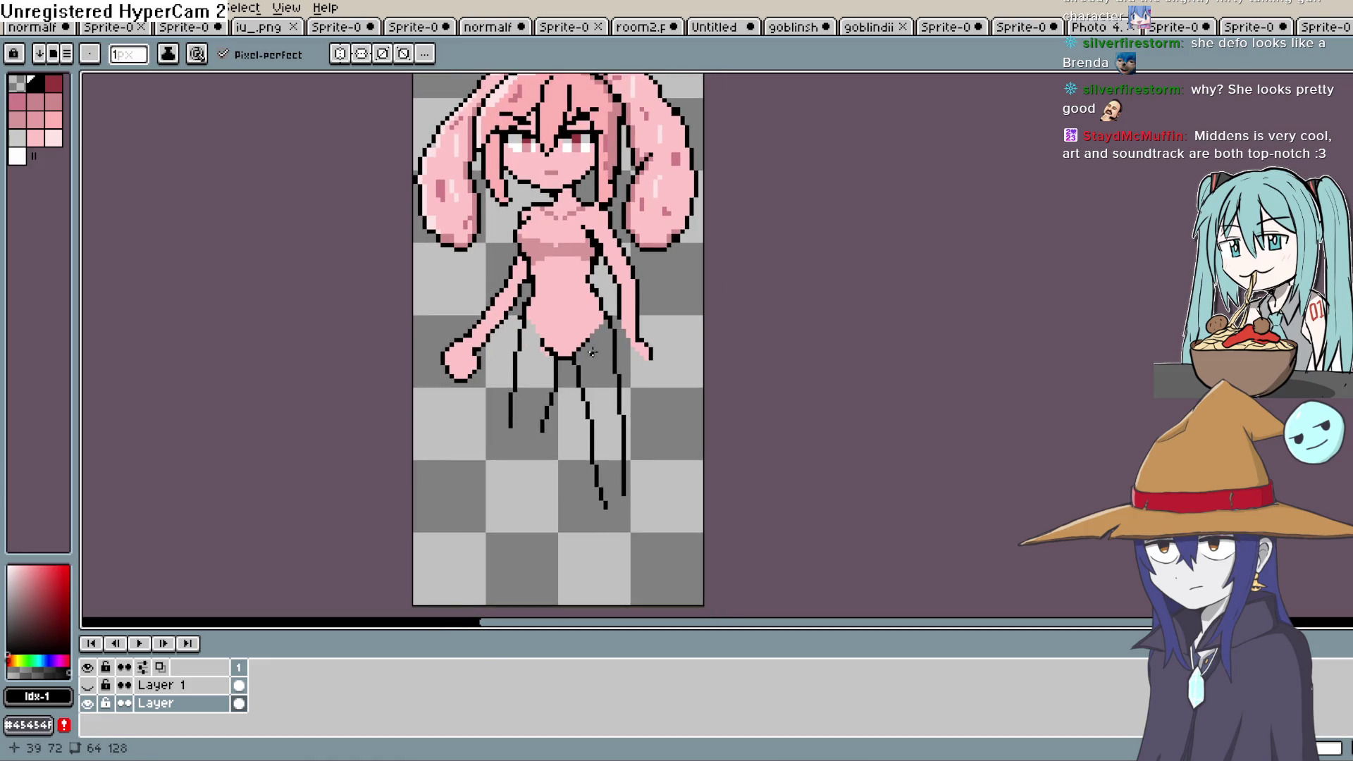
pyautogui.hotkey('ctrl', 'z')
pyautogui.hotkey('ctrl', 'z')
pyautogui.hotkey('ctrl', 'z')
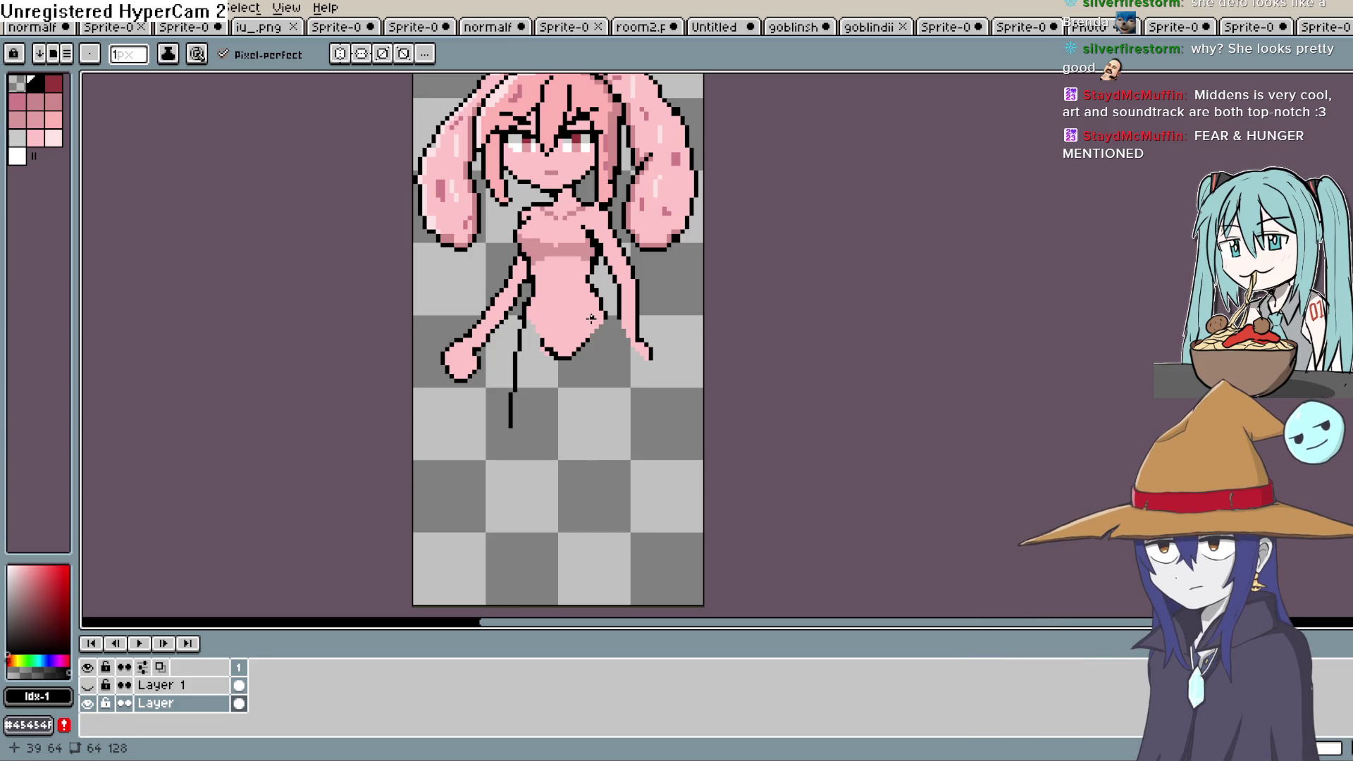
pyautogui.moveTo(627, 261); pyautogui.dragTo(593, 232)
# Draw more short thin black leg lines beneath the body, then switch to the Eraser.
pyautogui.moveTo(545, 330); pyautogui.dragTo(544, 367)
pyautogui.moveTo(570, 298); pyautogui.dragTo(583, 352)
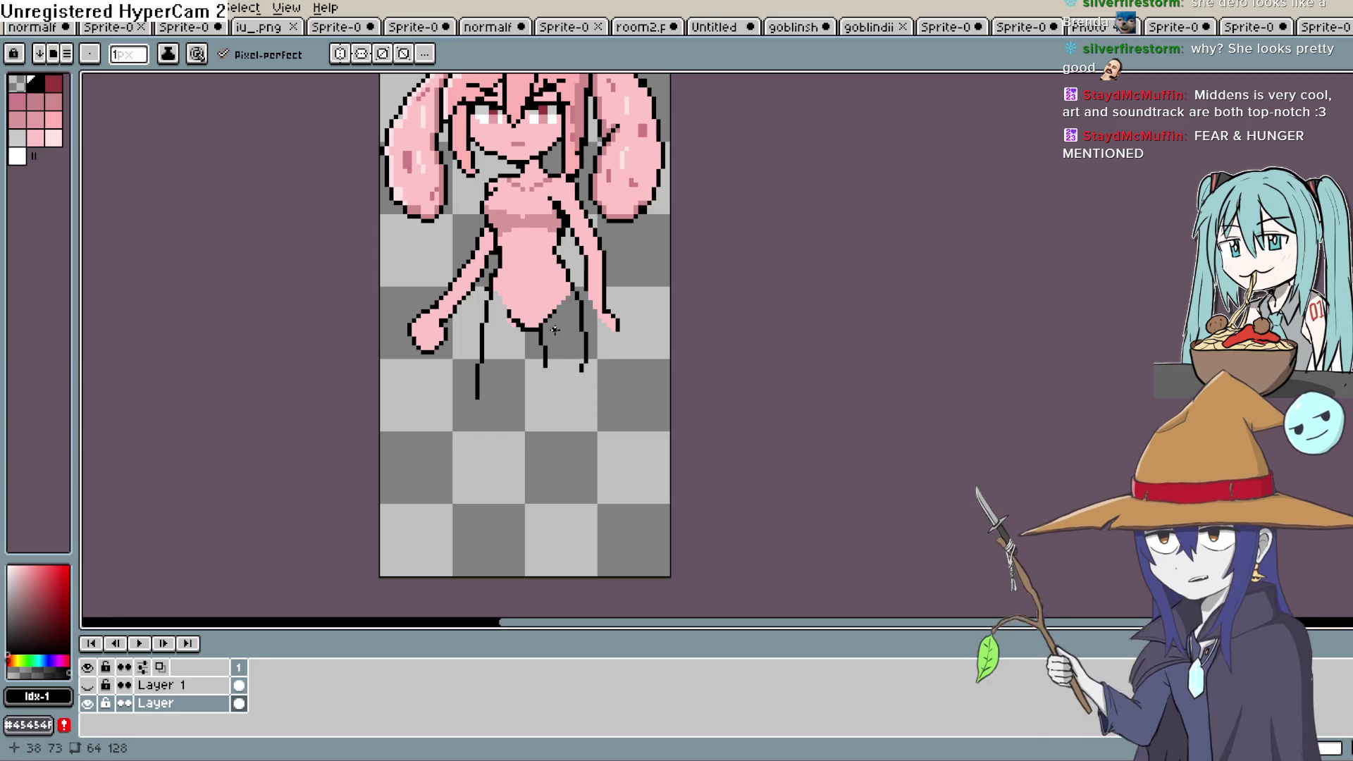
pyautogui.moveTo(600, 281); pyautogui.dragTo(617, 261)
pyautogui.scroll(3, 617, 261)
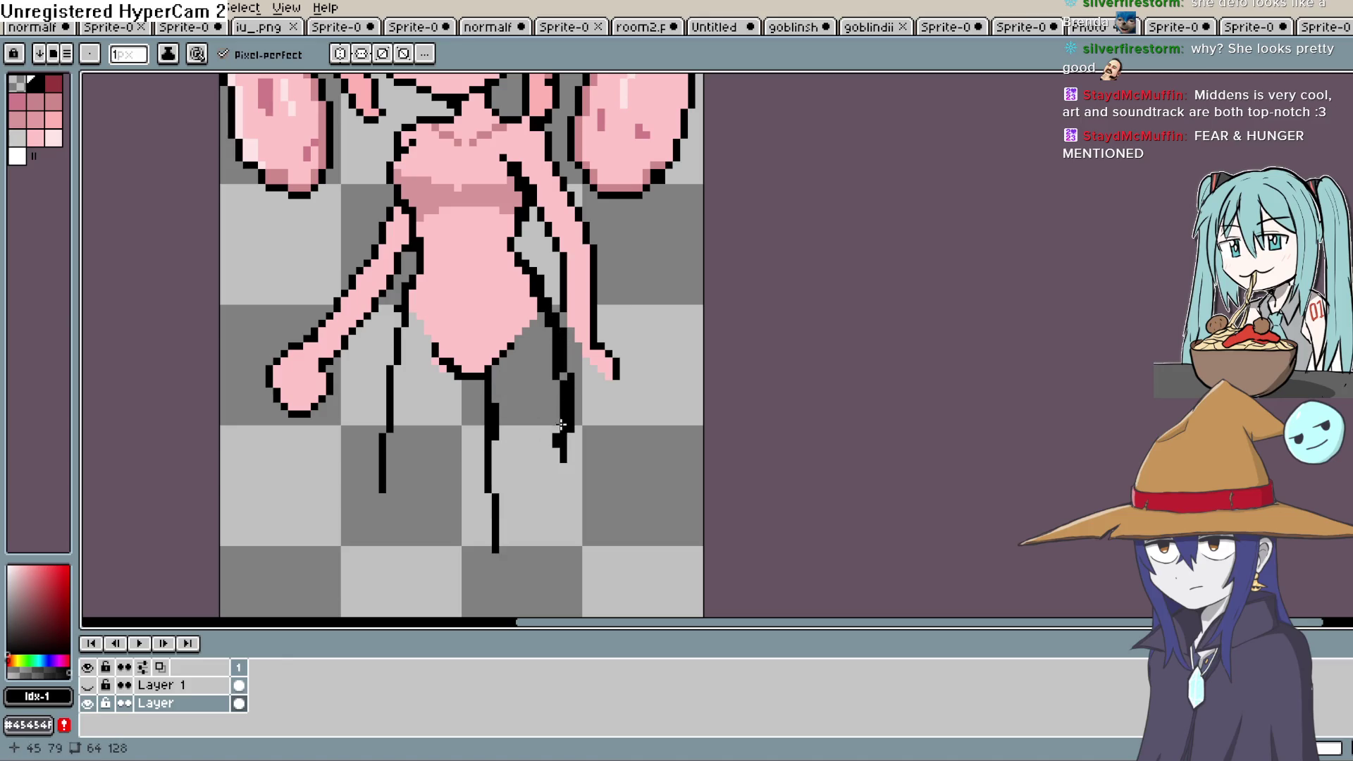
pyautogui.moveTo(585, 496)
pyautogui.mouseDown()
pyautogui.moveTo(585, 334)
pyautogui.moveTo(572, 480)
pyautogui.mouseUp()
pyautogui.scroll(-2, 572, 480)
pyautogui.scroll(2, 521, 321)
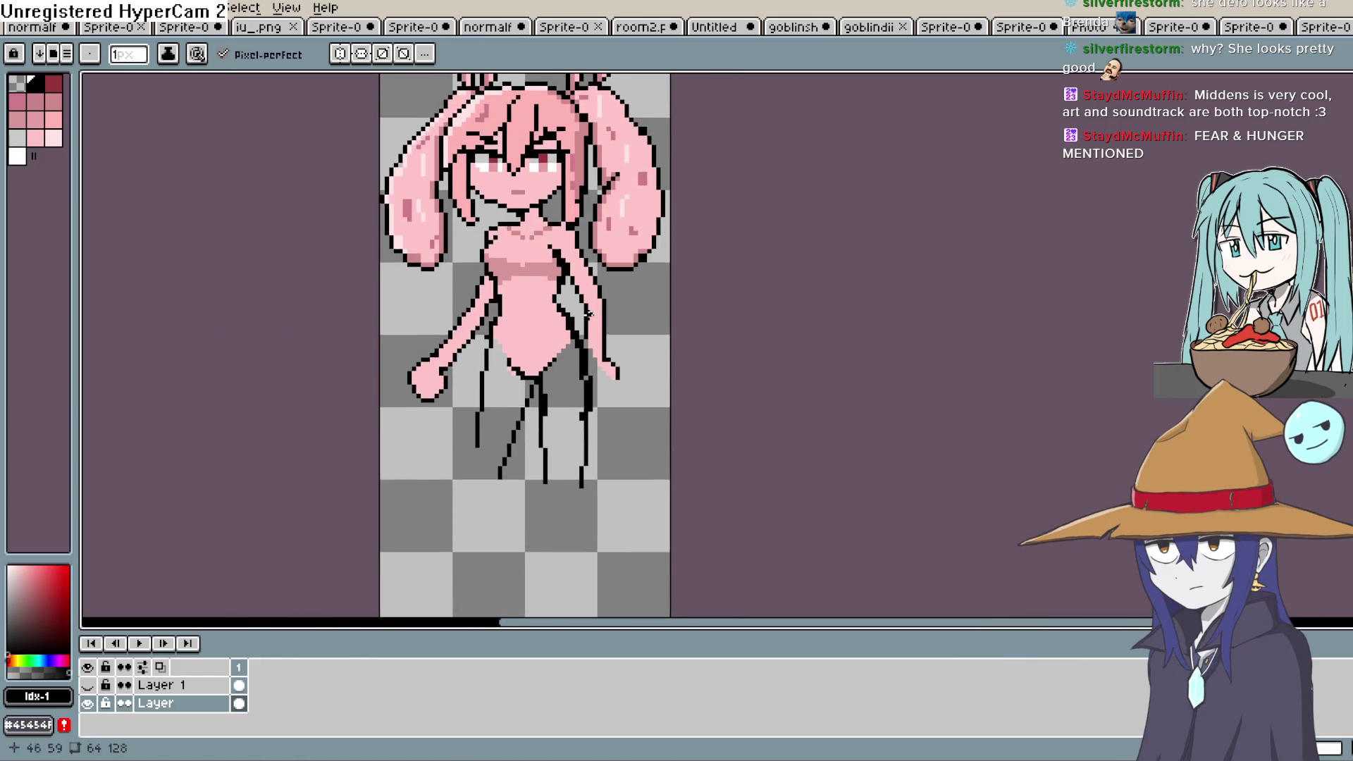
pyautogui.moveTo(522, 321)
pyautogui.mouseDown()
pyautogui.moveTo(512, 285)
pyautogui.moveTo(457, 291)
pyautogui.mouseUp()
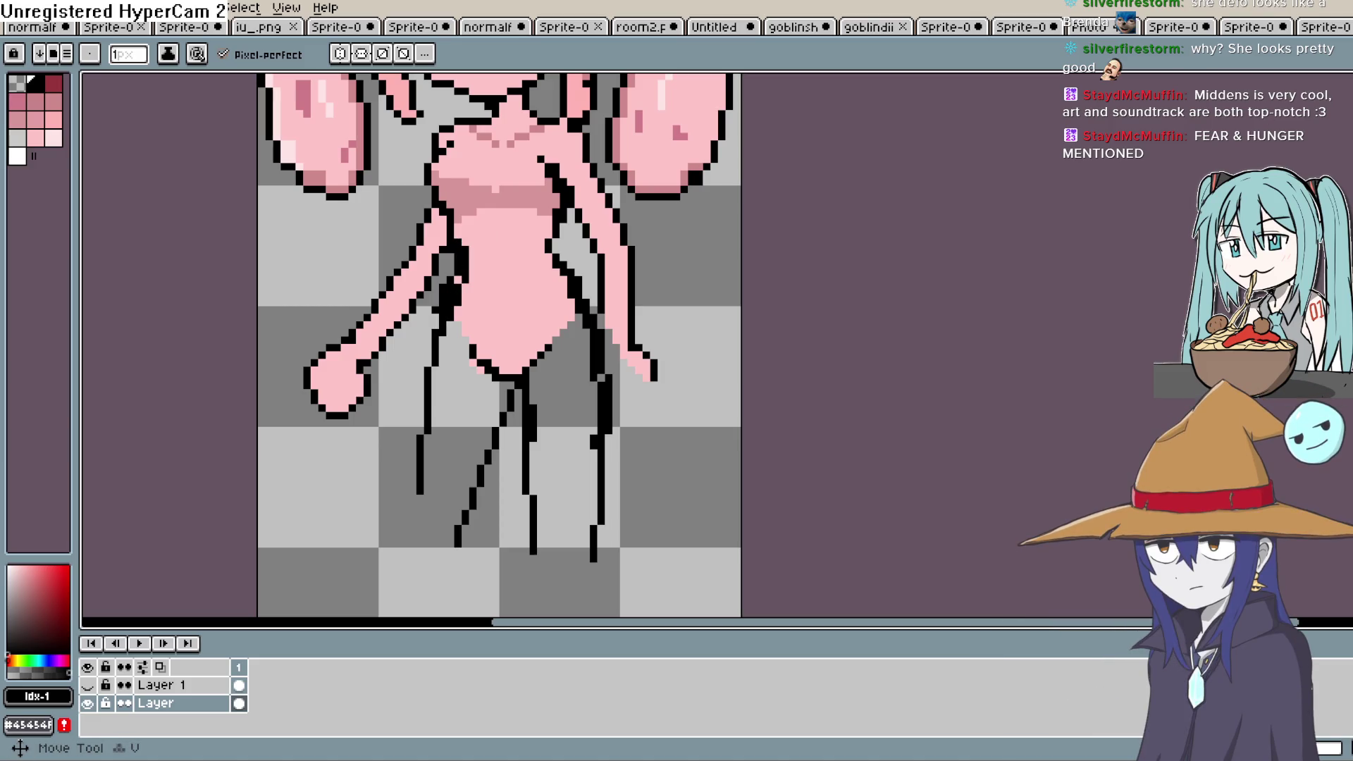
pyautogui.press('e')
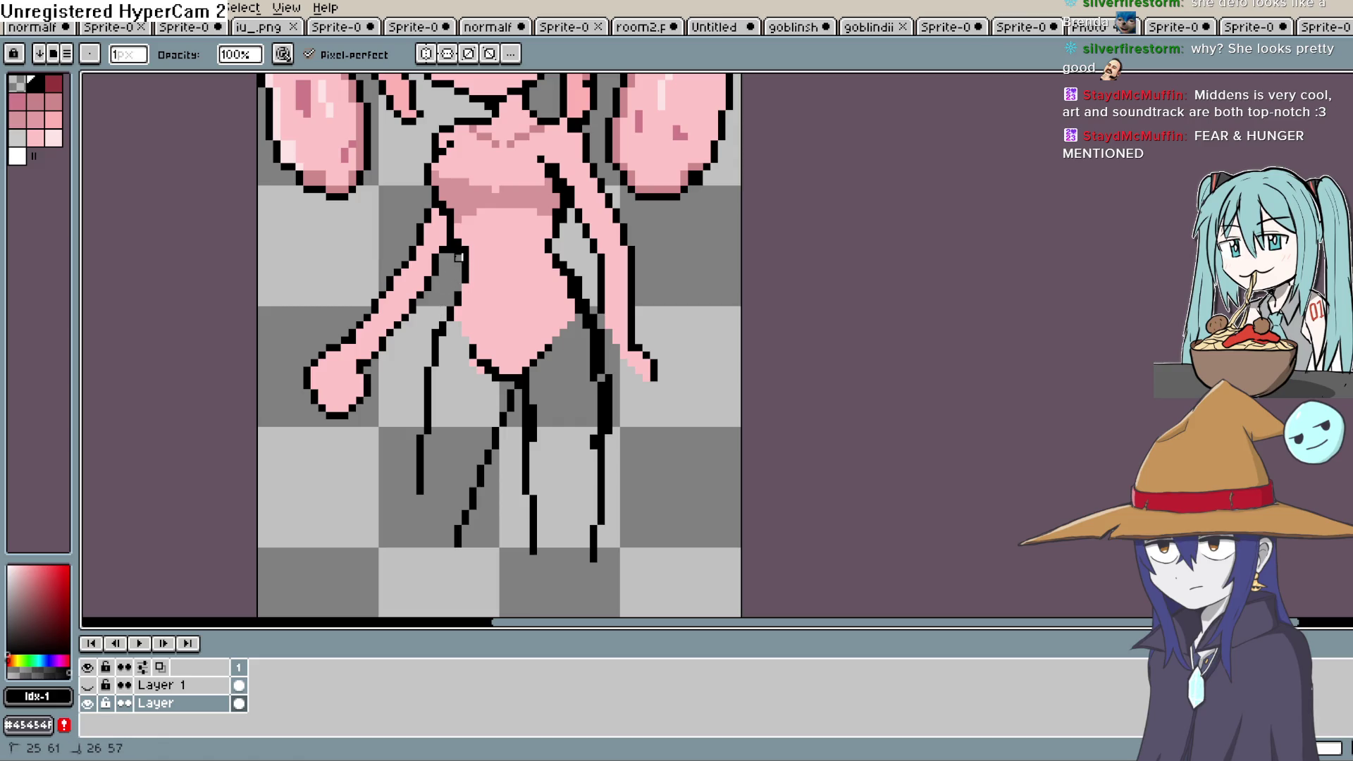
pyautogui.scroll(2, 537, 246)
# With the Pencil, undo the last edit, draw a small black navel on the belly, then zoom out.
pyautogui.press('b')
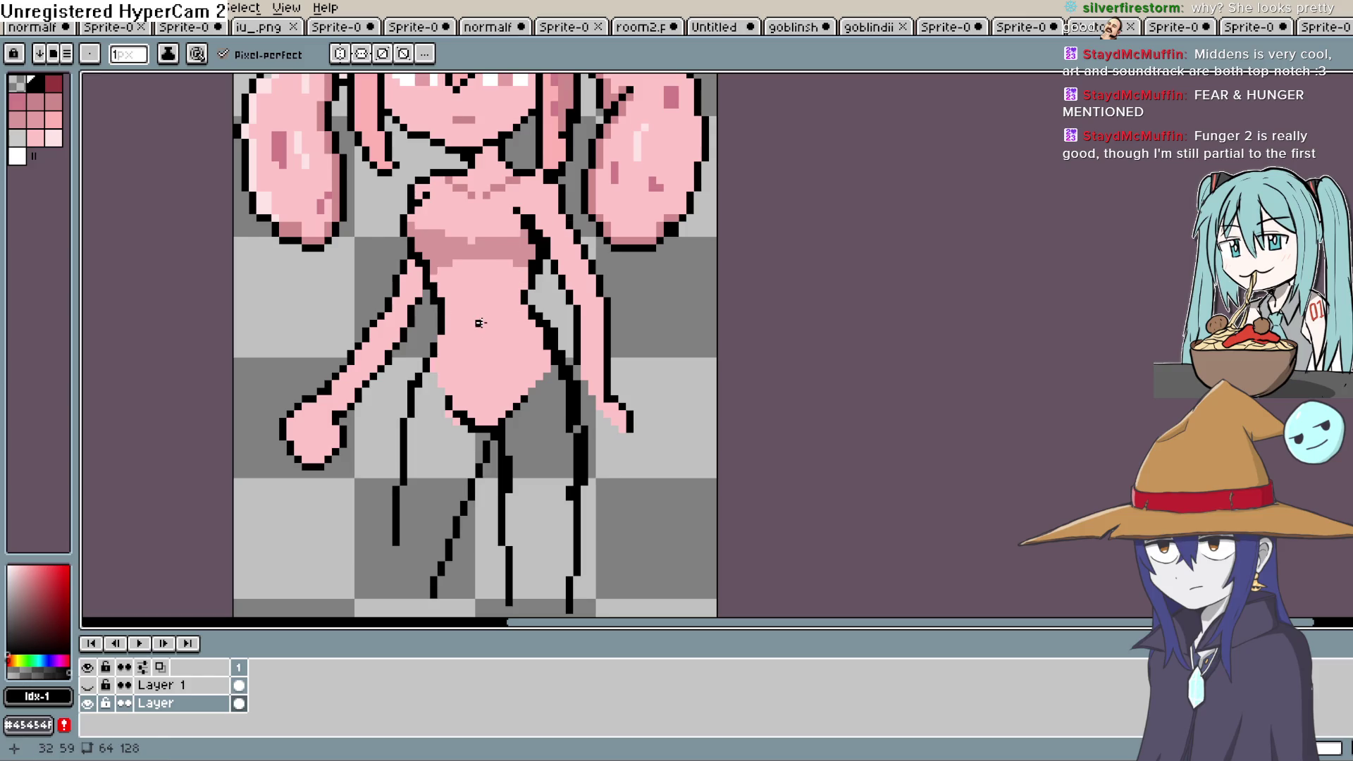
pyautogui.hotkey('ctrl', 'z')
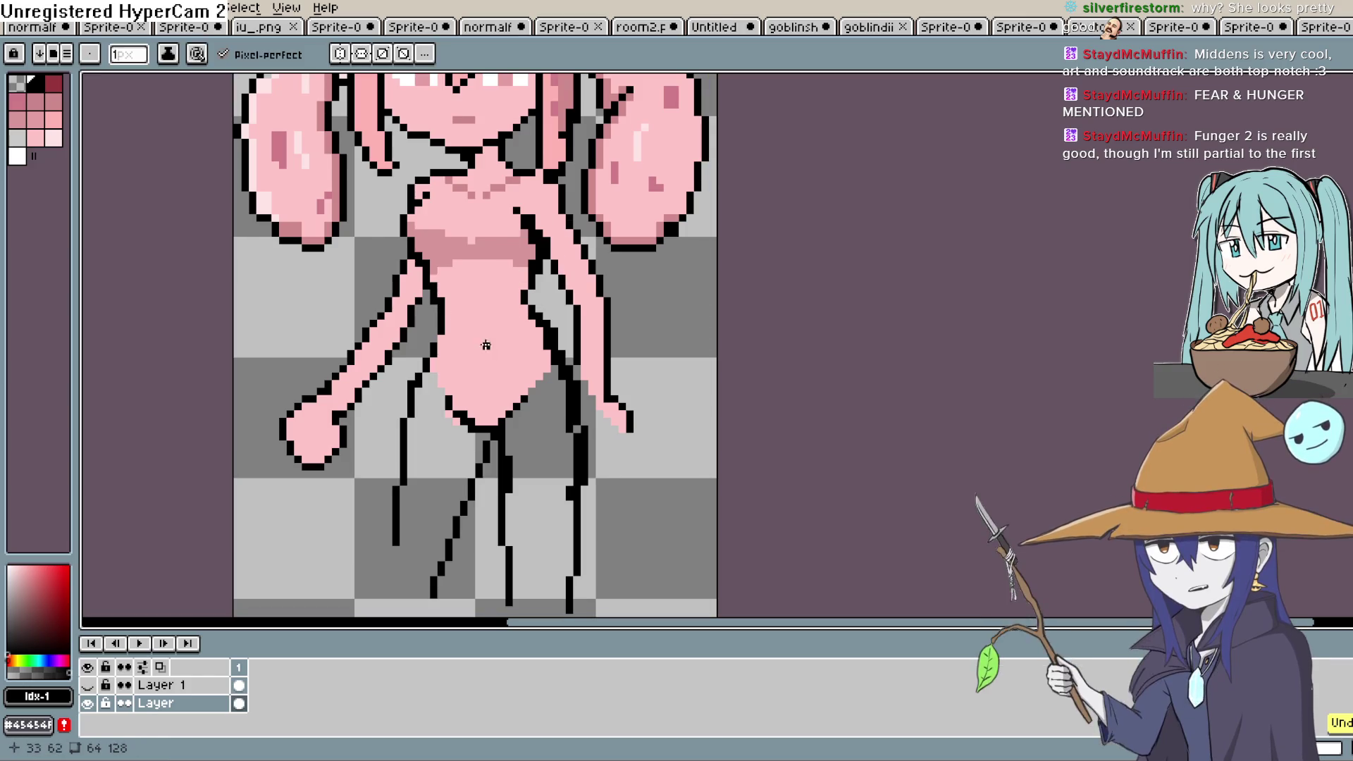
pyautogui.moveTo(479, 323); pyautogui.dragTo(482, 345)
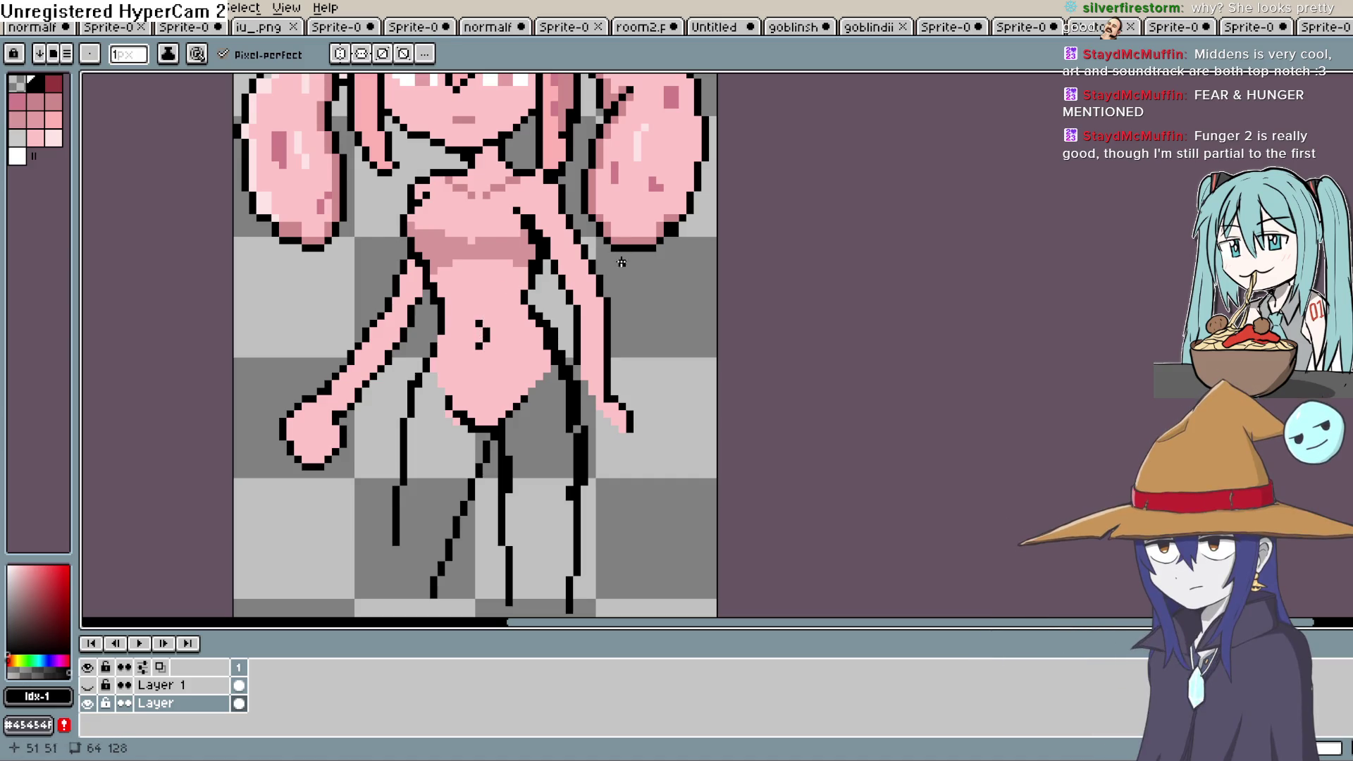
pyautogui.scroll(-3, 599, 281)
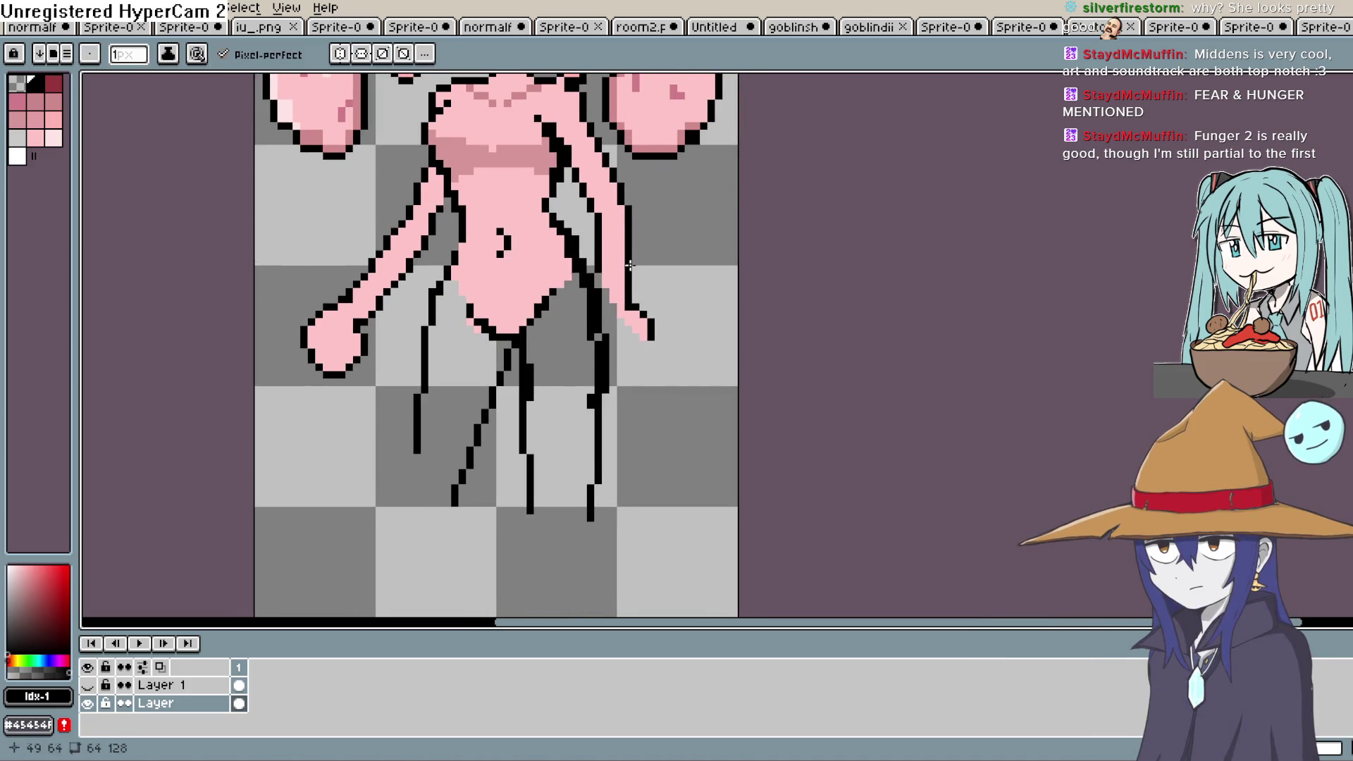
pyautogui.scroll(-2, 567, 261)
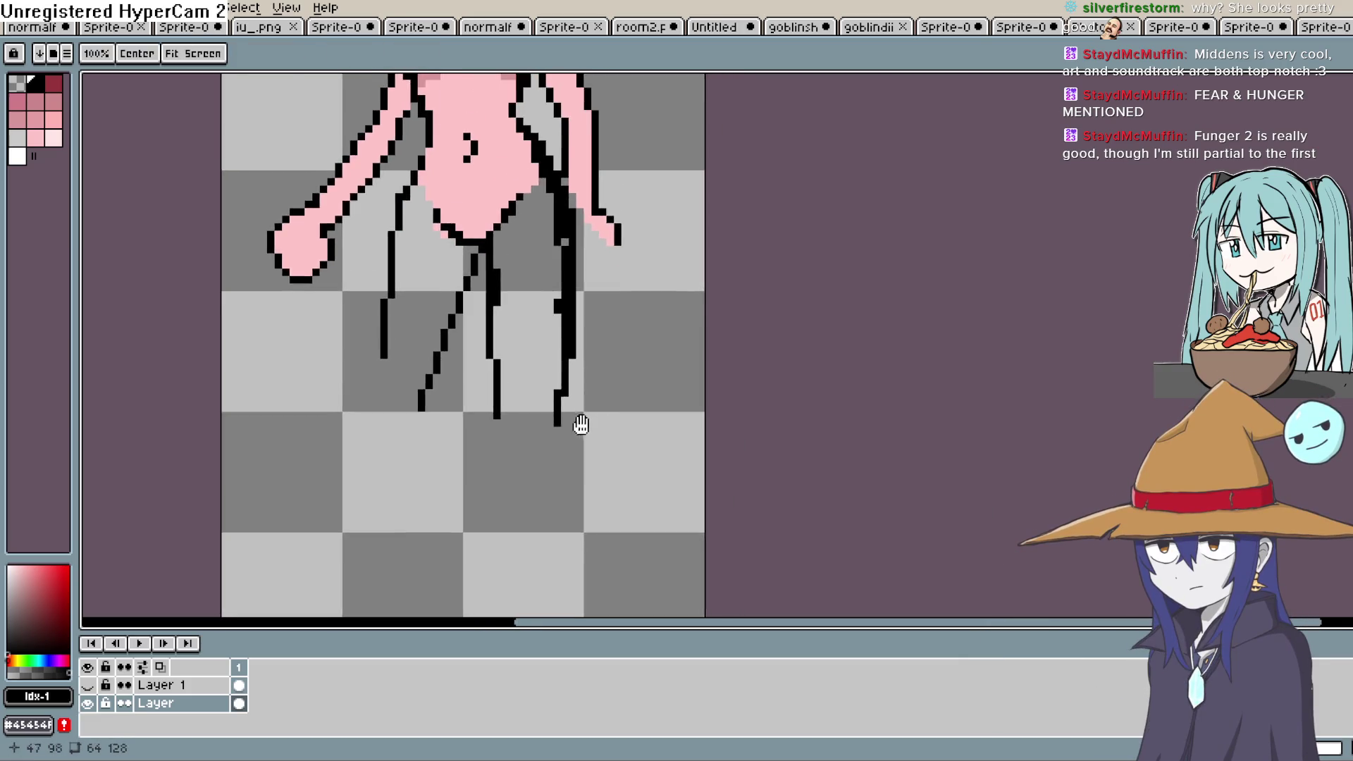
pyautogui.scroll(-2, 588, 392)
pyautogui.scroll(-3, 588, 392)
pyautogui.scroll(1, 553, 373)
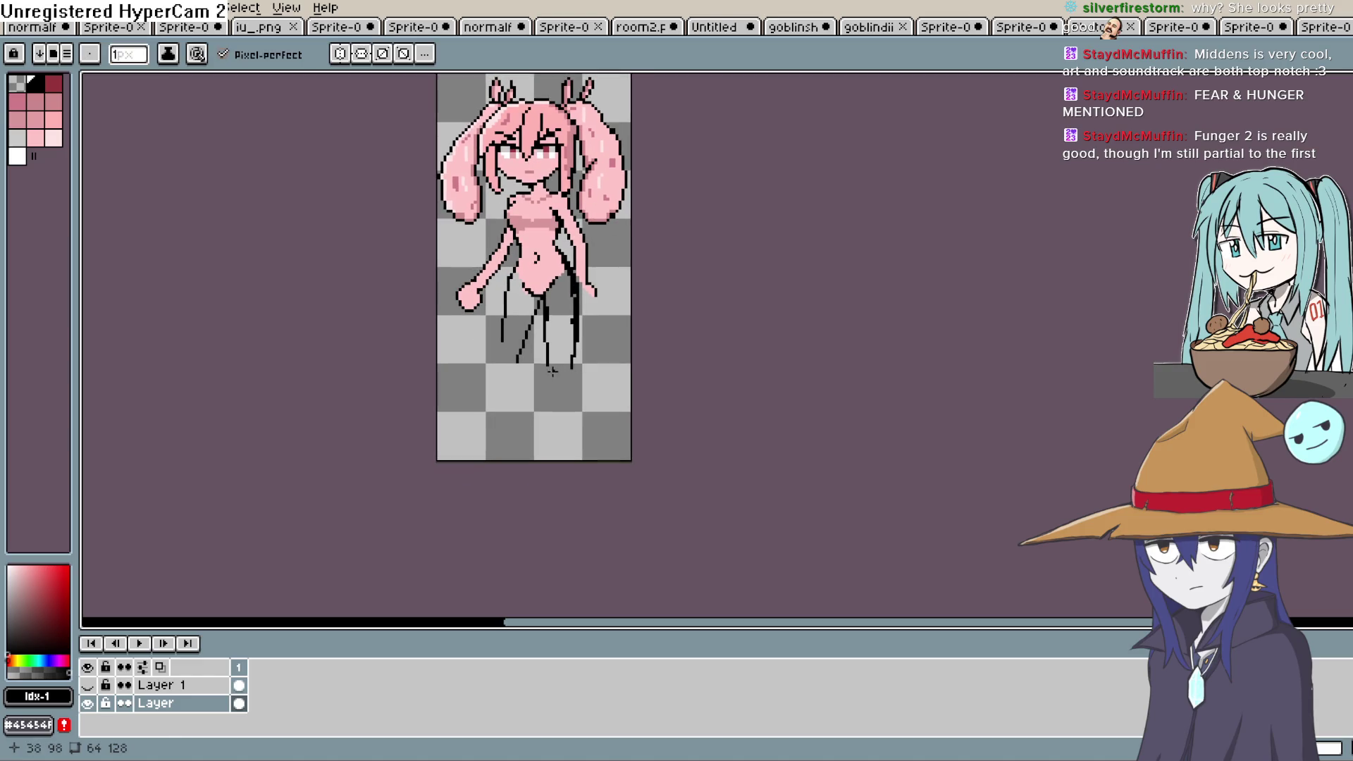
pyautogui.moveTo(568, 311); pyautogui.dragTo(552, 402)
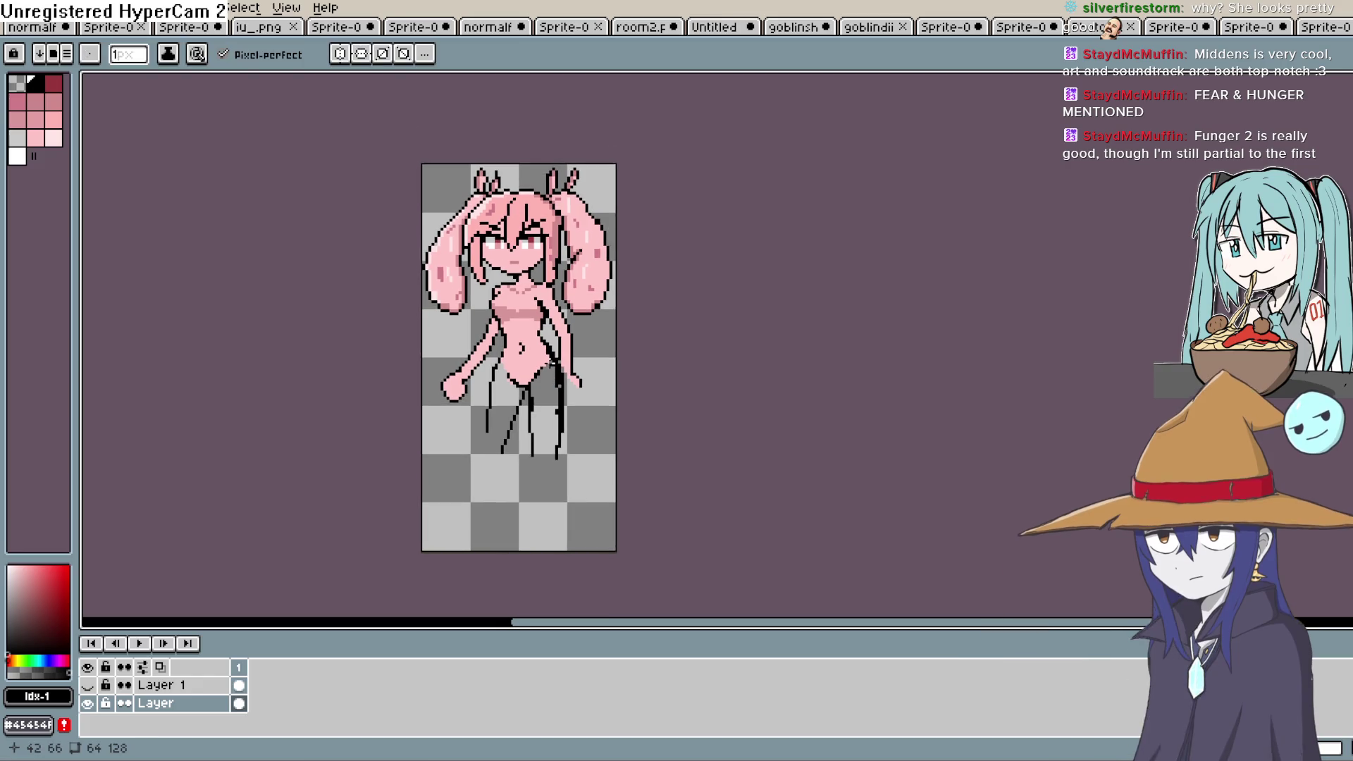
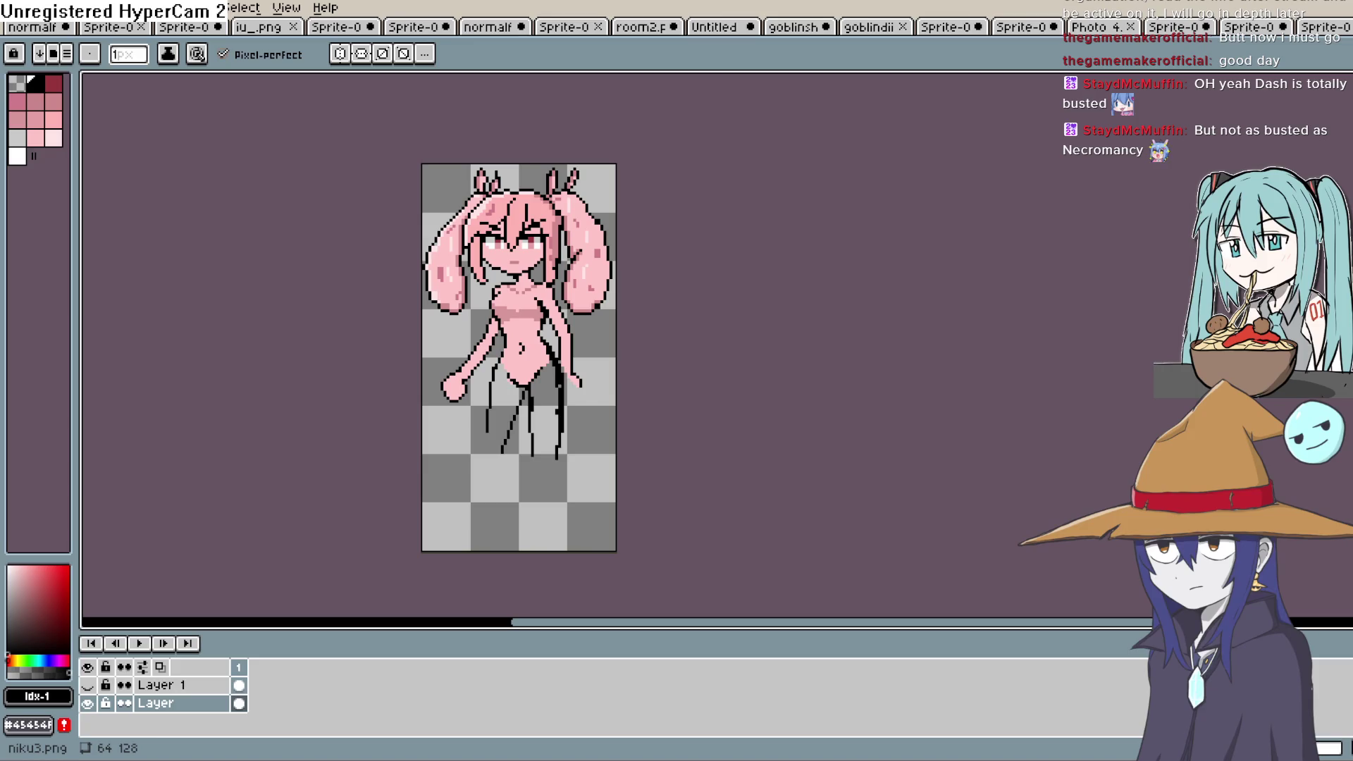
# Switch to Construct 3 and scroll around the groundfloor1 layout to see the placed characters.
pyautogui.moveTo(592, 439); pyautogui.dragTo(590, 398)
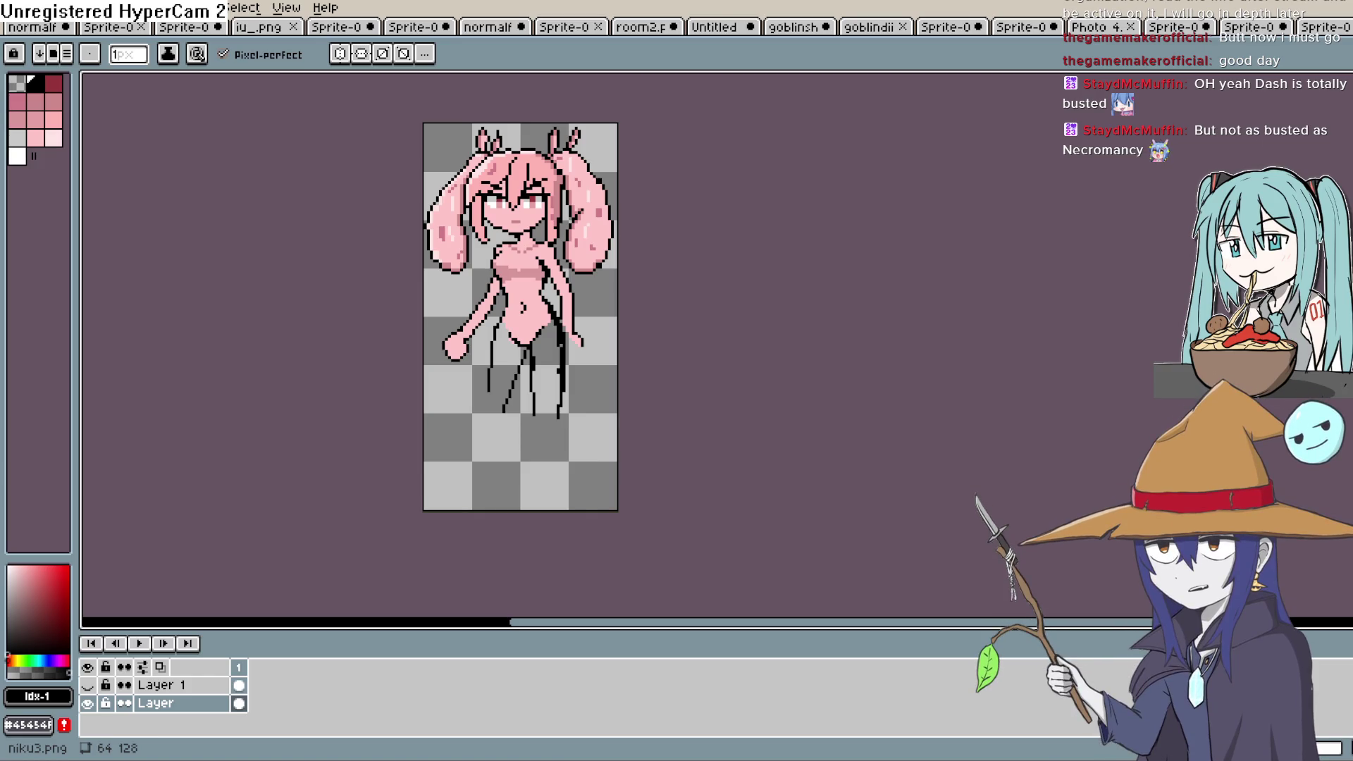
pyautogui.hotkey('alt', 'Tab')
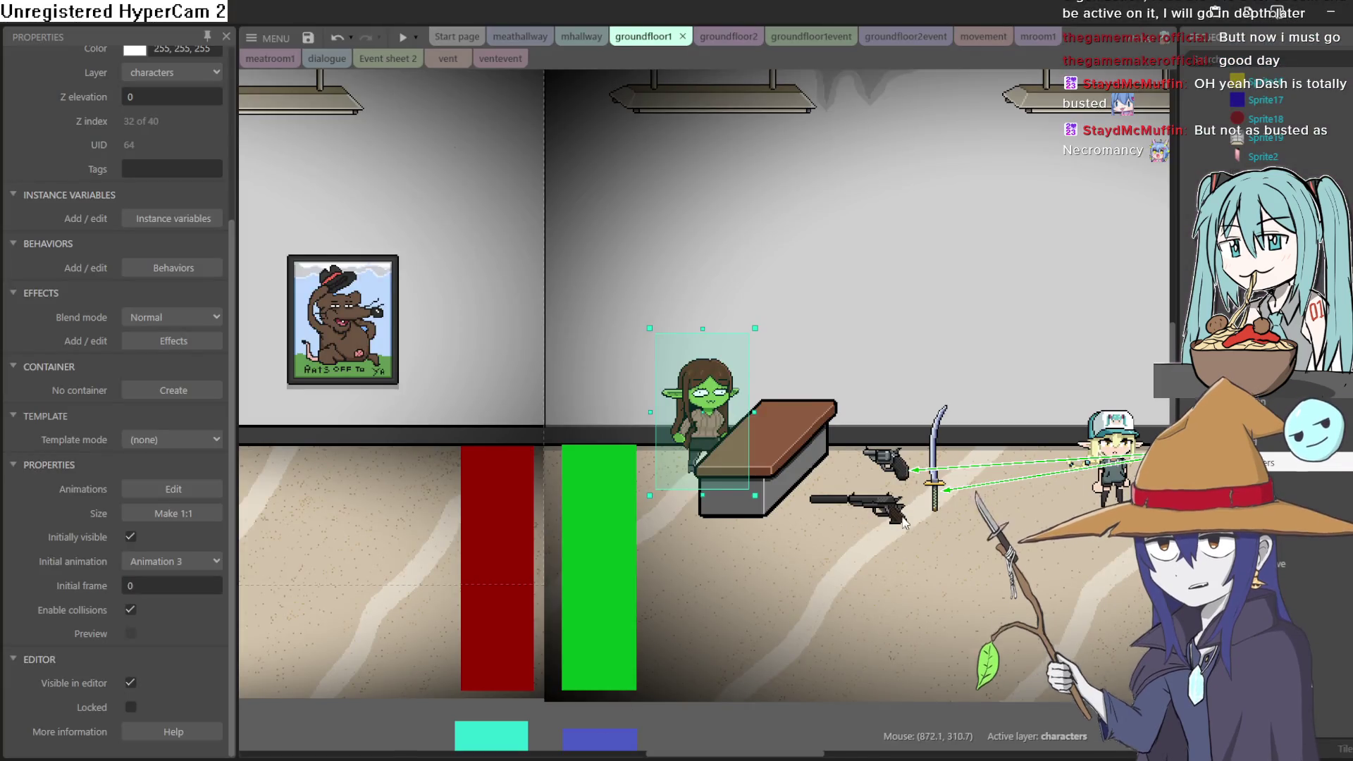
pyautogui.hscroll(5, 897, 520)
pyautogui.scroll(-2, 758, 458)
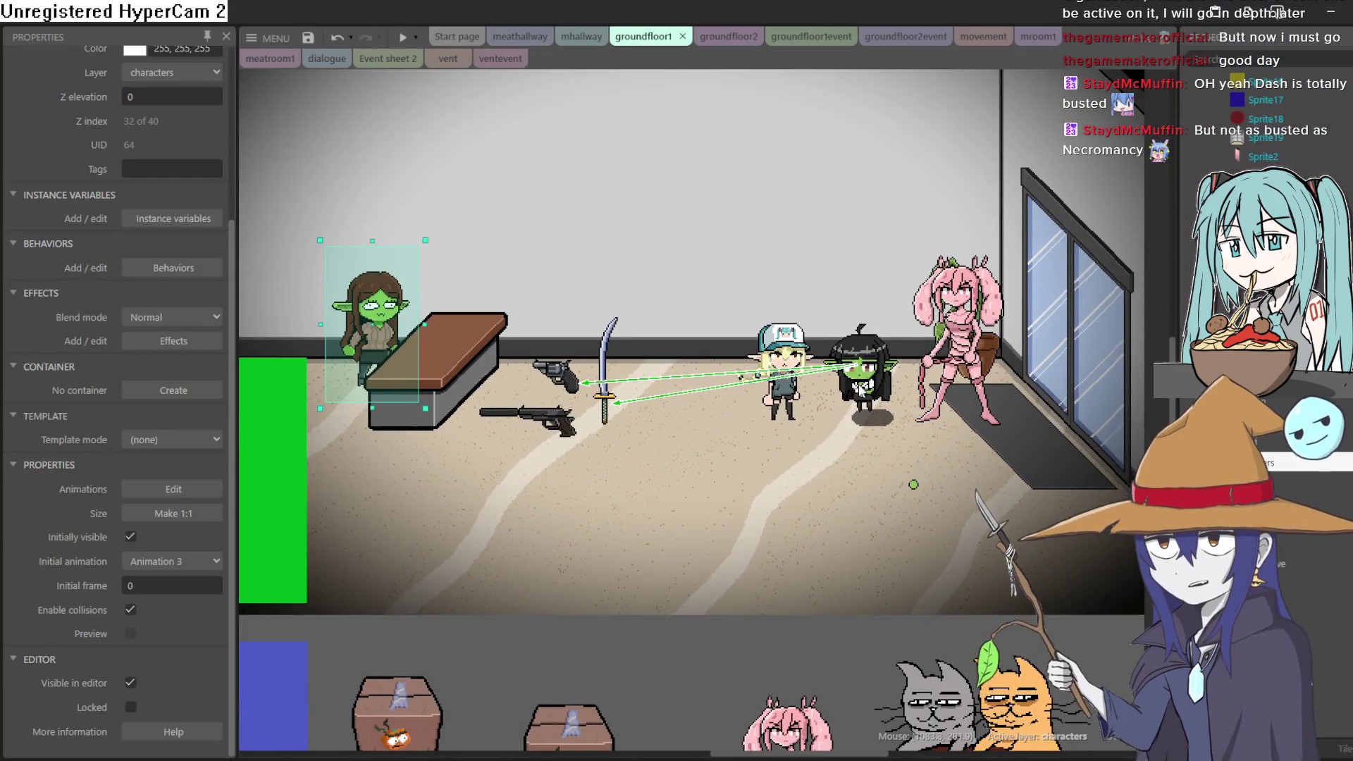
pyautogui.hscroll(3, 808, 417)
pyautogui.hscroll(-6, 807, 417)
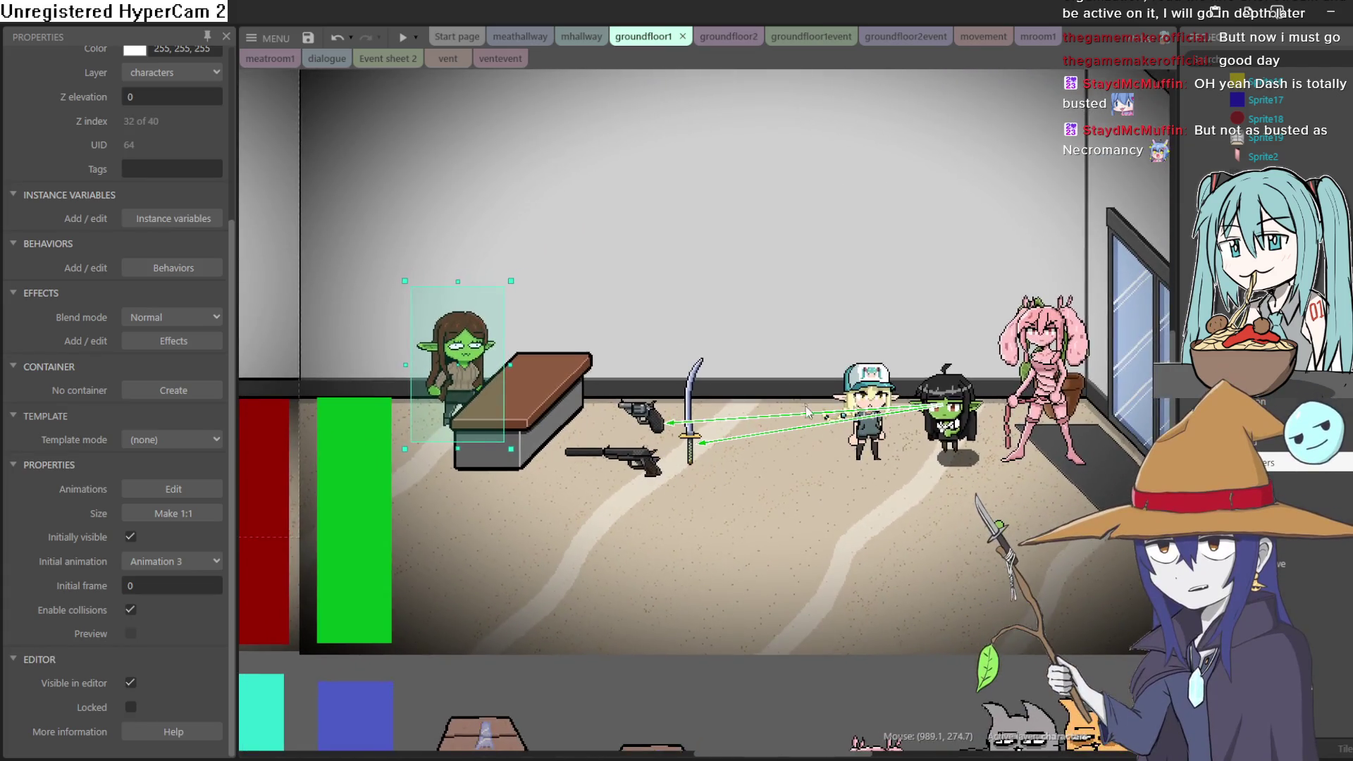
pyautogui.scroll(3, 808, 417)
pyautogui.scroll(-2, 804, 426)
pyautogui.scroll(2, 797, 440)
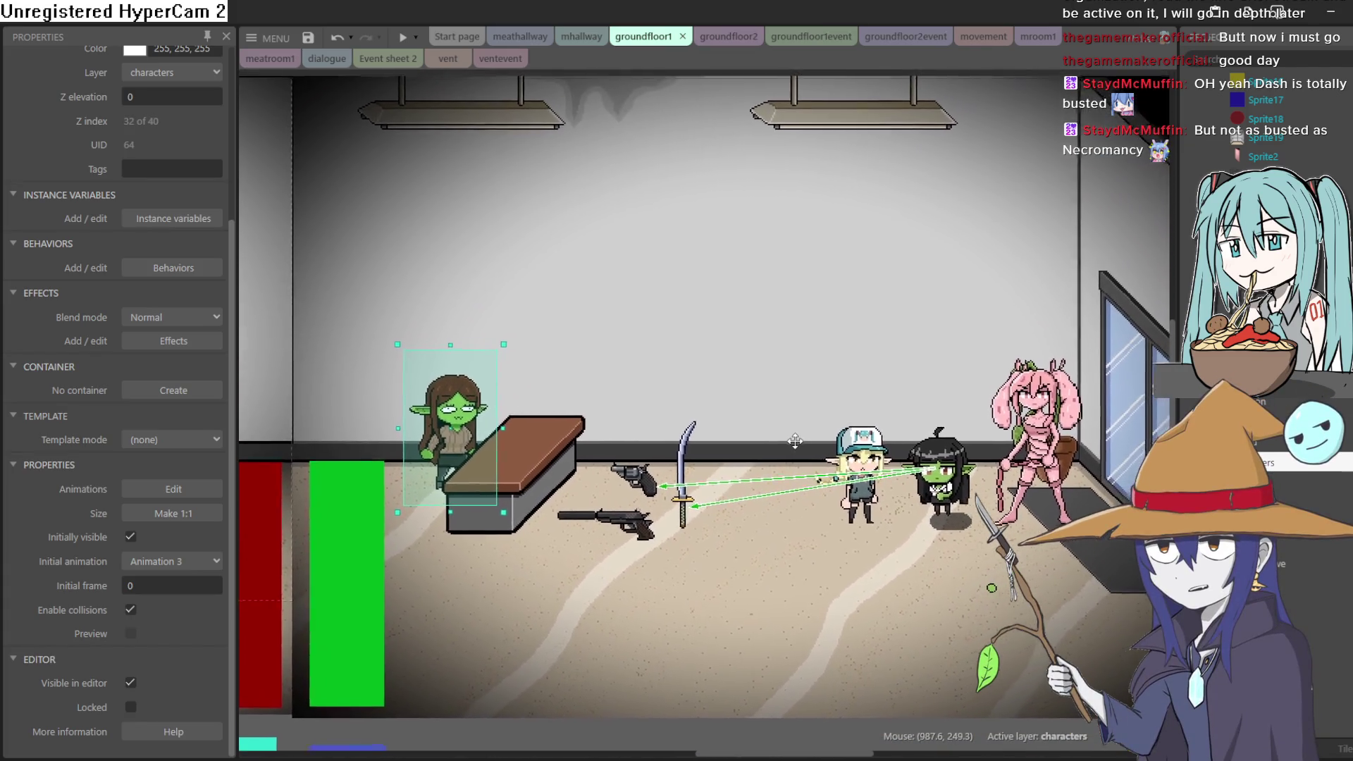
pyautogui.hscroll(1, 797, 440)
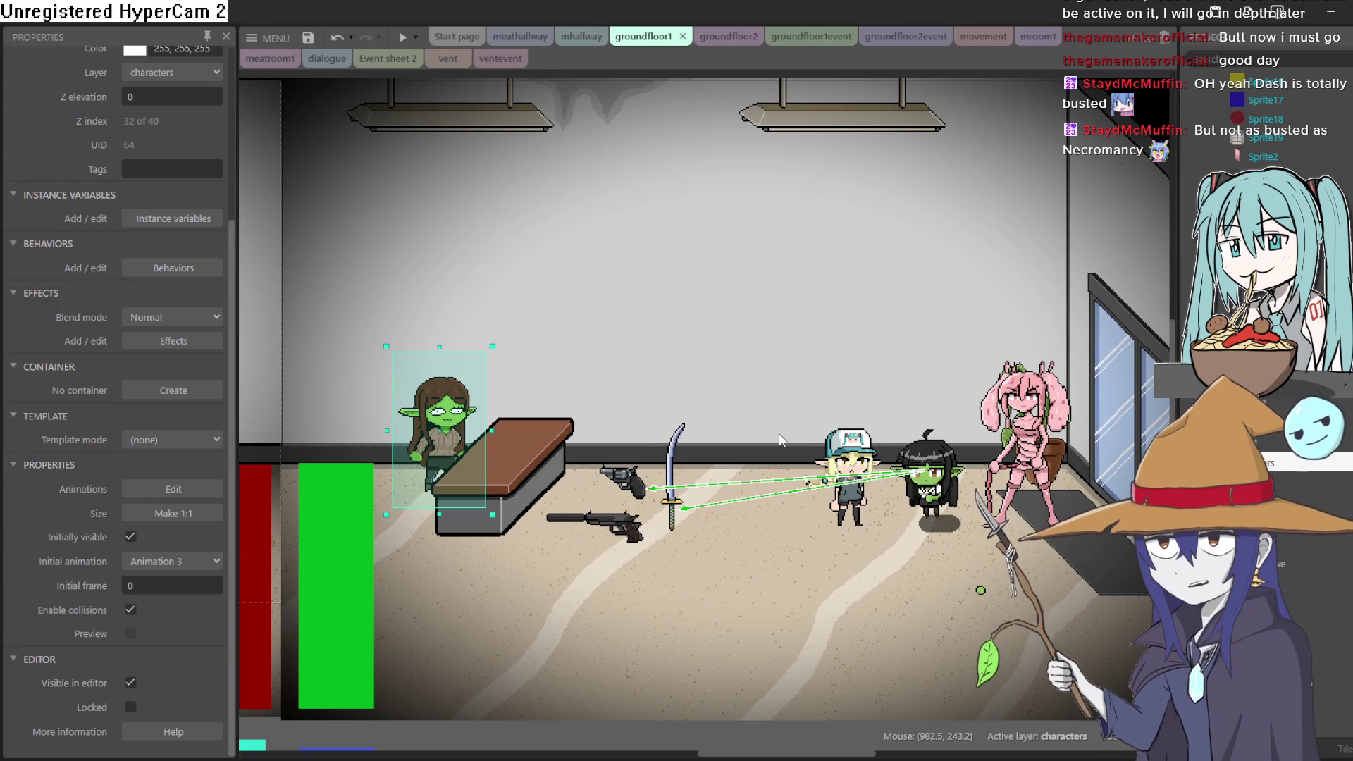
# Pan and zoom further across the room, then return to Aseprite.
pyautogui.scroll(-2, 733, 416)
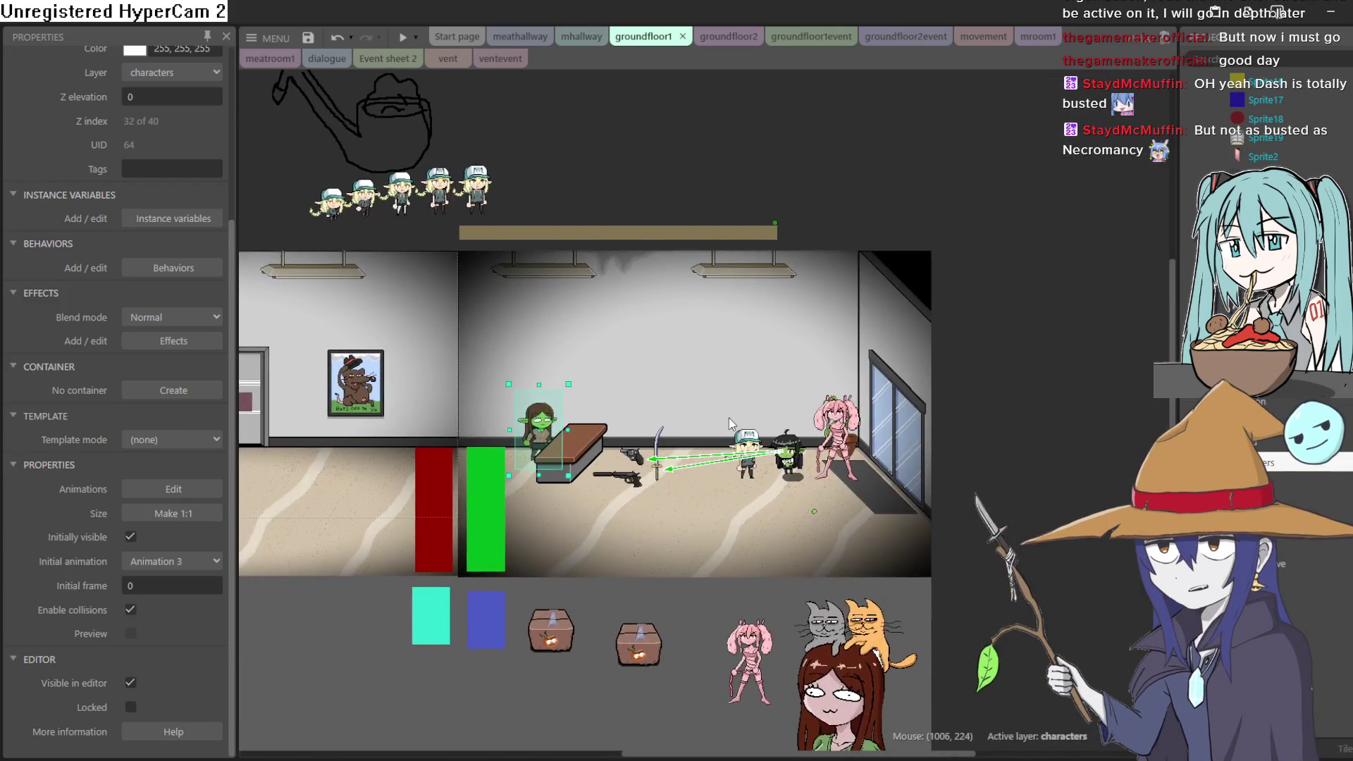
pyautogui.scroll(2, 729, 417)
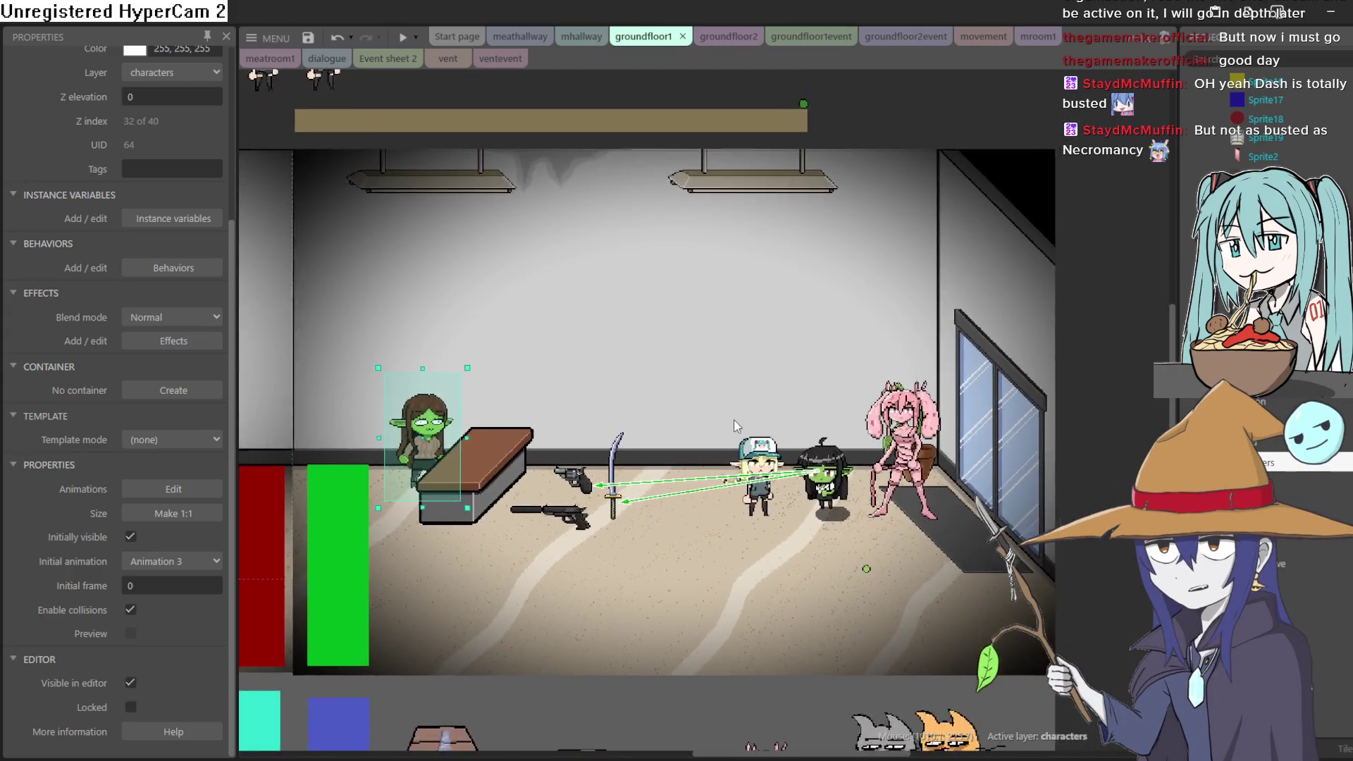
pyautogui.scroll(3, 734, 420)
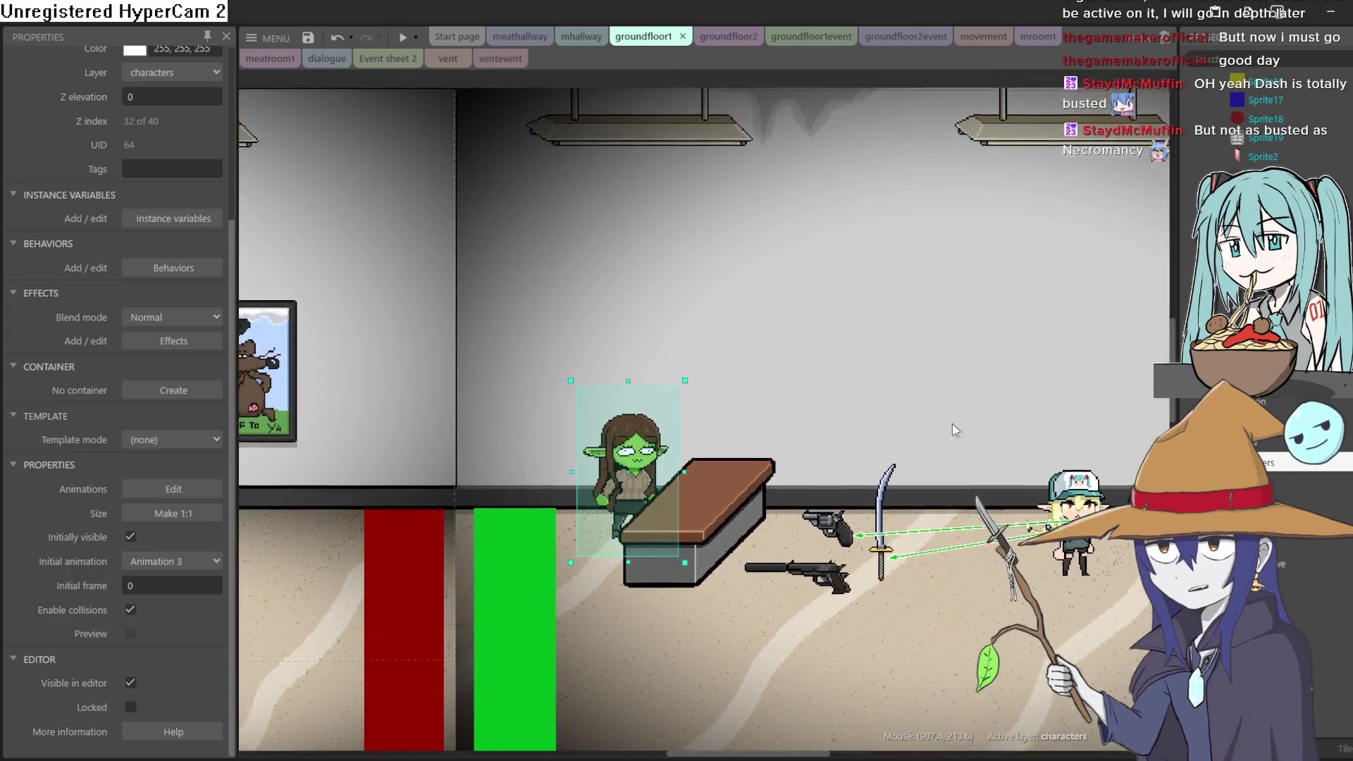
pyautogui.scroll(-4, 974, 424)
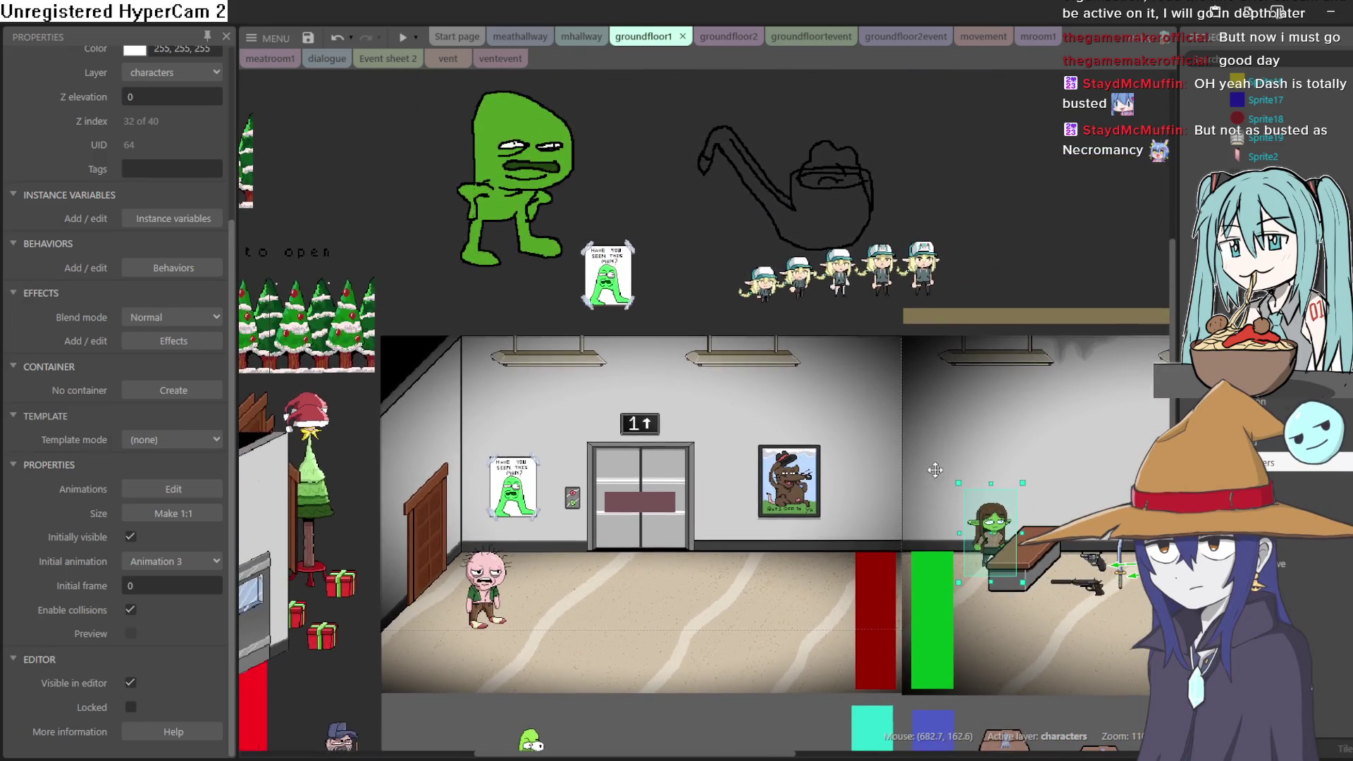
pyautogui.hscroll(5, 904, 459)
pyautogui.moveTo(859, 498)
pyautogui.mouseDown()
pyautogui.moveTo(765, 452)
pyautogui.moveTo(759, 417)
pyautogui.mouseUp()
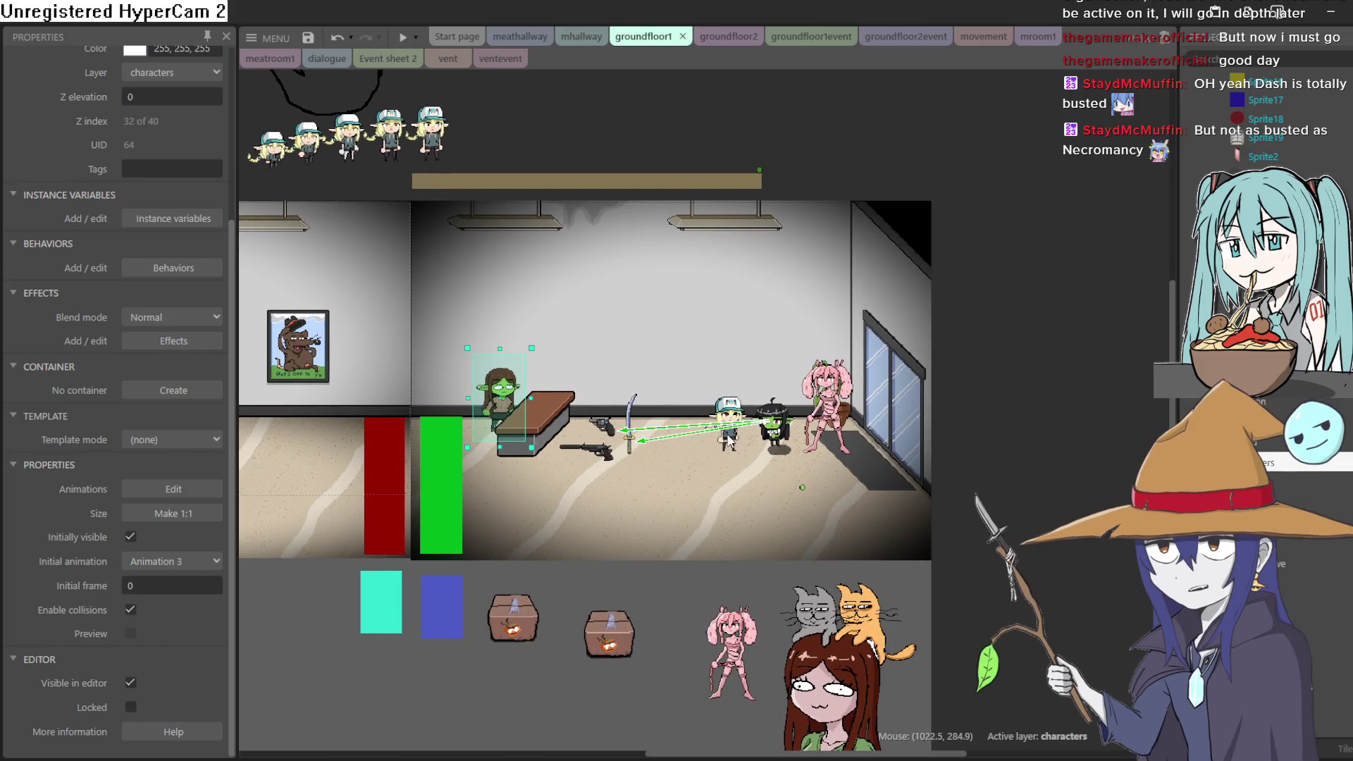
pyautogui.scroll(5, 764, 433)
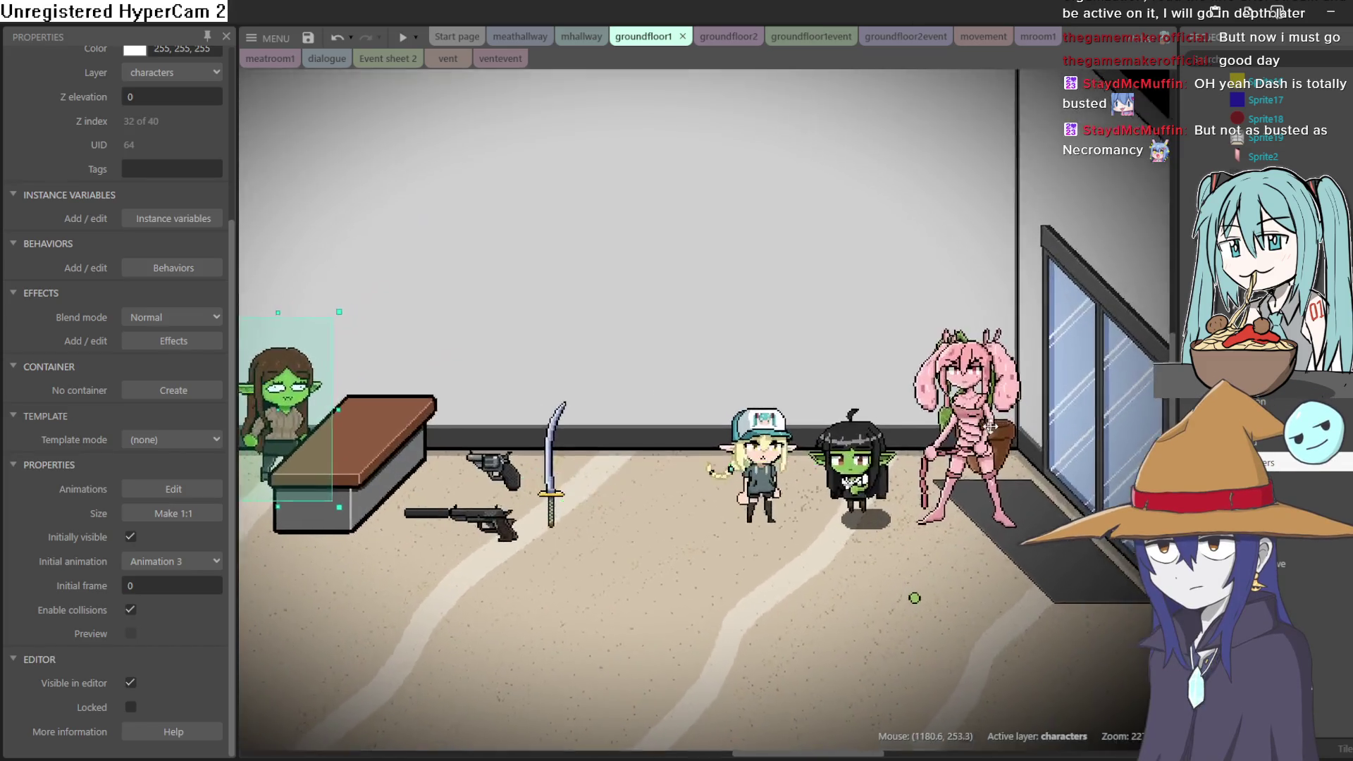
pyautogui.scroll(-2, 775, 447)
pyautogui.scroll(-1, 841, 462)
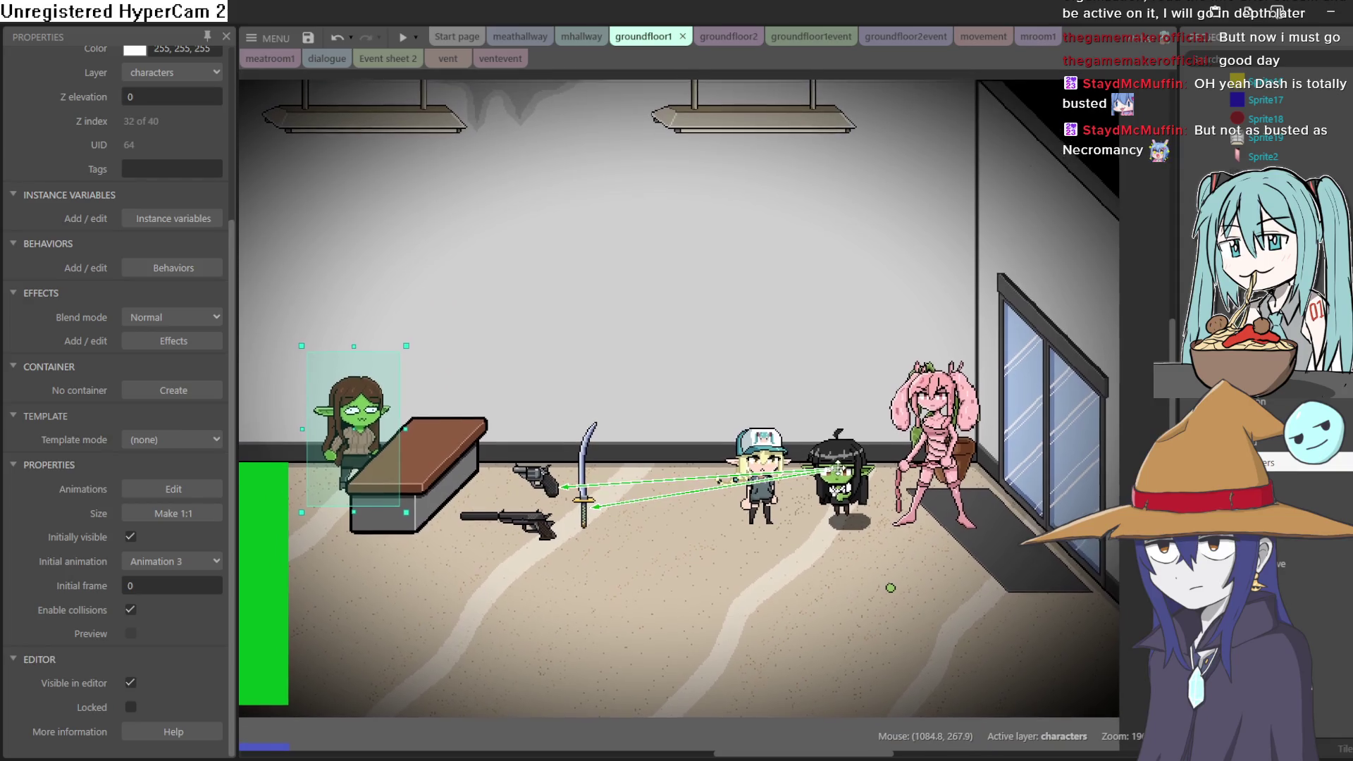
pyautogui.moveTo(841, 462)
pyautogui.mouseDown()
pyautogui.moveTo(845, 486)
pyautogui.moveTo(894, 473)
pyautogui.mouseUp()
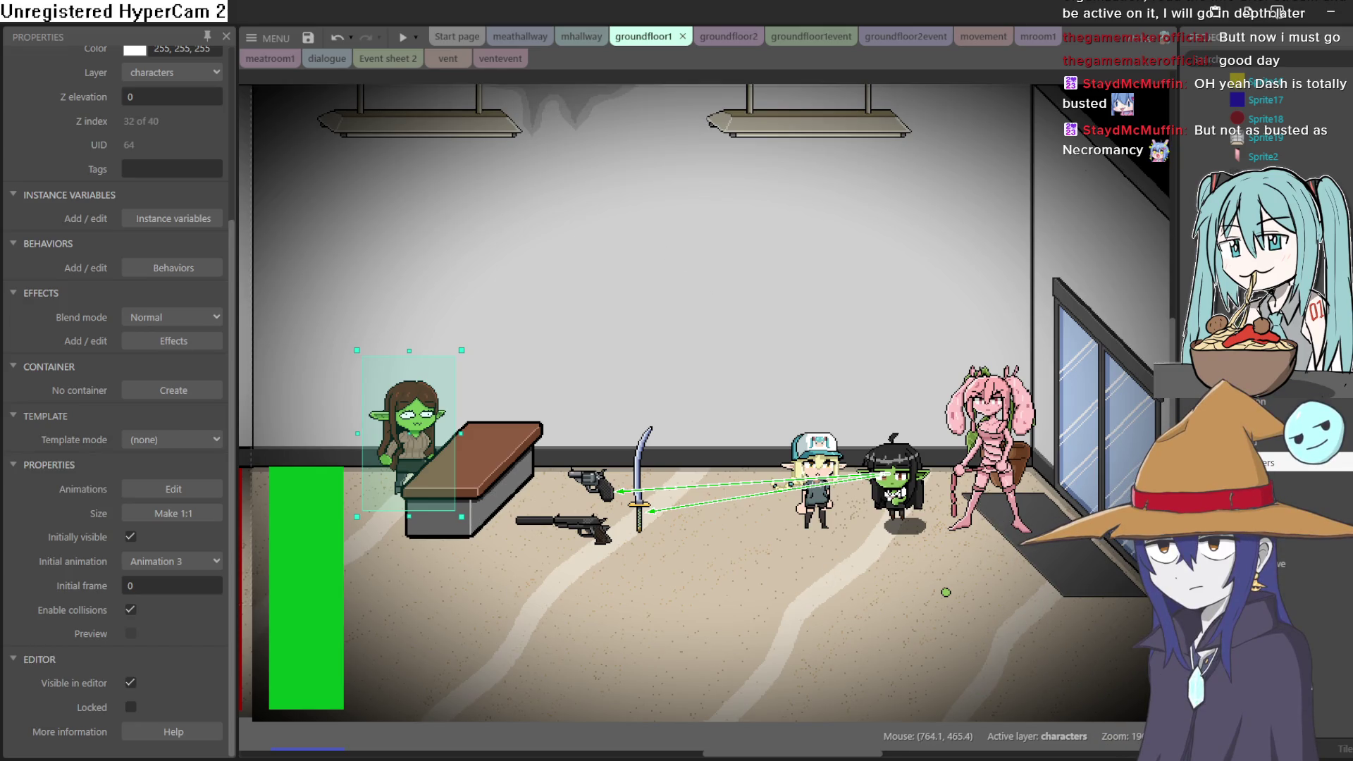
pyautogui.click(1331, 12)
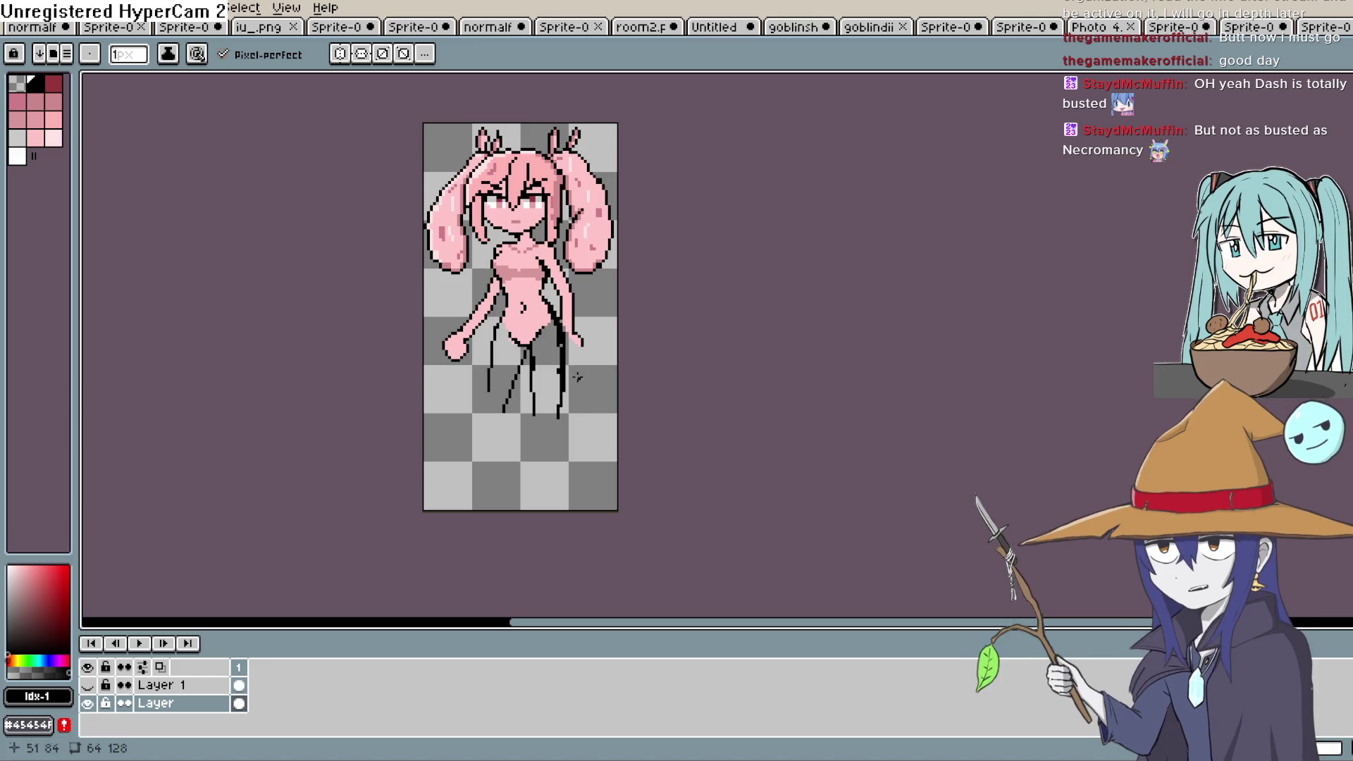
# Zoom in on the pink sprite's legs, erase part of the old right leg line, and select black.
pyautogui.scroll(-2, 575, 374)
pyautogui.scroll(4, 575, 374)
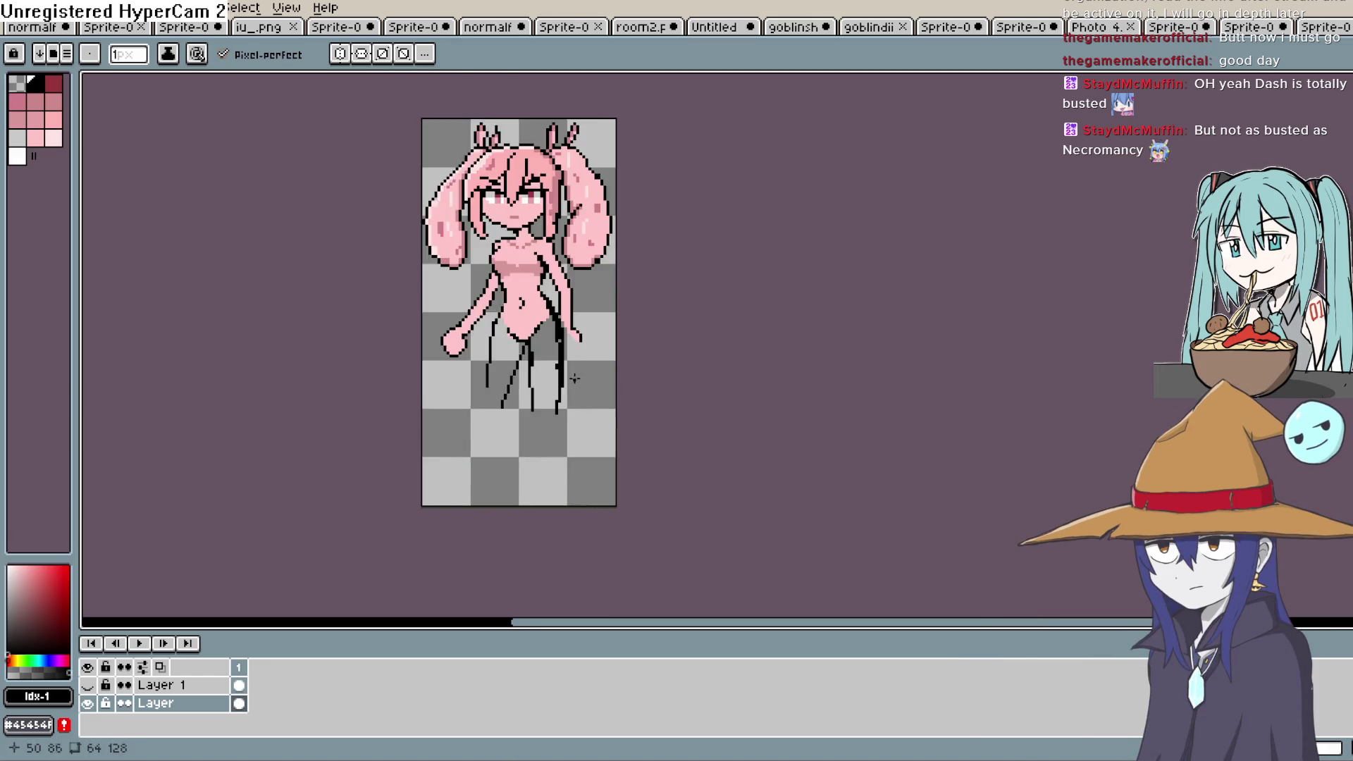
pyautogui.moveTo(598, 383)
pyautogui.mouseDown()
pyautogui.moveTo(580, 341)
pyautogui.moveTo(564, 338)
pyautogui.mouseUp()
pyautogui.press('b')
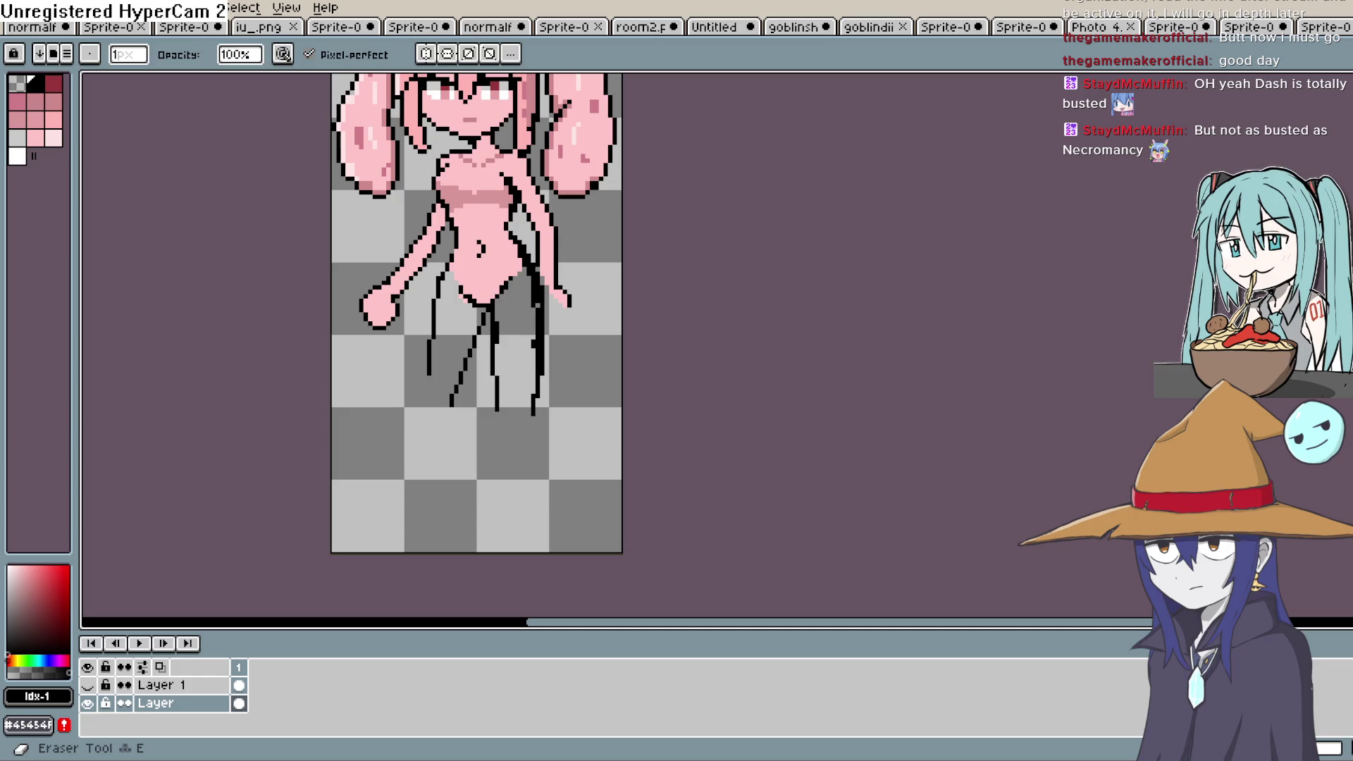
pyautogui.scroll(1, 558, 334)
pyautogui.moveTo(505, 303); pyautogui.dragTo(505, 375)
pyautogui.click(34, 83)
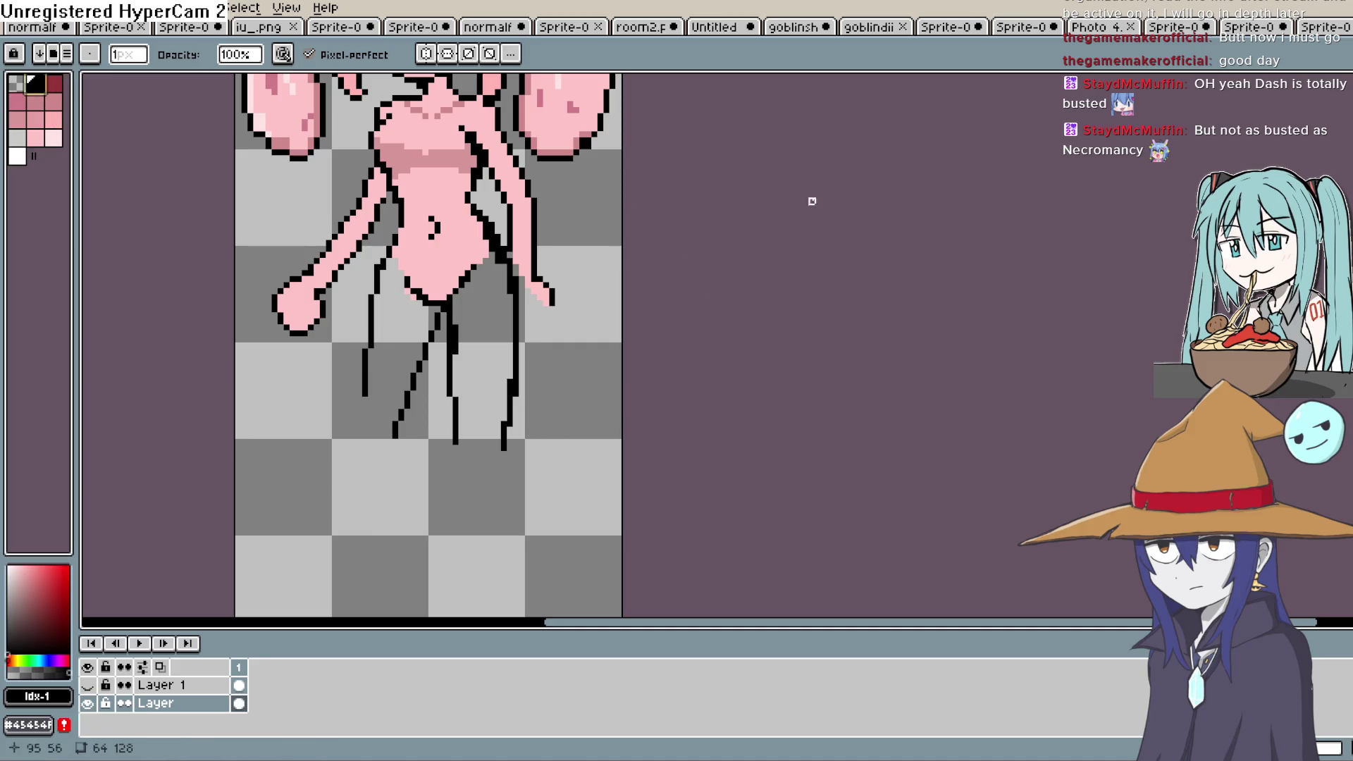
# Draw new black right and middle leg lines extending down to the feet.
pyautogui.press('e')
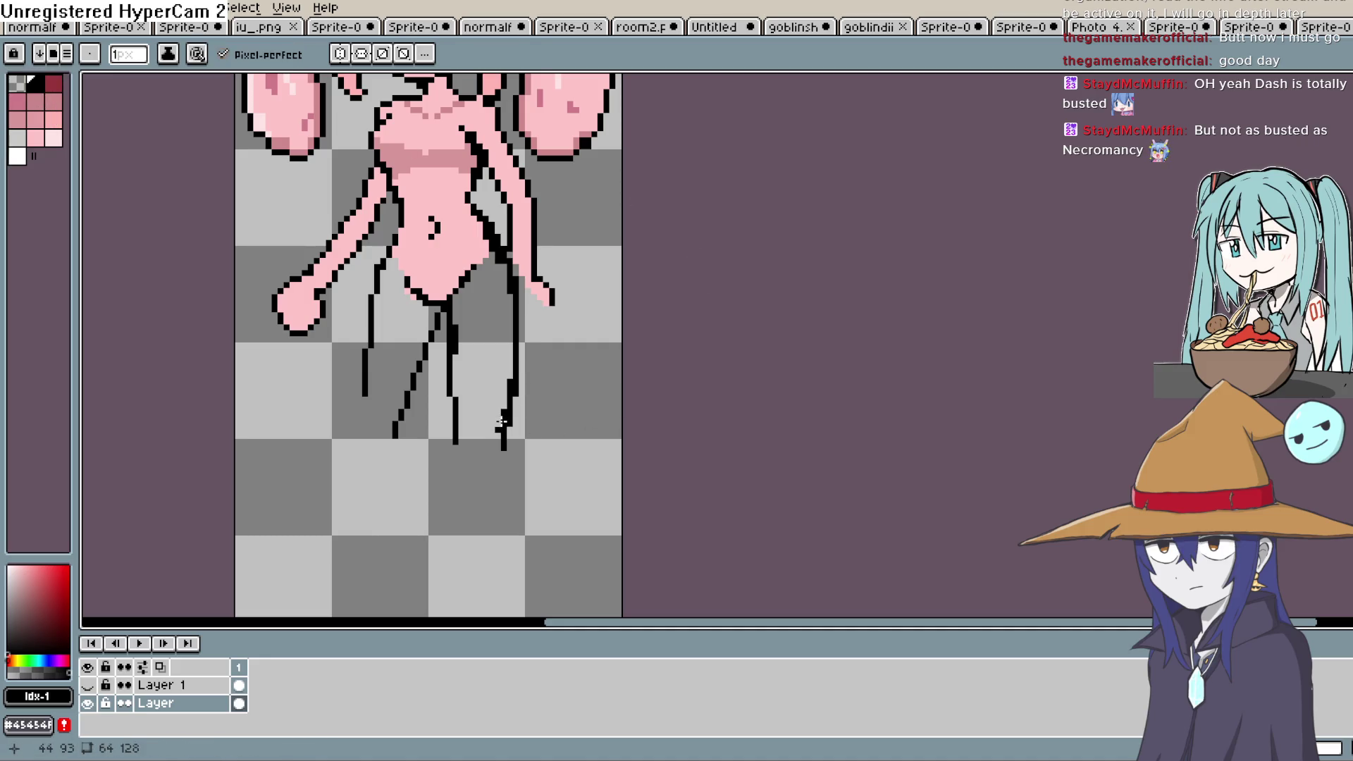
pyautogui.moveTo(503, 444); pyautogui.dragTo(491, 577)
pyautogui.moveTo(456, 422); pyautogui.dragTo(464, 574)
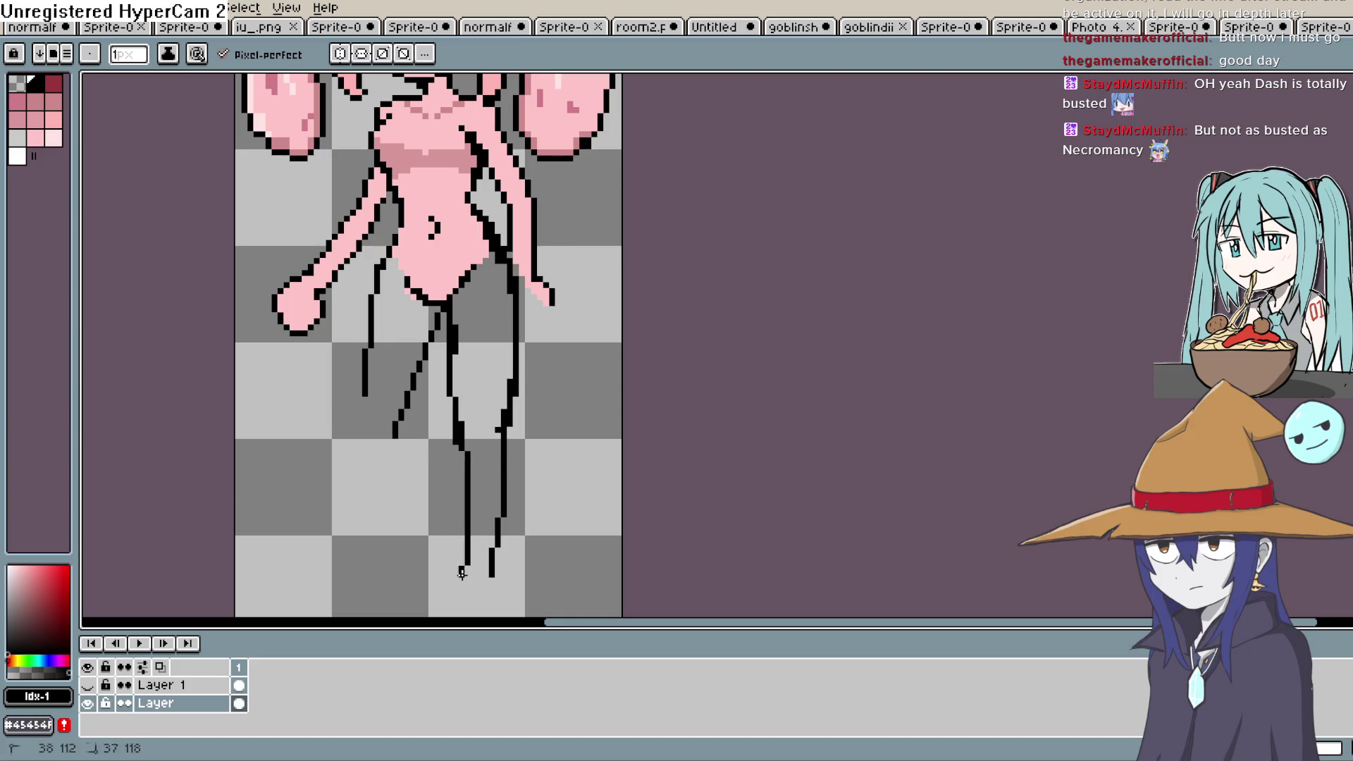
pyautogui.press('h')
pyautogui.moveTo(547, 466); pyautogui.dragTo(545, 435)
pyautogui.press('b')
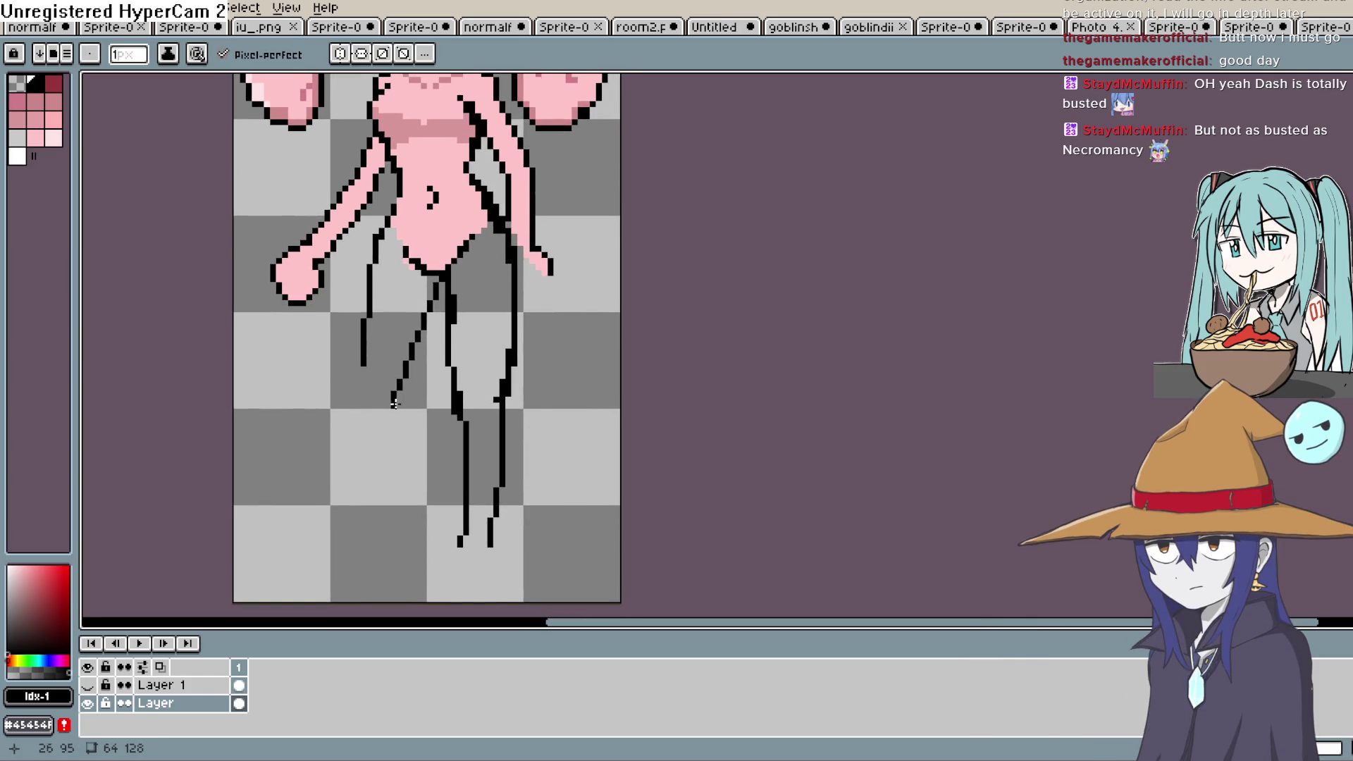
# Redraw the inner and outer left leg lines toward the feet, then zoom out.
pyautogui.moveTo(391, 409); pyautogui.dragTo(345, 551)
pyautogui.moveTo(364, 361)
pyautogui.mouseDown()
pyautogui.moveTo(337, 493)
pyautogui.moveTo(313, 529)
pyautogui.mouseUp()
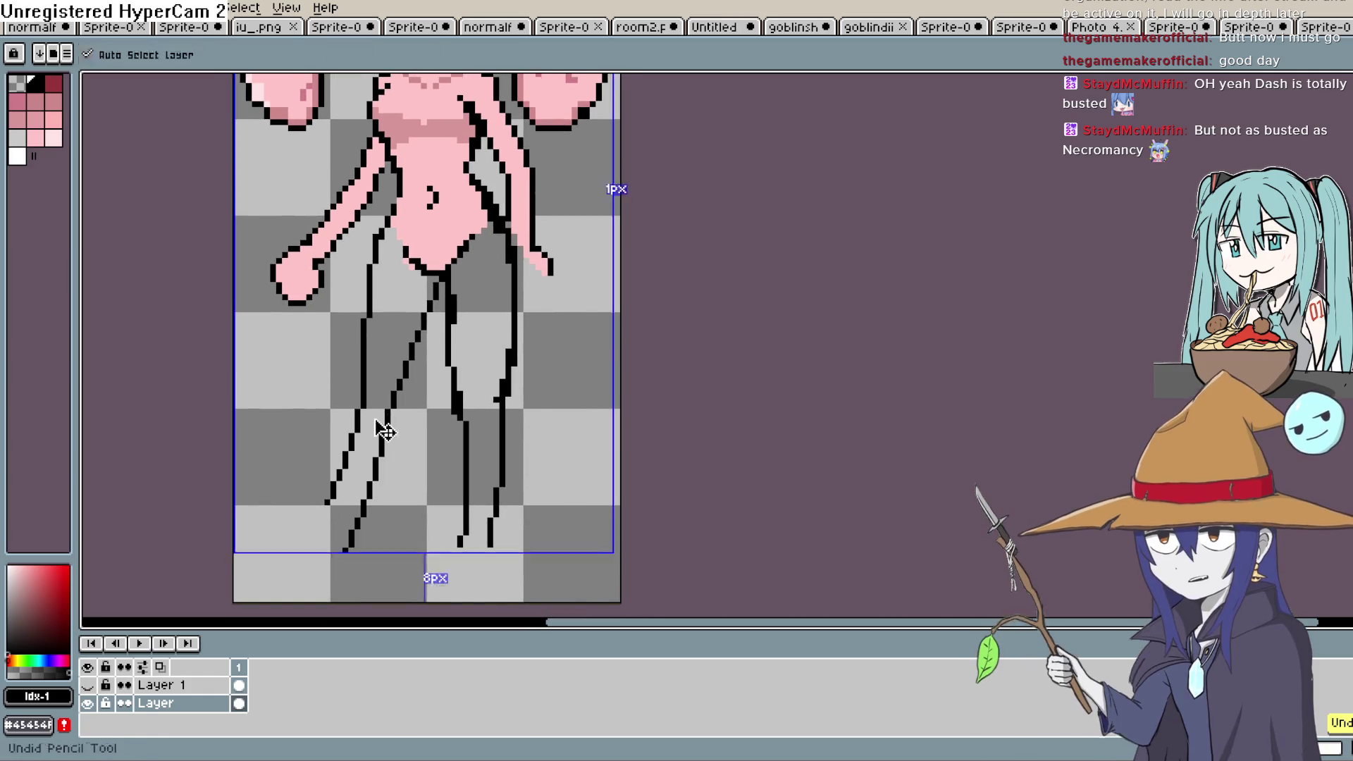
pyautogui.hotkey('ctrl', 'z')
pyautogui.moveTo(364, 355); pyautogui.dragTo(325, 499)
pyautogui.moveTo(392, 409); pyautogui.dragTo(340, 548)
pyautogui.press('-')
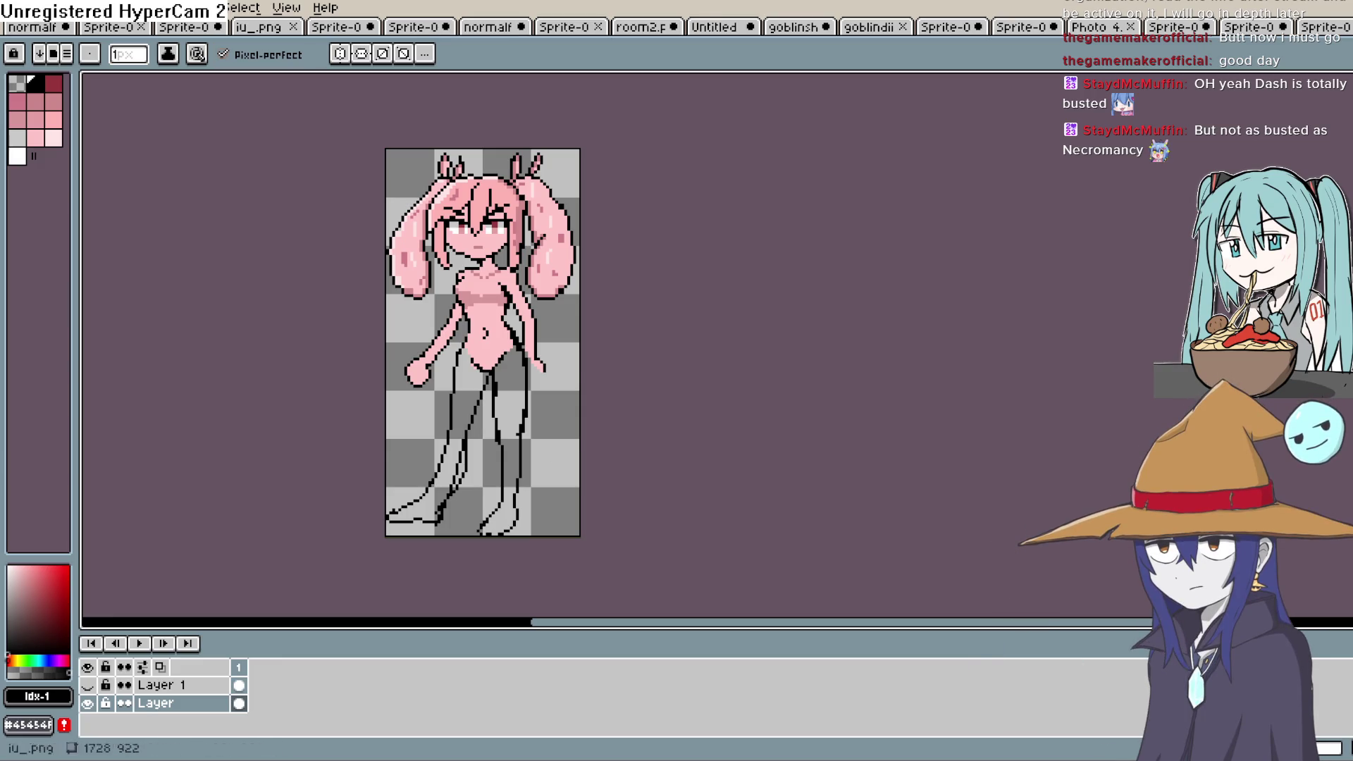
pyautogui.click(14, 7)
# Create a new sprite with width and height 64 px and a transparent background.
pyautogui.click(38, 41)
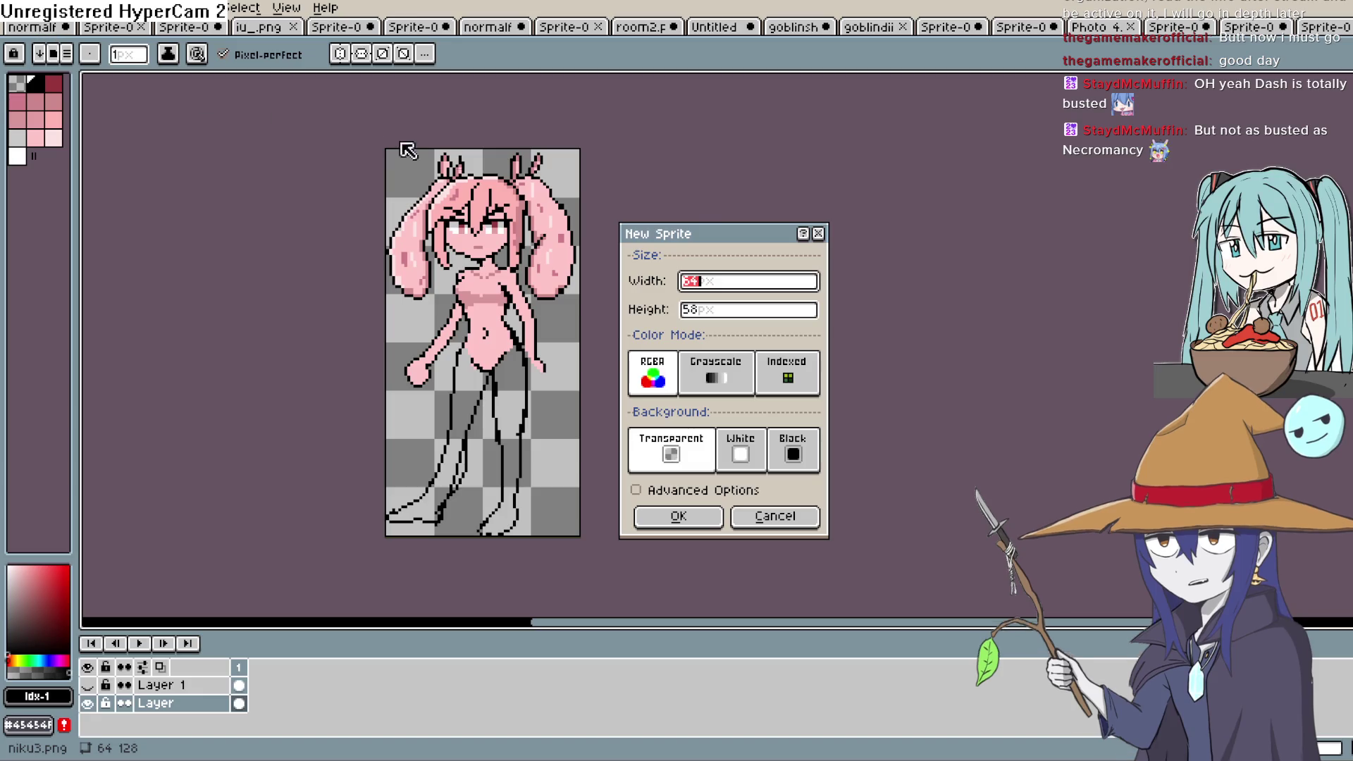
pyautogui.click(681, 307)
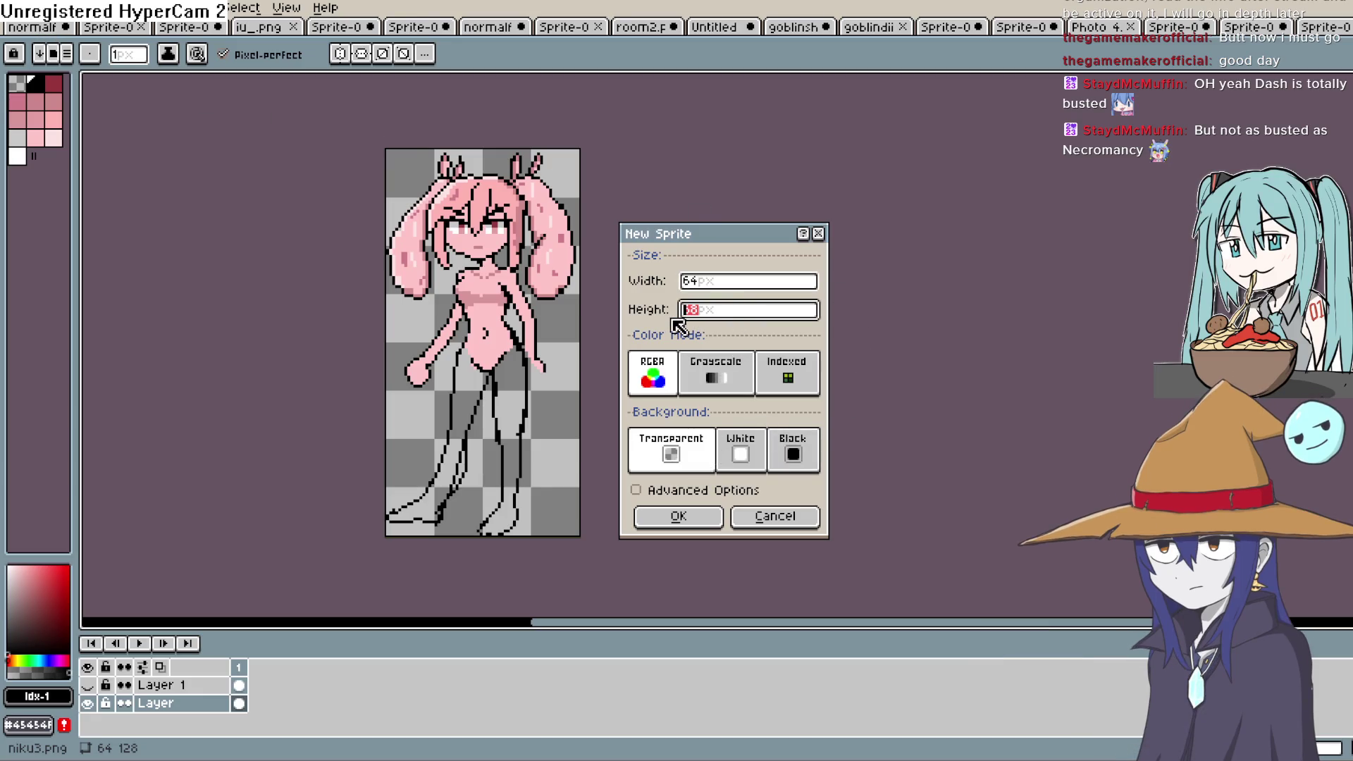
pyautogui.write('64')
pyautogui.click(691, 517)
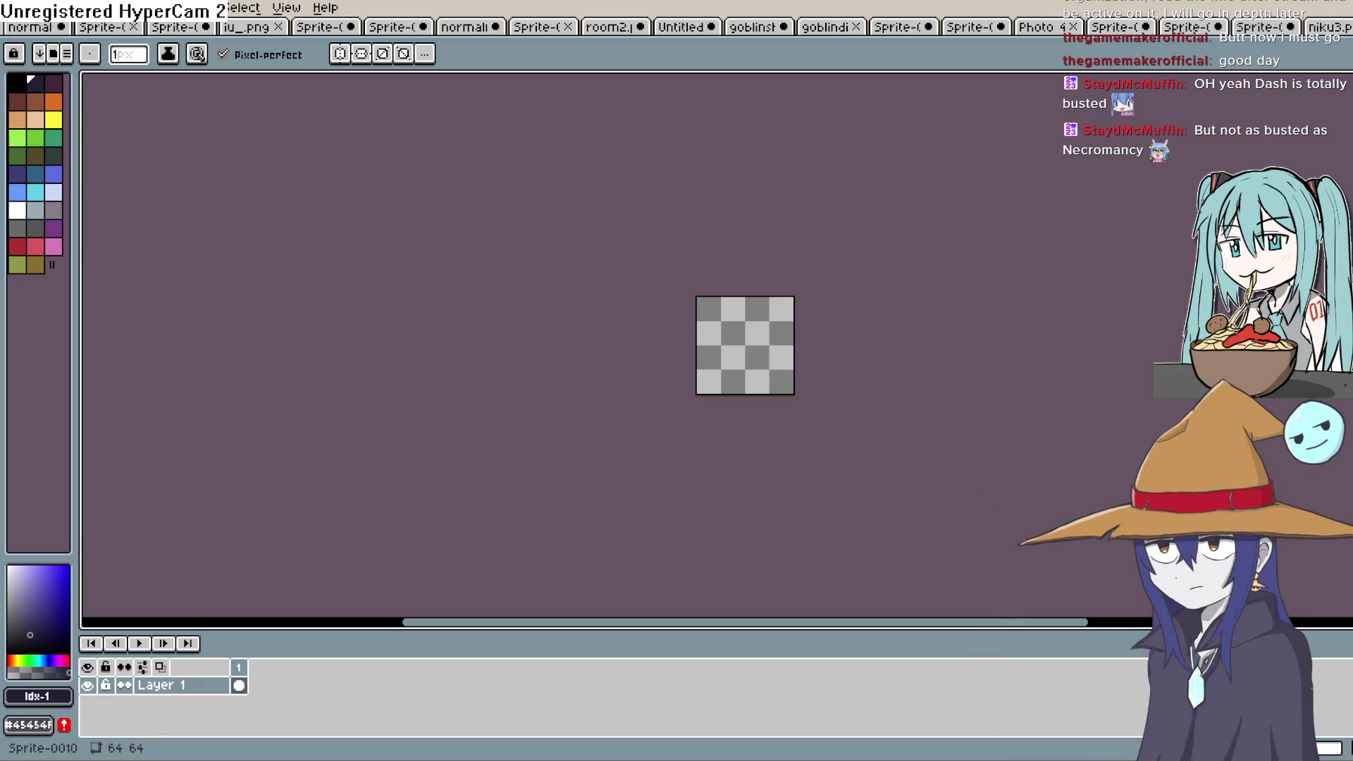
pyautogui.scroll(1, 794, 298)
# Draw the round head outline of the figure on the blank canvas.
pyautogui.scroll(1, 698, 387)
pyautogui.moveTo(697, 386); pyautogui.dragTo(589, 266)
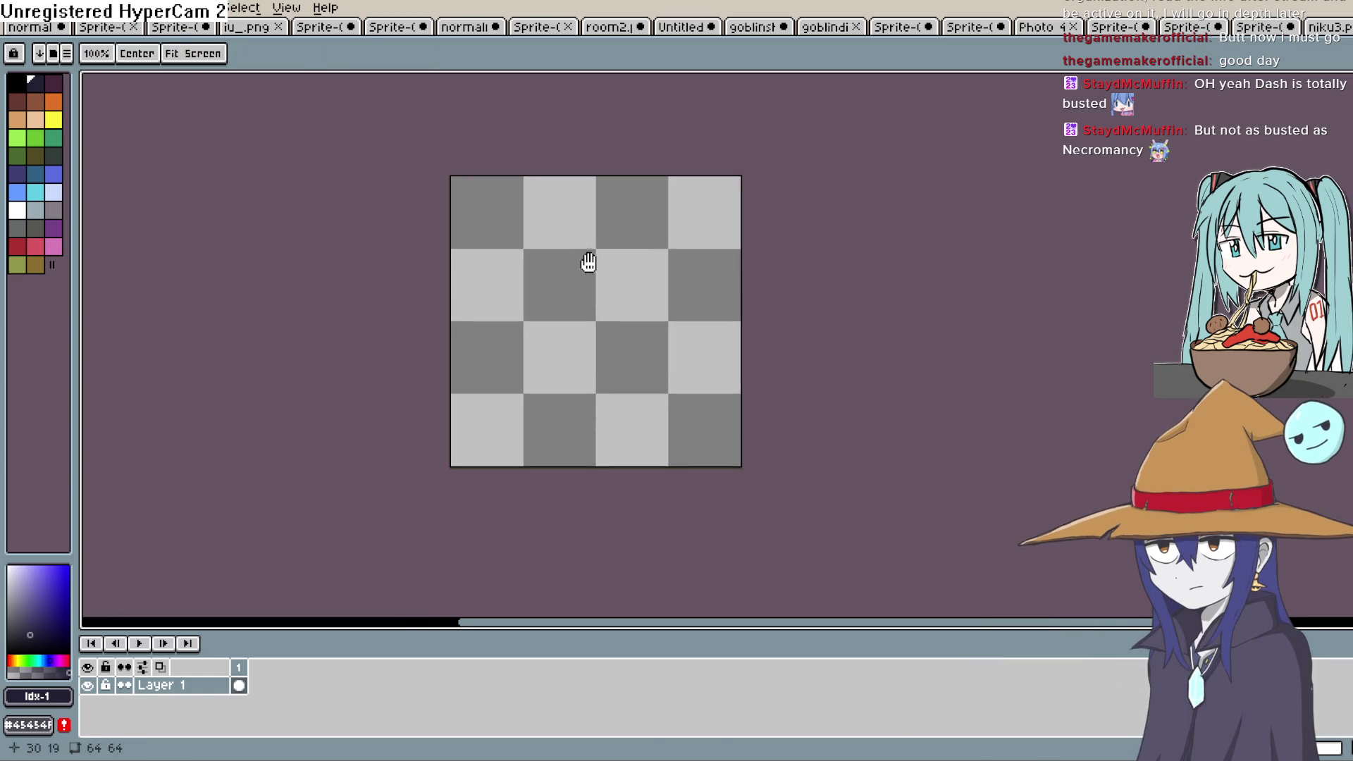
pyautogui.moveTo(550, 331); pyautogui.dragTo(544, 272)
pyautogui.hotkey('ctrl', 'z')
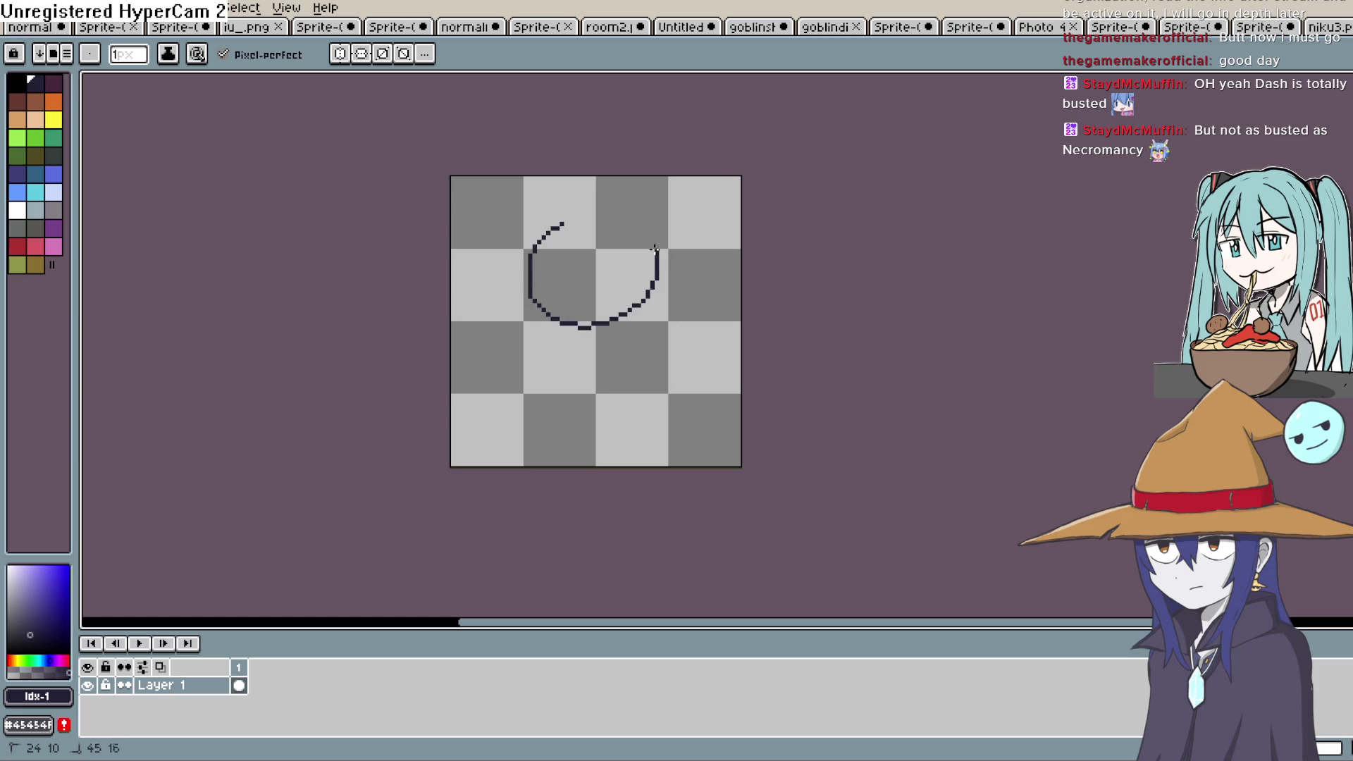
pyautogui.hotkey('ctrl', 'z')
pyautogui.moveTo(582, 201)
pyautogui.mouseDown()
pyautogui.moveTo(549, 320)
pyautogui.moveTo(655, 252)
pyautogui.moveTo(581, 202)
pyautogui.mouseUp()
pyautogui.scroll(1, 656, 261)
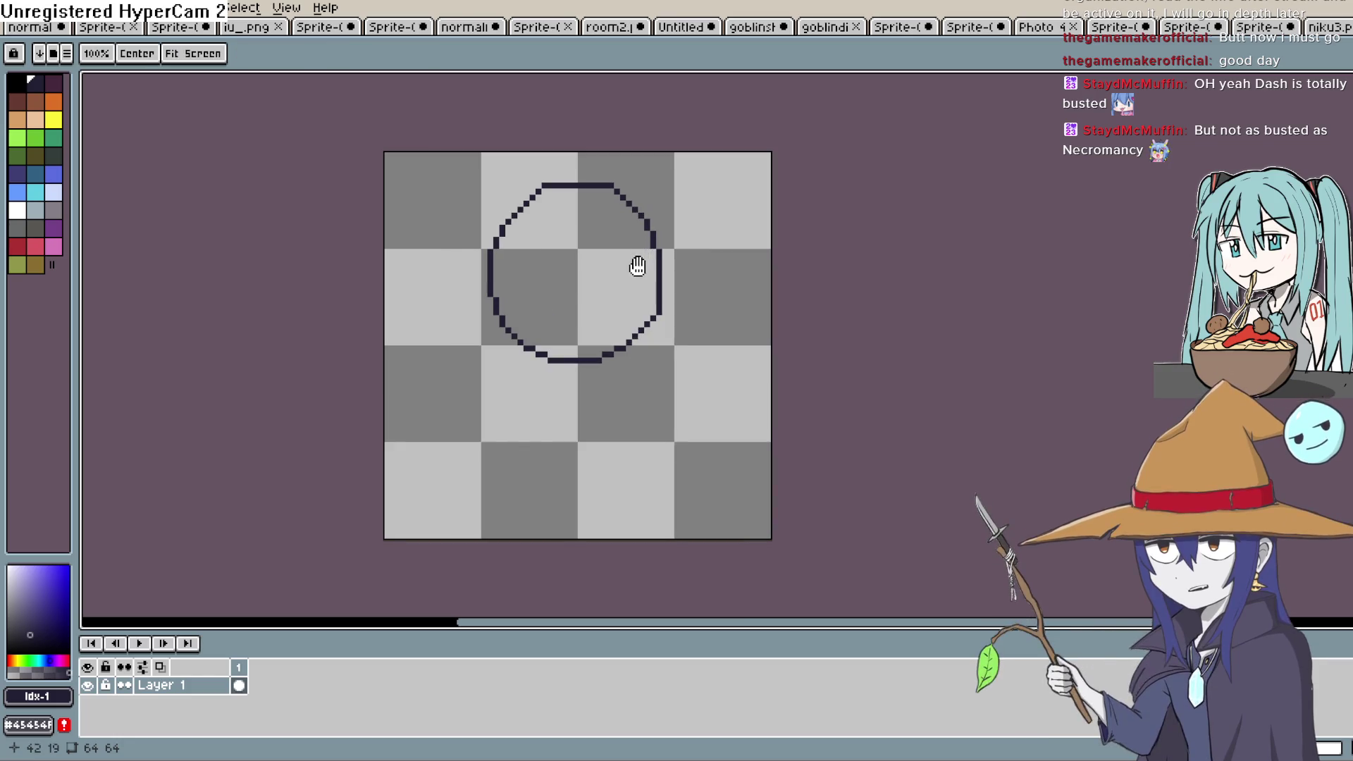
pyautogui.scroll(1, 652, 222)
pyautogui.moveTo(643, 275); pyautogui.dragTo(650, 243)
# Outline the left and right sunglasses lenses below the head.
pyautogui.moveTo(650, 179)
pyautogui.mouseDown()
pyautogui.moveTo(610, 227)
pyautogui.moveTo(666, 181)
pyautogui.mouseUp()
pyautogui.moveTo(524, 210); pyautogui.dragTo(591, 206)
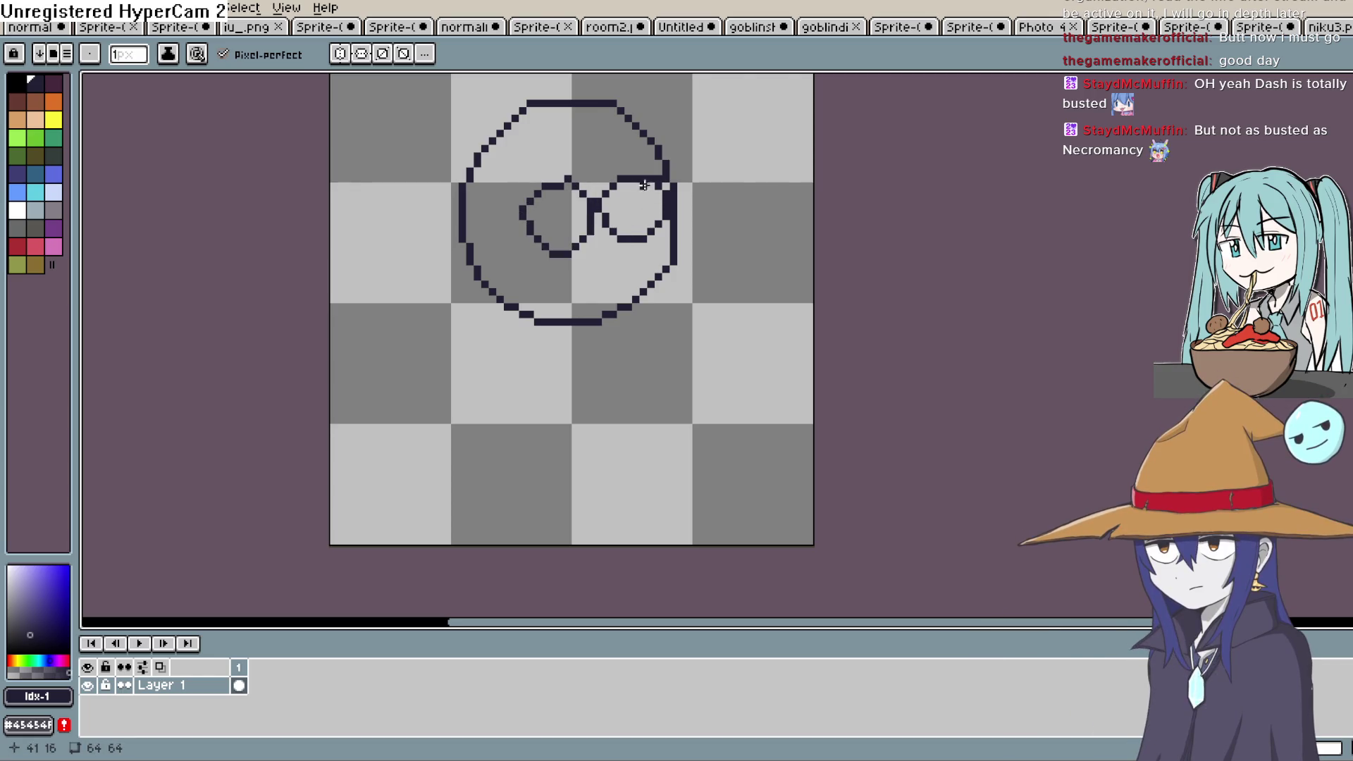
pyautogui.moveTo(601, 268)
pyautogui.mouseDown()
pyautogui.moveTo(553, 268)
pyautogui.moveTo(640, 214)
pyautogui.mouseUp()
pyautogui.hotkey('ctrl', 'z')
# Draw the arm, gun grip, shoulder line, glasses arm, hood line and a lens glare line.
pyautogui.moveTo(517, 261)
pyautogui.mouseDown()
pyautogui.moveTo(451, 318)
pyautogui.moveTo(554, 340)
pyautogui.moveTo(591, 369)
pyautogui.moveTo(562, 310)
pyautogui.moveTo(496, 314)
pyautogui.mouseUp()
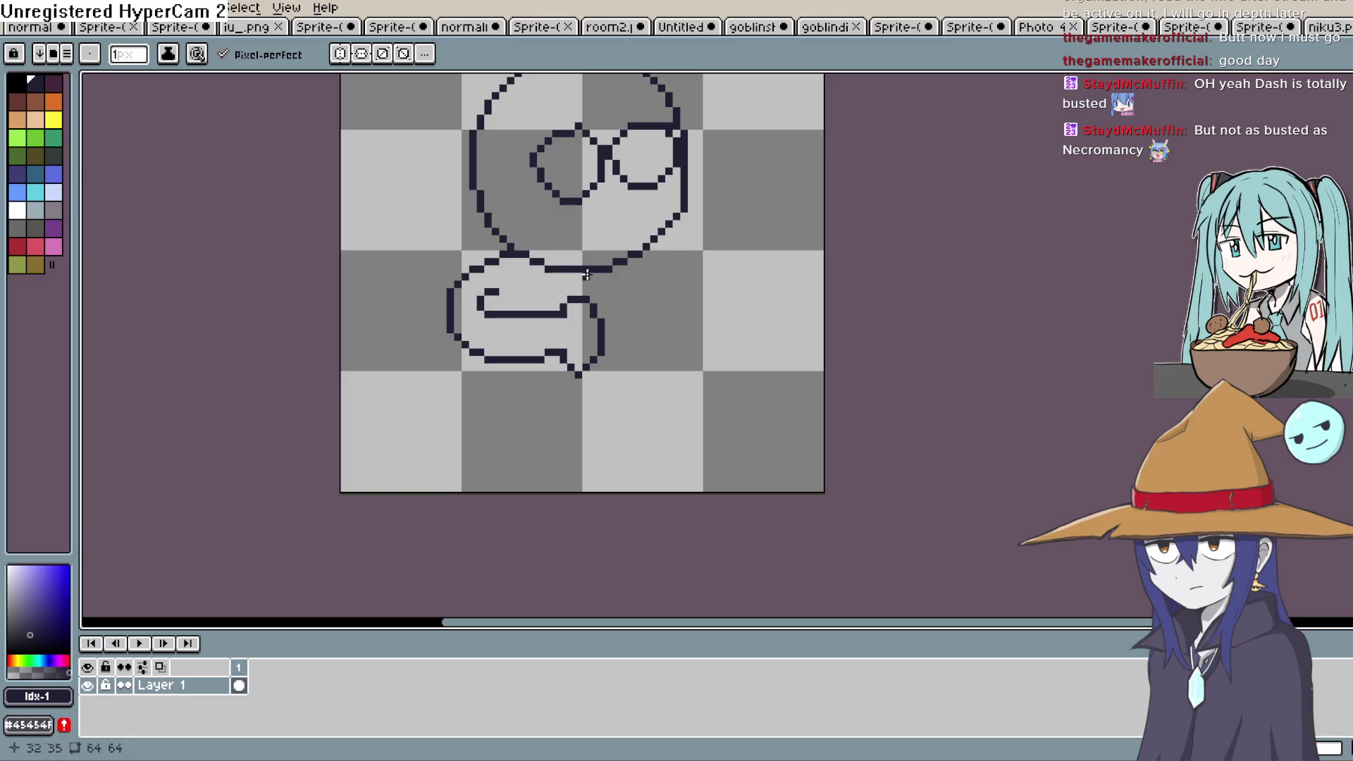
pyautogui.moveTo(598, 315)
pyautogui.mouseDown()
pyautogui.moveTo(649, 294)
pyautogui.moveTo(603, 297)
pyautogui.moveTo(750, 291)
pyautogui.moveTo(677, 320)
pyautogui.moveTo(595, 322)
pyautogui.mouseUp()
pyautogui.hotkey('ctrl', 'z')
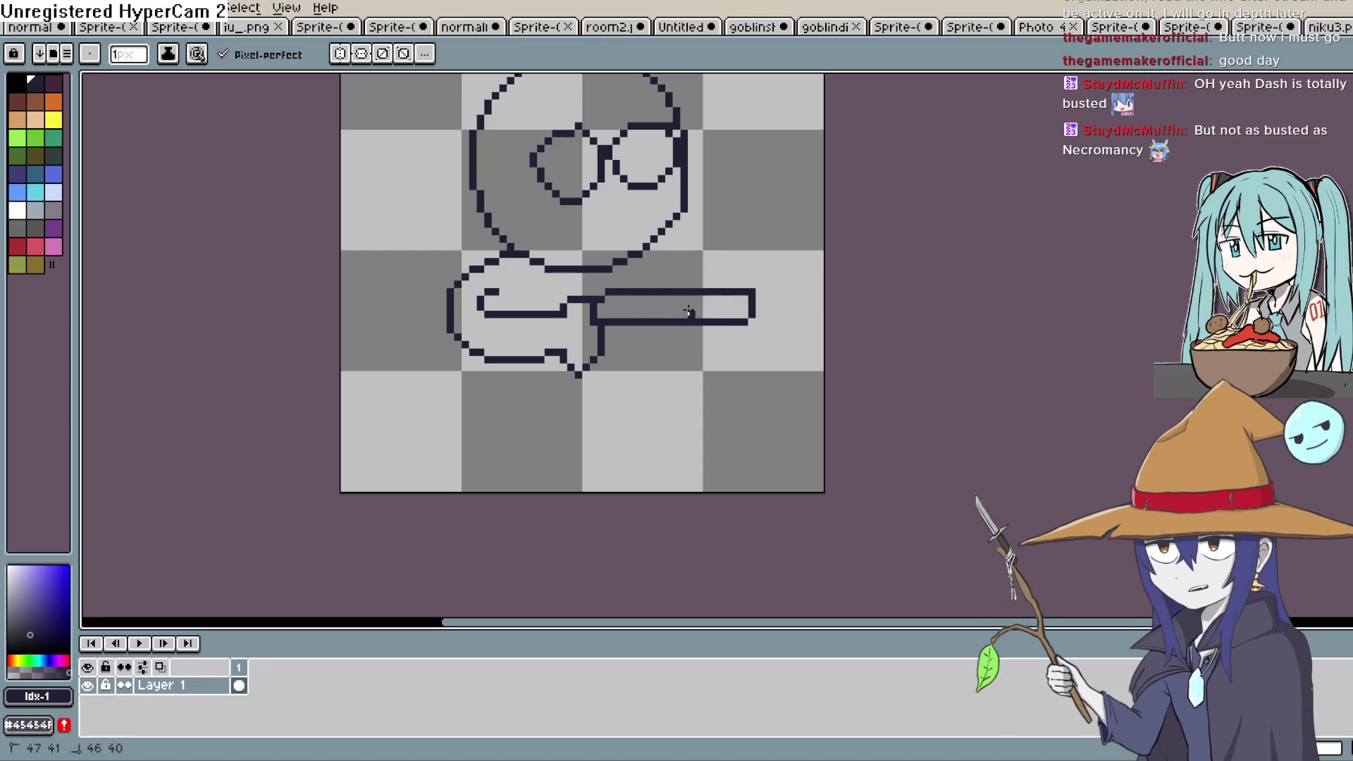
pyautogui.moveTo(690, 313); pyautogui.dragTo(694, 356)
pyautogui.moveTo(716, 289); pyautogui.dragTo(669, 224)
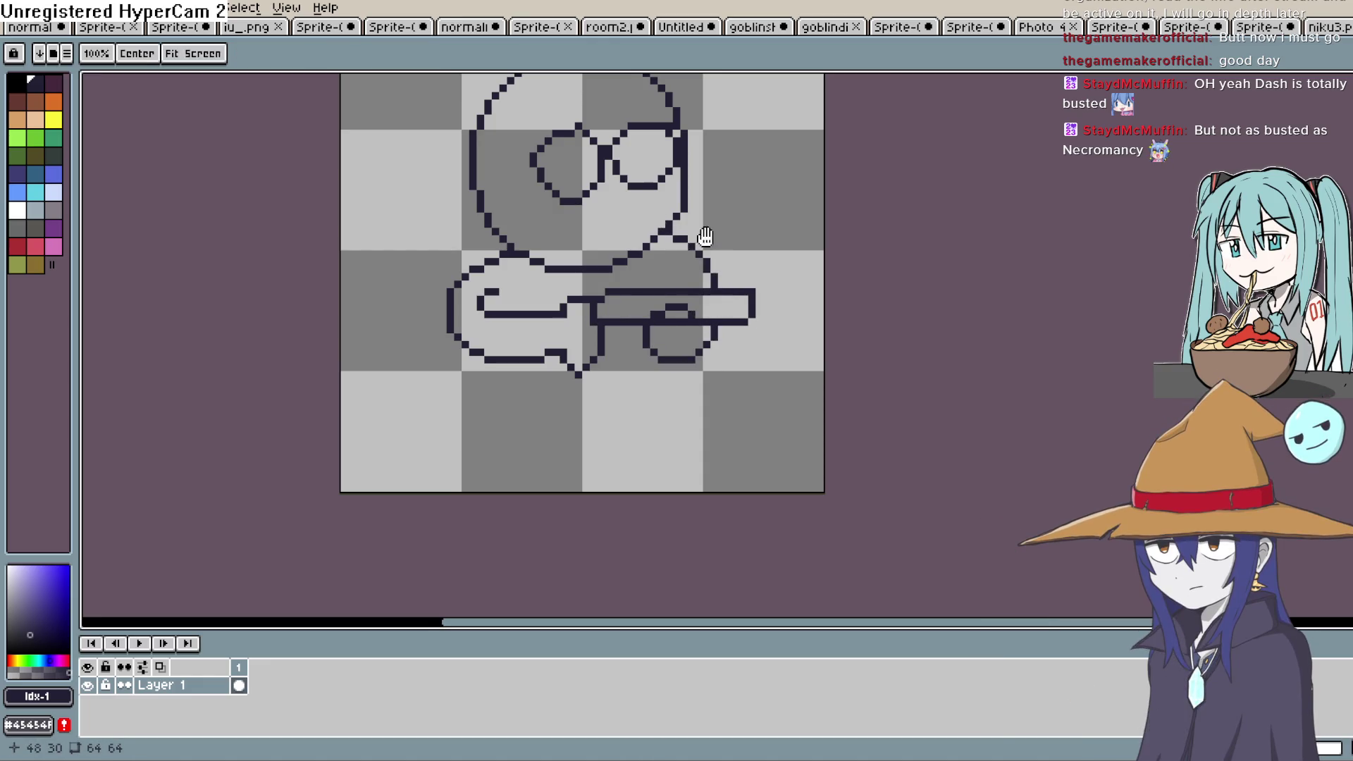
pyautogui.moveTo(650, 162); pyautogui.dragTo(700, 210)
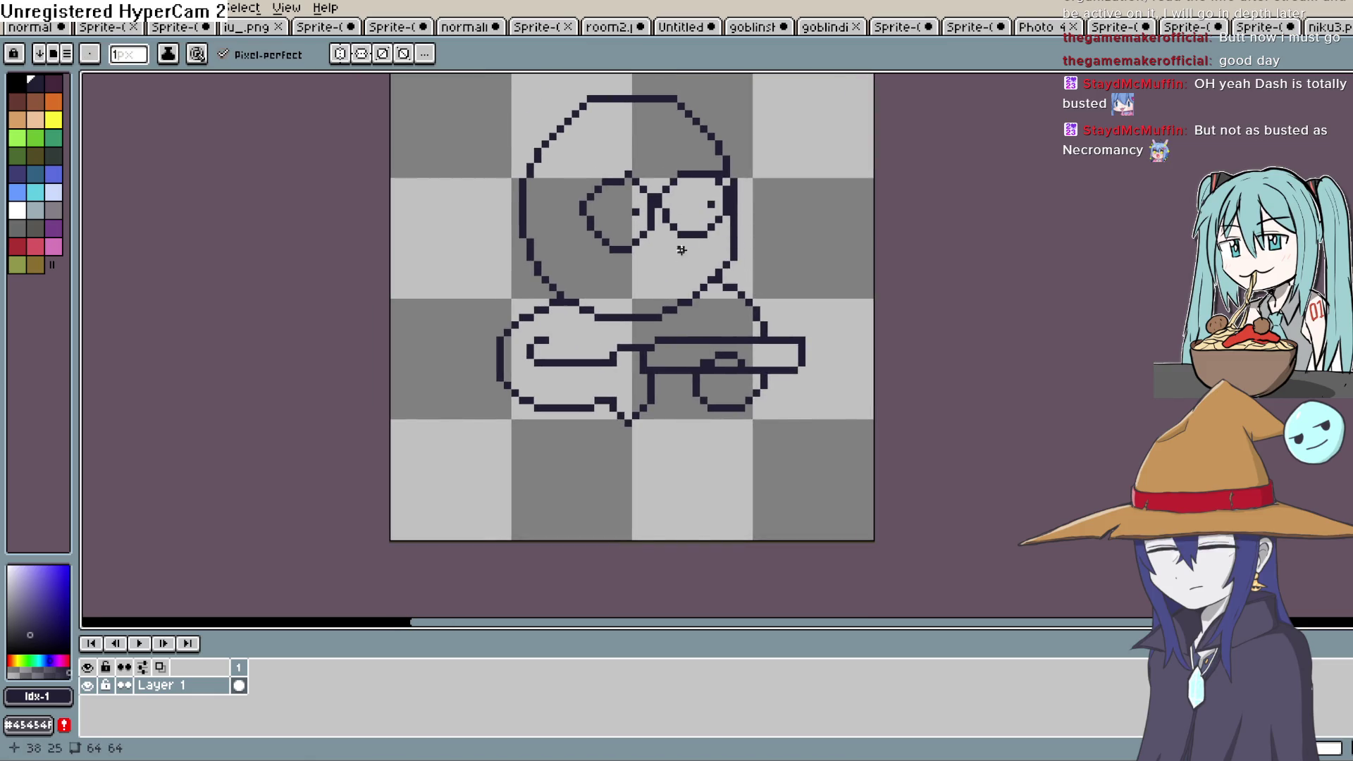
pyautogui.moveTo(585, 205); pyautogui.dragTo(558, 205)
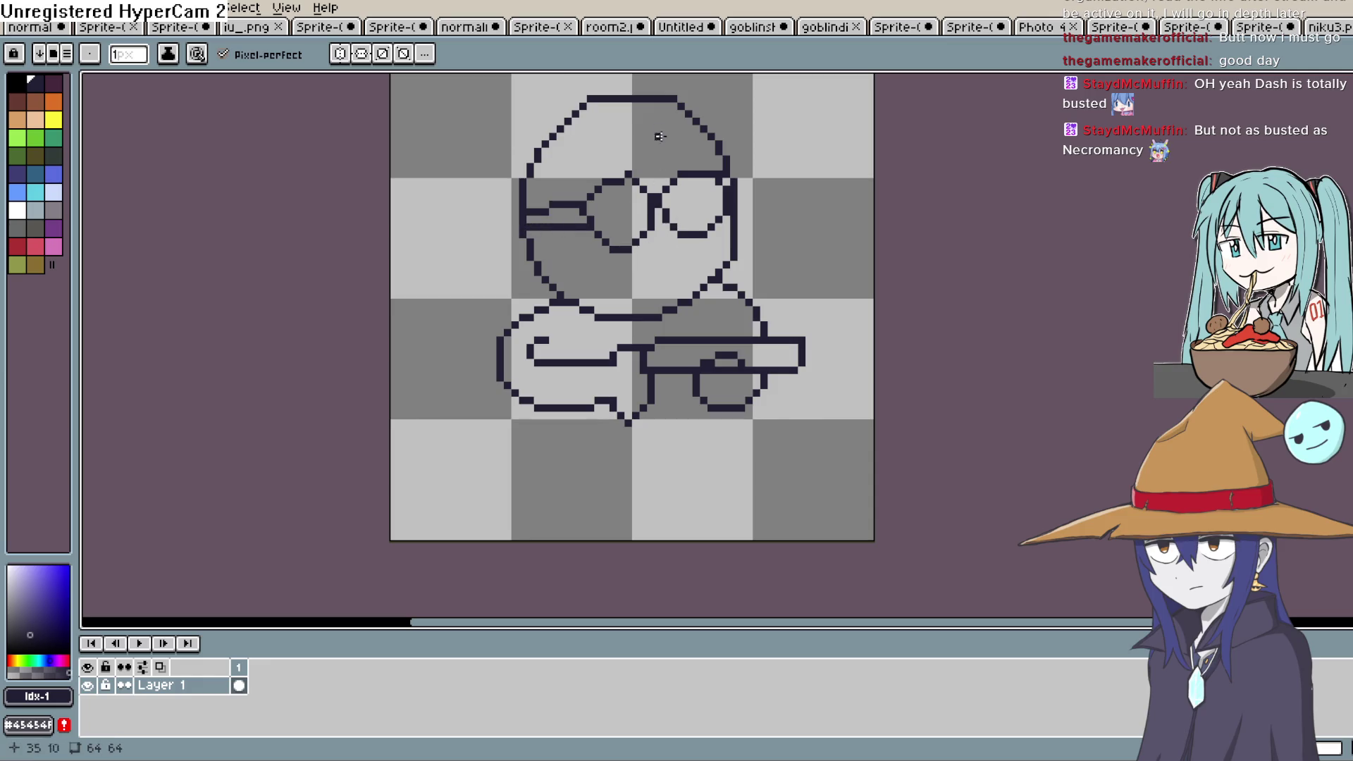
pyautogui.moveTo(642, 114)
pyautogui.mouseDown()
pyautogui.moveTo(685, 181)
pyautogui.moveTo(666, 308)
pyautogui.mouseUp()
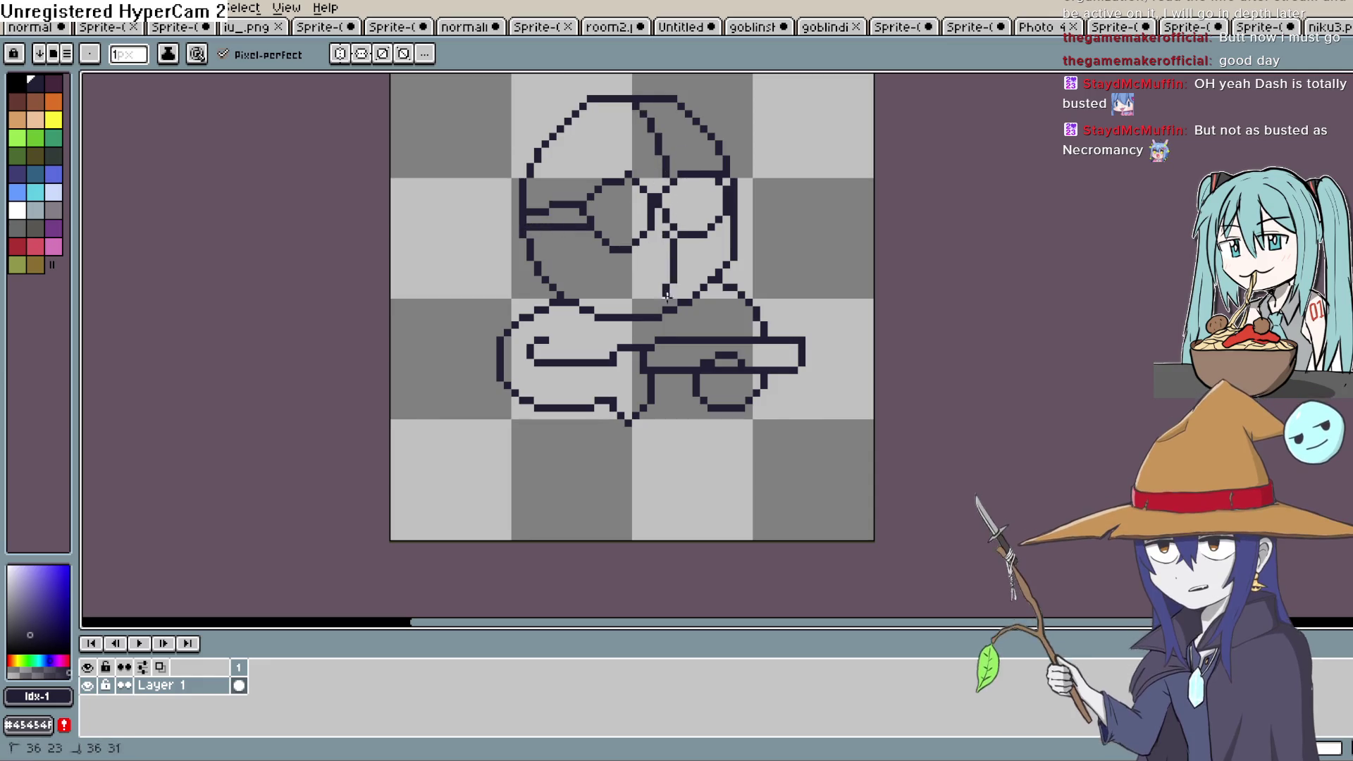
pyautogui.moveTo(671, 227); pyautogui.dragTo(719, 186)
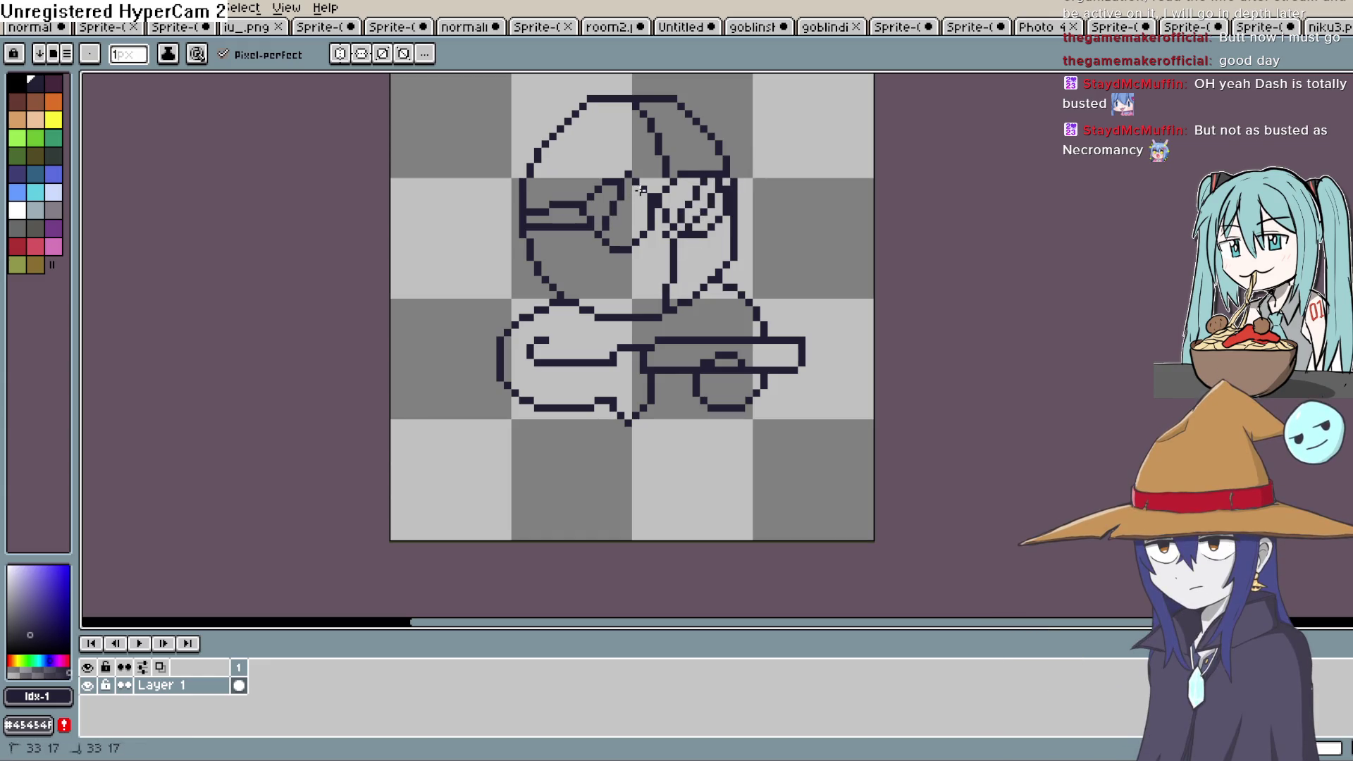
# Paint-bucket fill both sunglasses lenses solid black.
pyautogui.press('g')
pyautogui.click(713, 215)
pyautogui.click(690, 195)
pyautogui.click(721, 201)
pyautogui.click(680, 205)
pyautogui.click(688, 185)
pyautogui.click(636, 218)
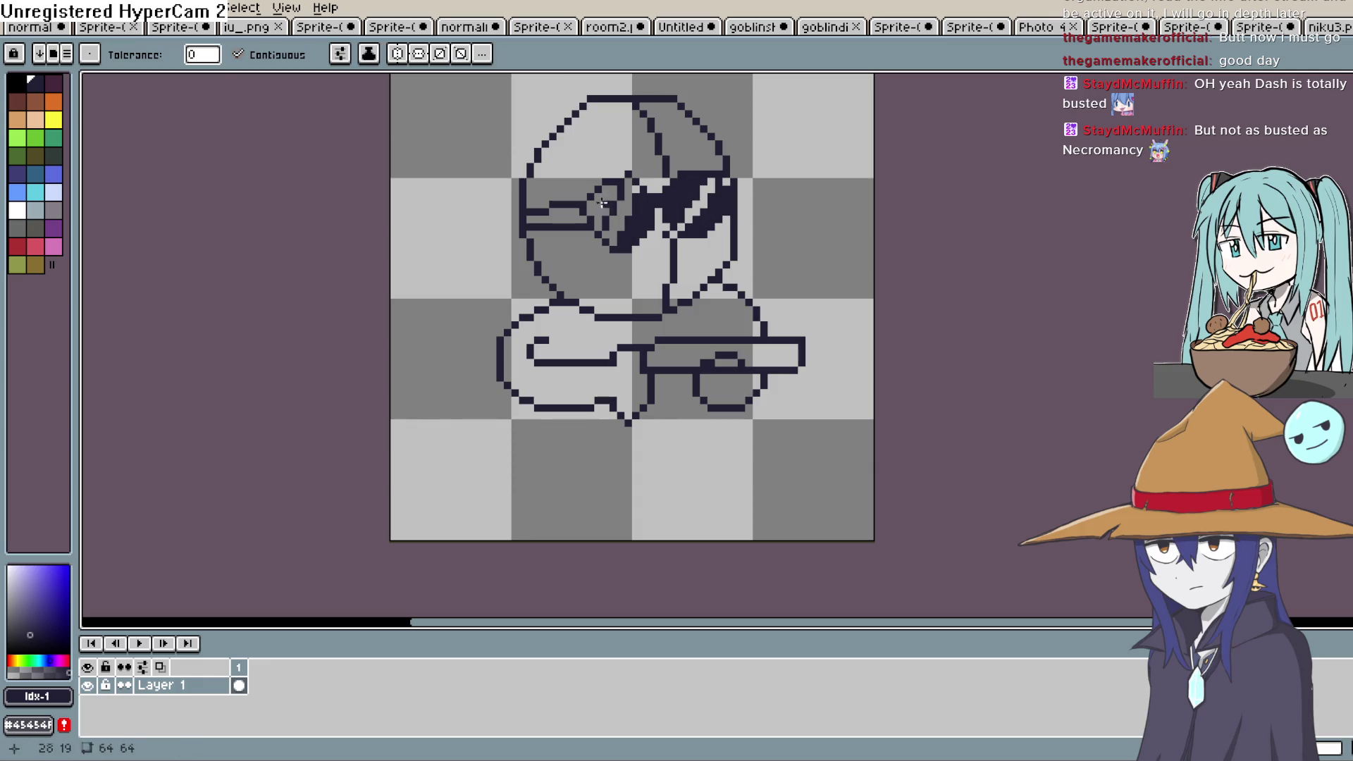
pyautogui.click(599, 201)
pyautogui.click(570, 218)
pyautogui.moveTo(779, 248); pyautogui.dragTo(751, 186)
# Add the bottom body outline and draw both legs with the pencil.
pyautogui.press('b')
pyautogui.moveTo(678, 346); pyautogui.dragTo(674, 347)
pyautogui.moveTo(726, 421)
pyautogui.mouseDown()
pyautogui.moveTo(638, 411)
pyautogui.moveTo(539, 433)
pyautogui.moveTo(610, 470)
pyautogui.mouseUp()
pyautogui.moveTo(514, 476); pyautogui.dragTo(519, 355)
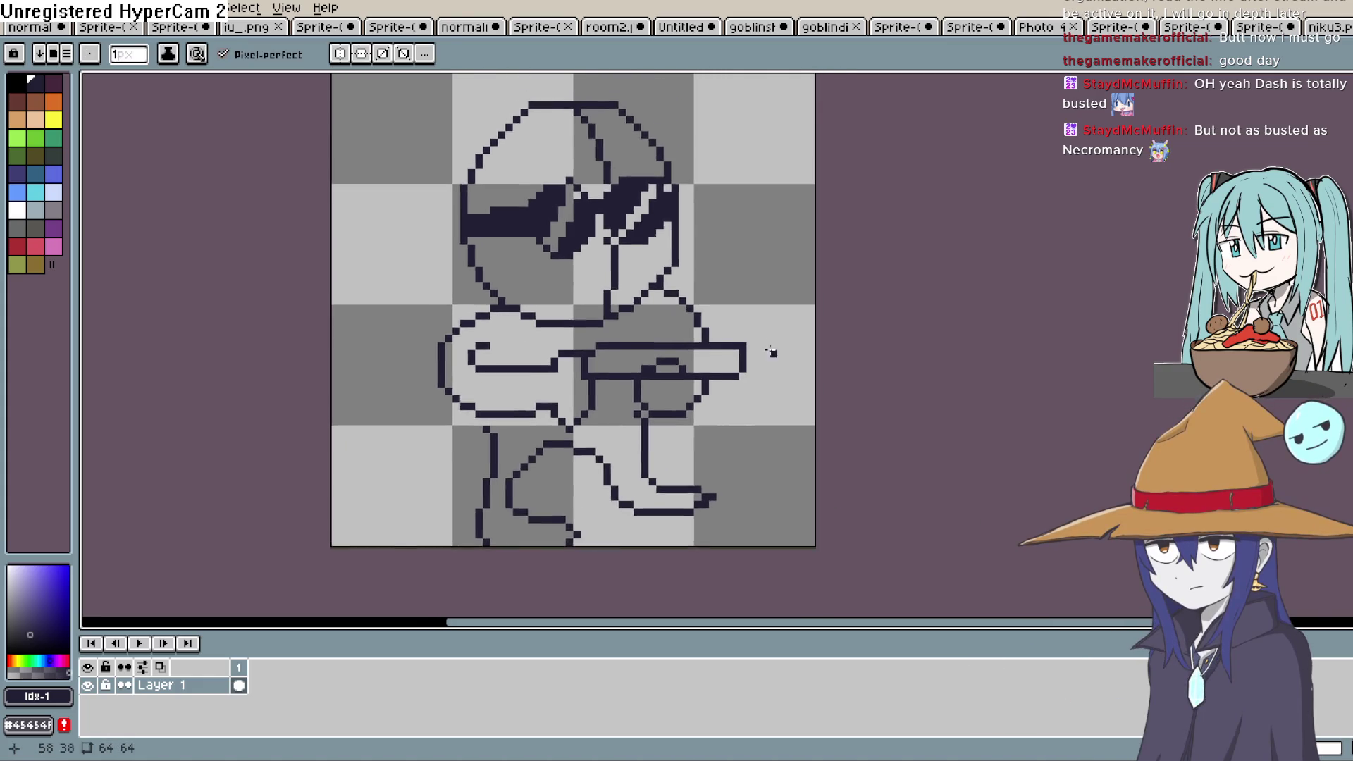
pyautogui.scroll(-1, 770, 323)
pyautogui.moveTo(770, 323); pyautogui.dragTo(594, 280)
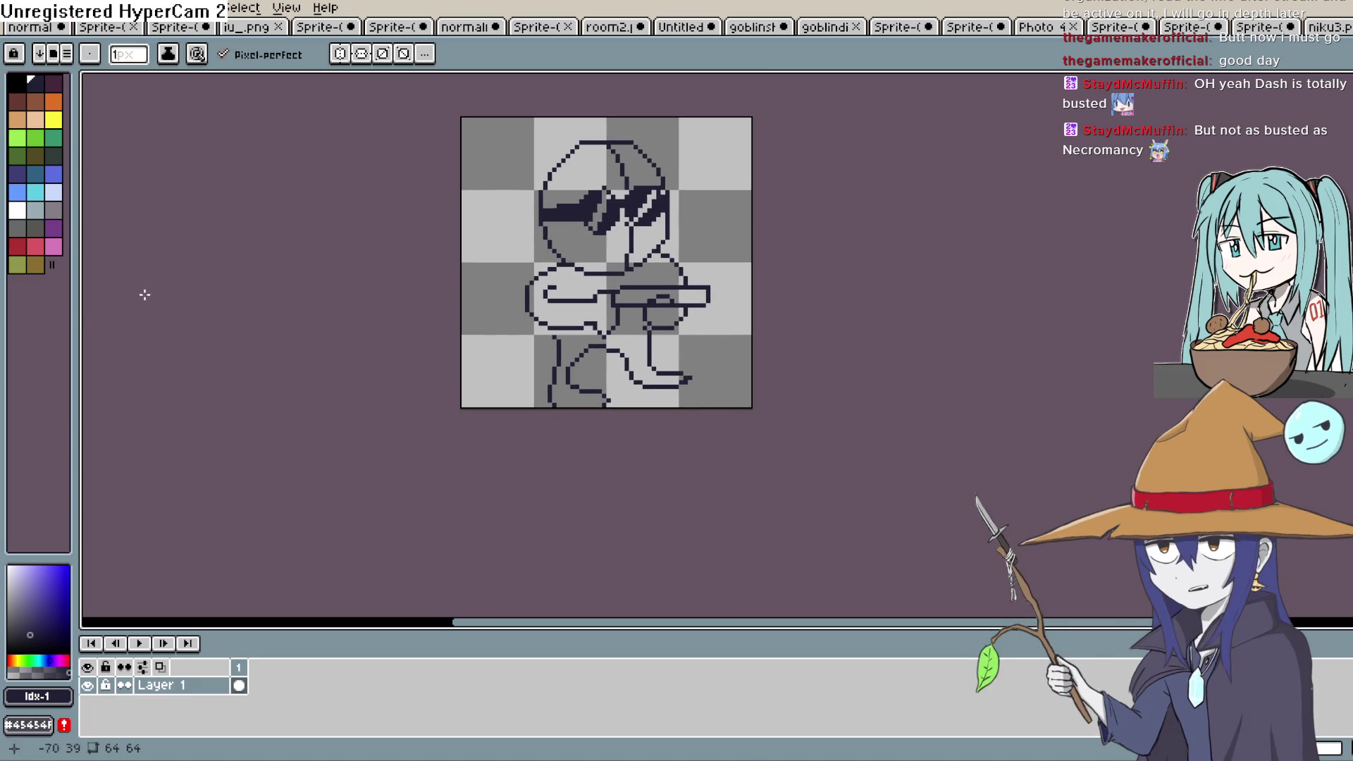
# Fill the face, helmet and shoulder light grey, undoing a stray background fill.
pyautogui.click(10, 585)
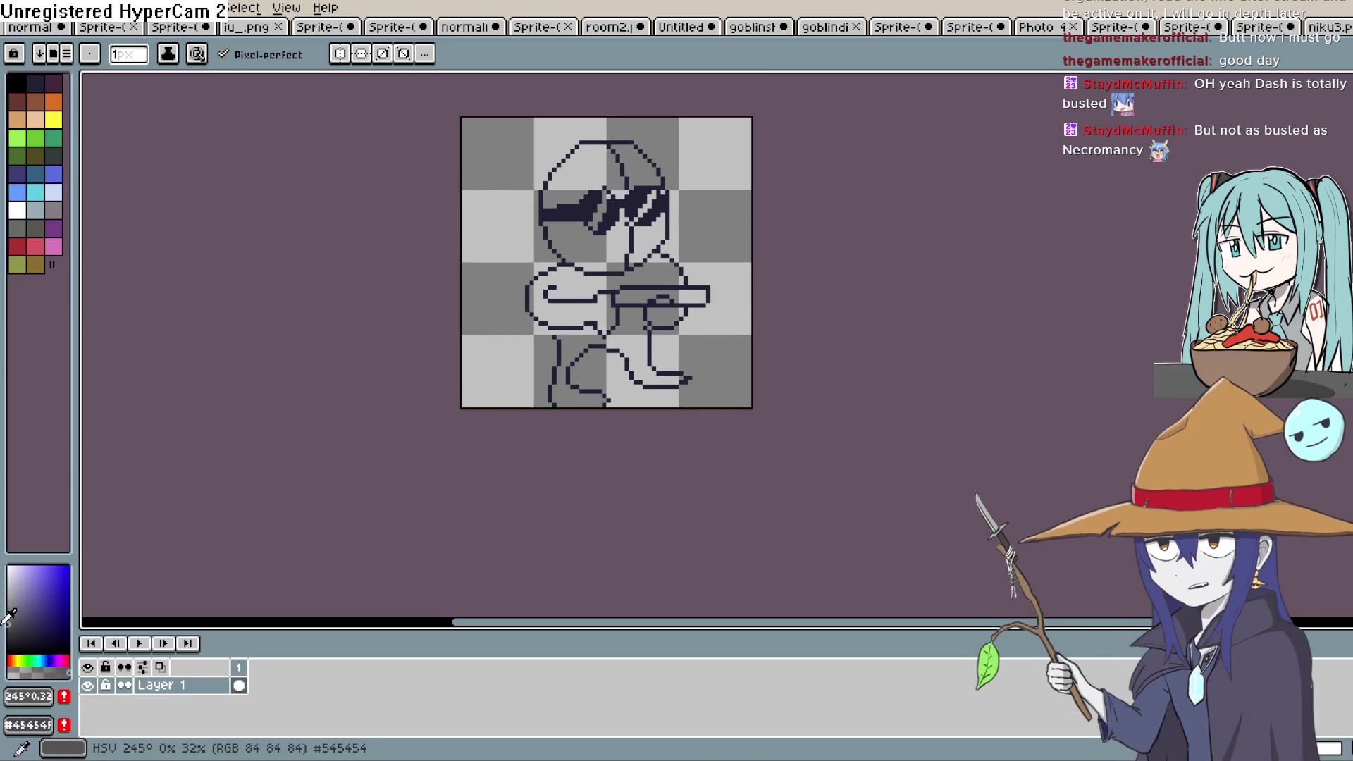
pyautogui.press('g')
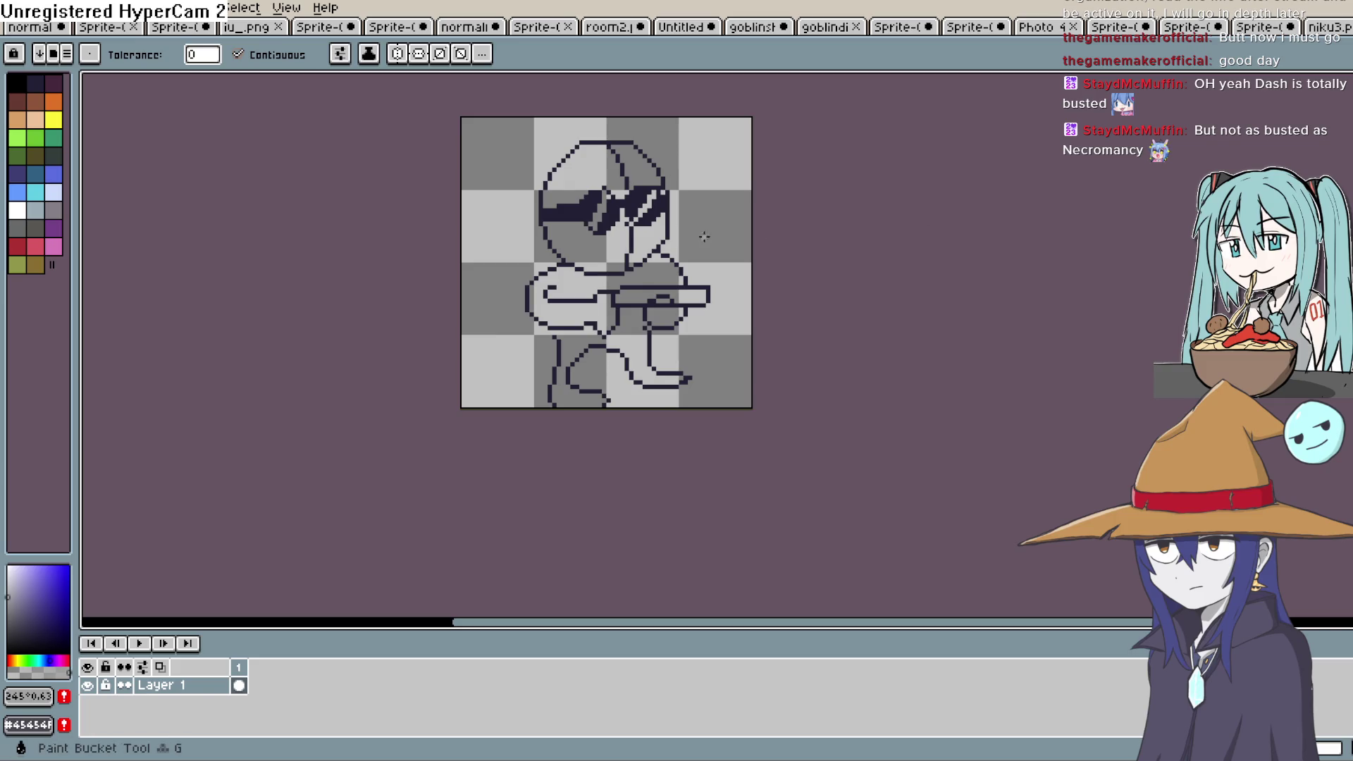
pyautogui.click(639, 243)
pyautogui.click(642, 173)
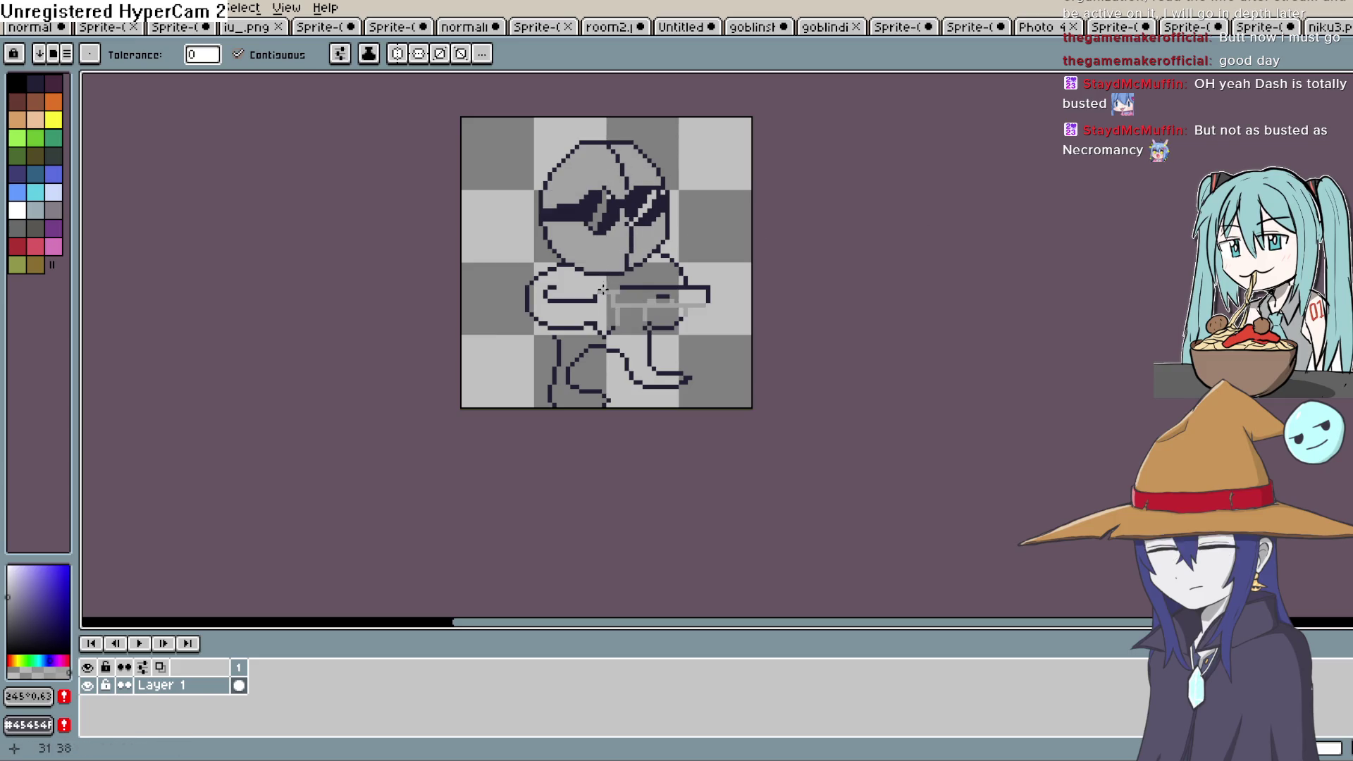
pyautogui.click(658, 267)
pyautogui.click(636, 325)
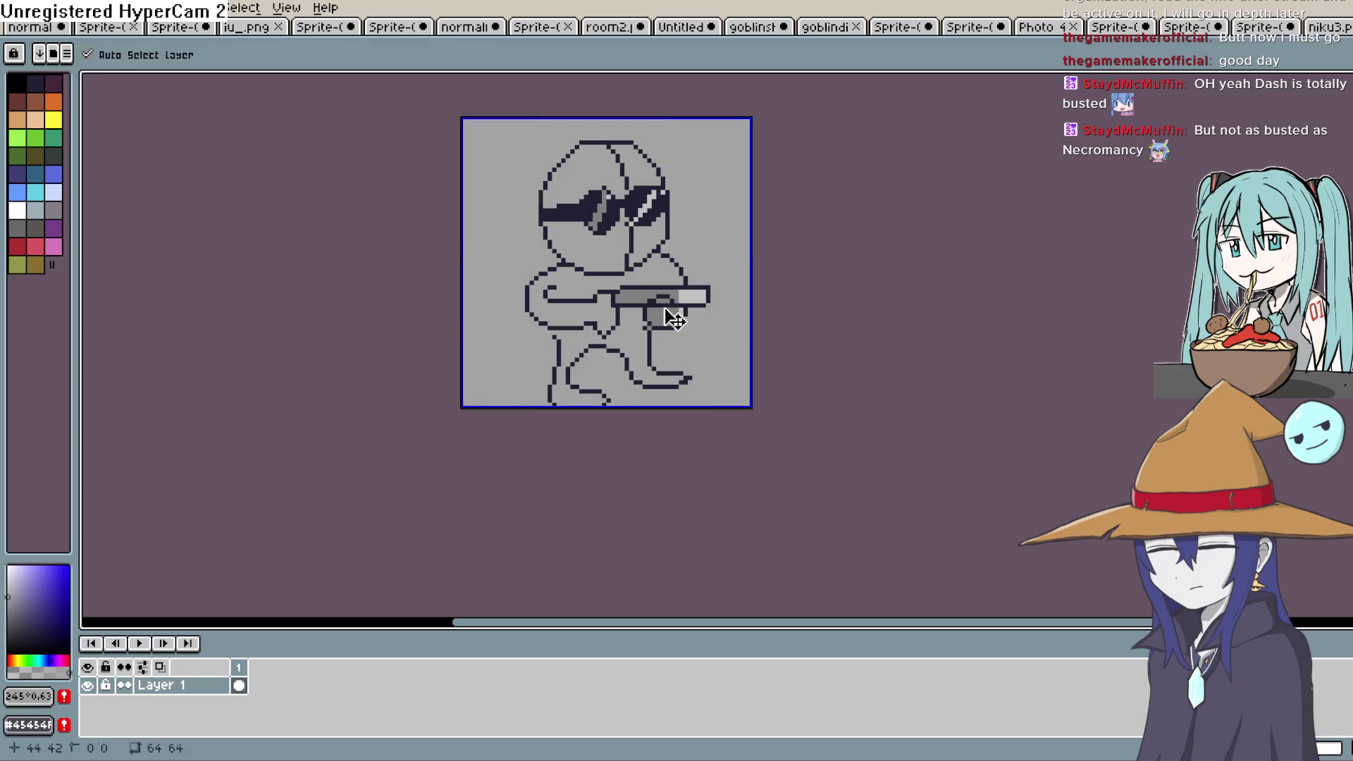
pyautogui.hotkey('ctrl', 'z')
pyautogui.press('b')
# Fill the legs, torso and gun top light grey and recolour outline pixels under the gun.
pyautogui.scroll(3, 458, 329)
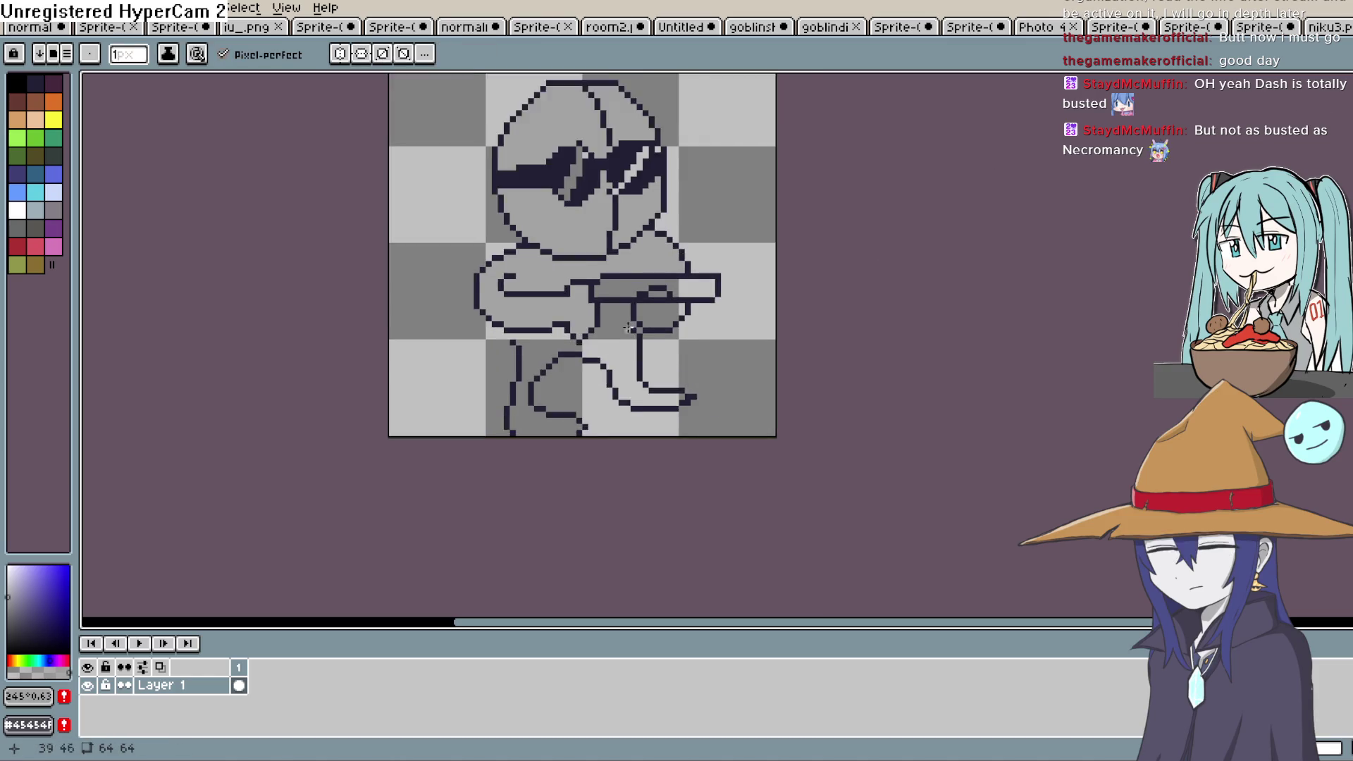
pyautogui.press('g')
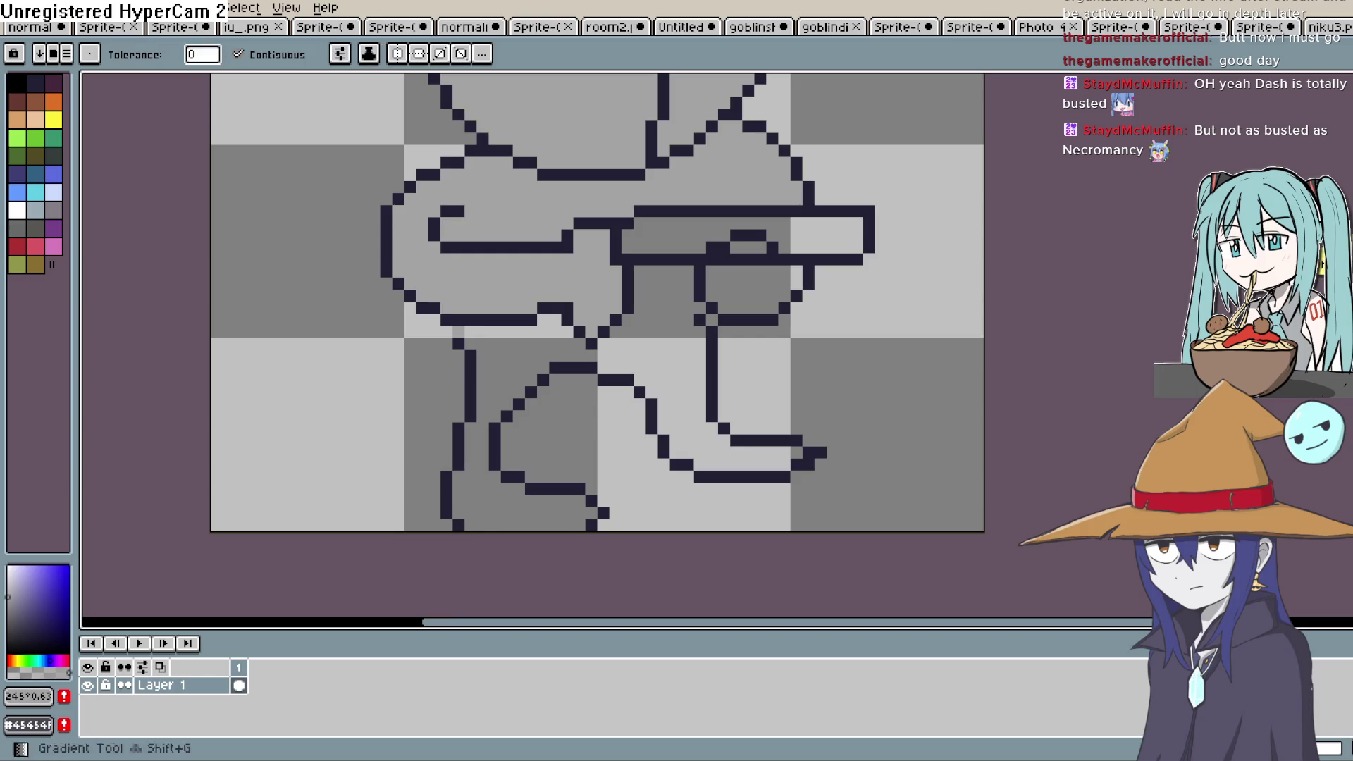
pyautogui.click(526, 351)
pyautogui.click(761, 291)
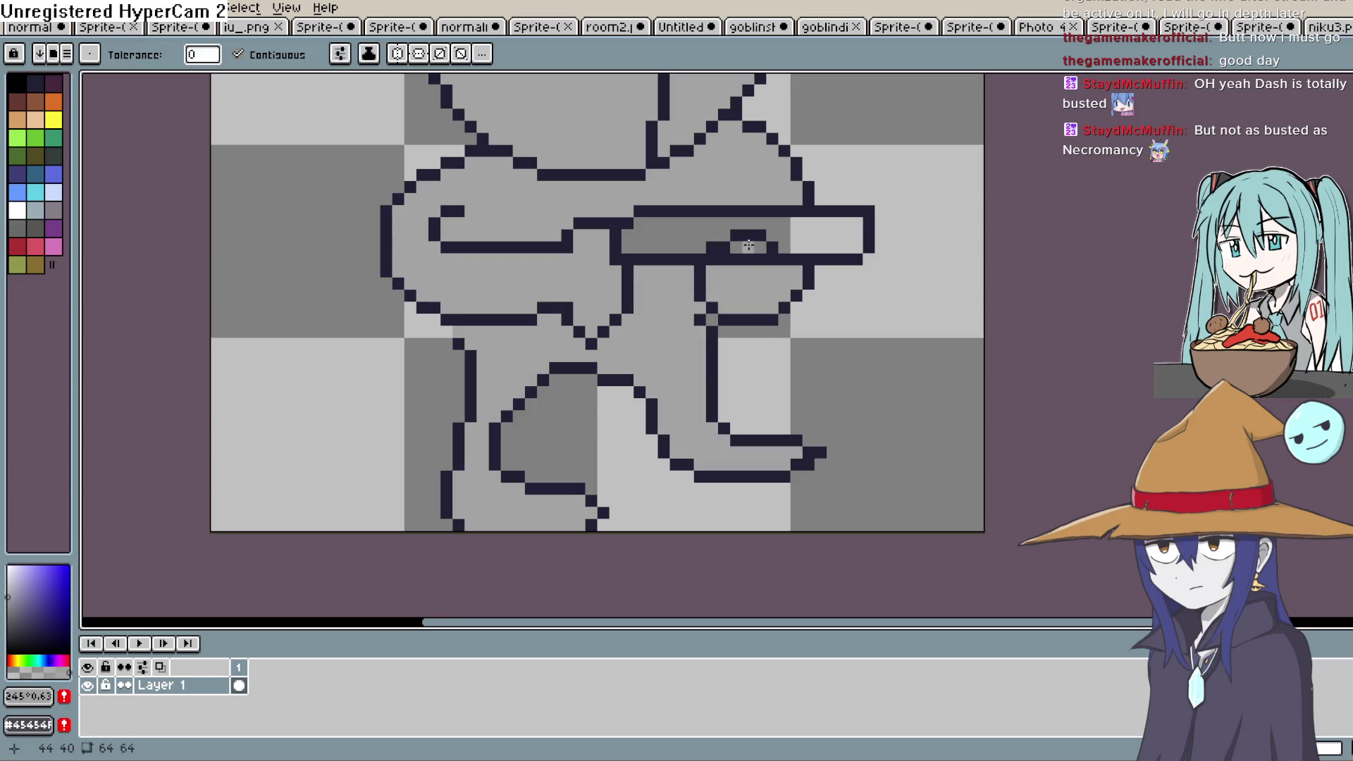
pyautogui.press('b')
pyautogui.moveTo(740, 260); pyautogui.dragTo(719, 259)
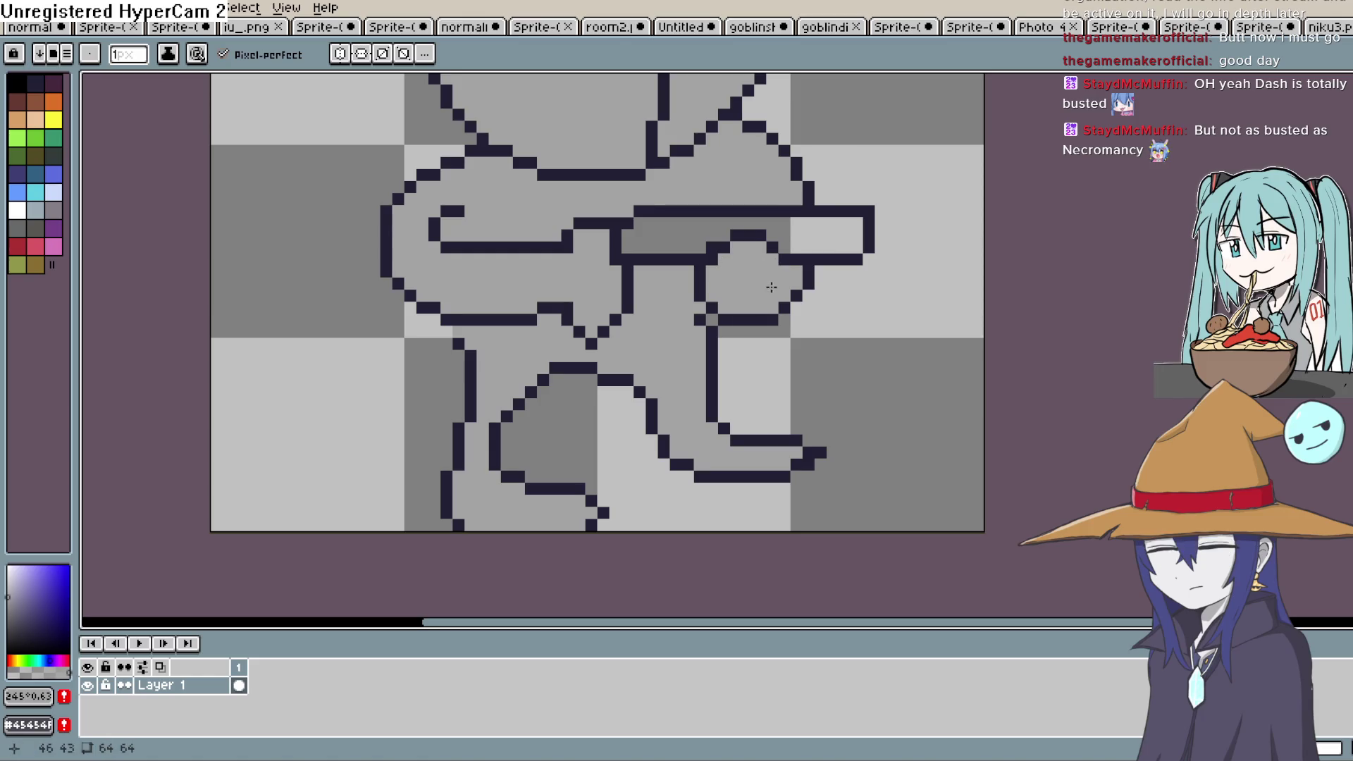
pyautogui.moveTo(772, 285); pyautogui.dragTo(742, 327)
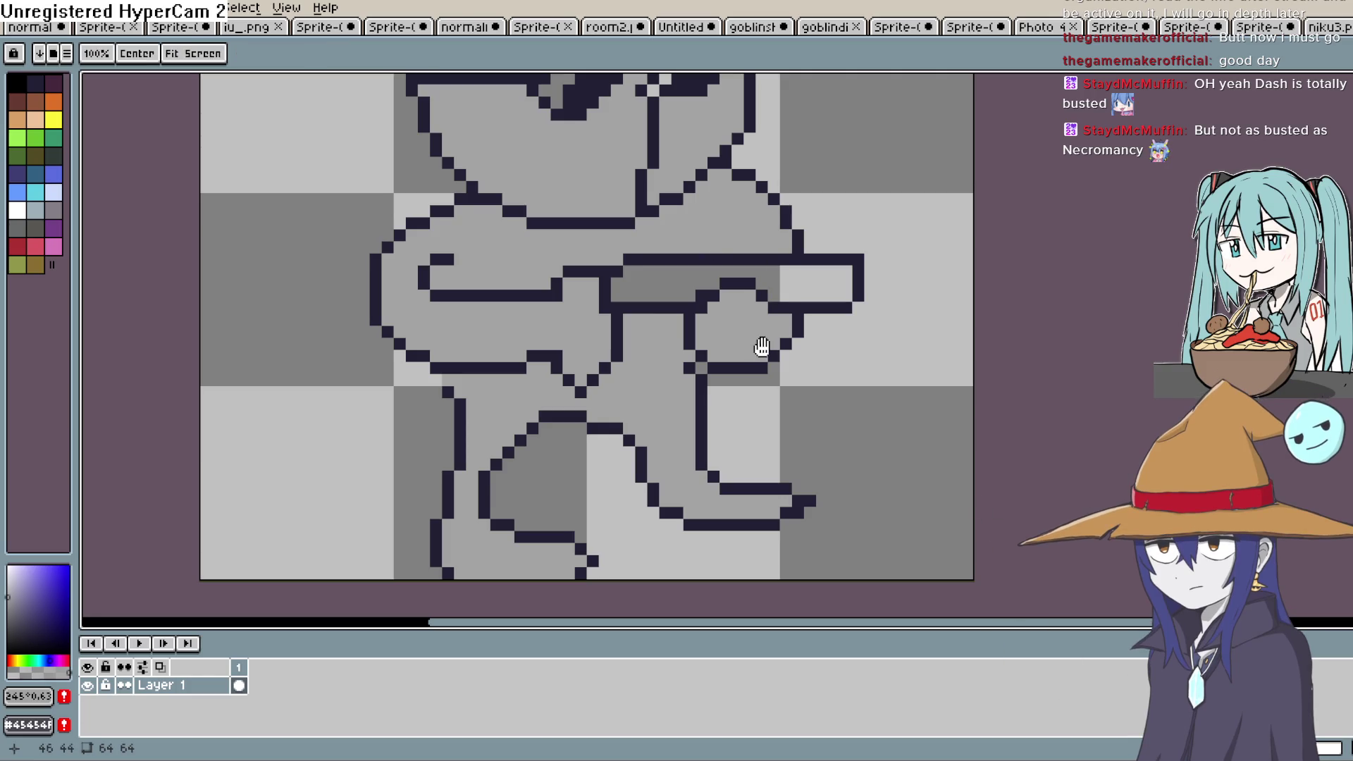
pyautogui.moveTo(729, 315); pyautogui.dragTo(695, 358)
pyautogui.click(7, 632)
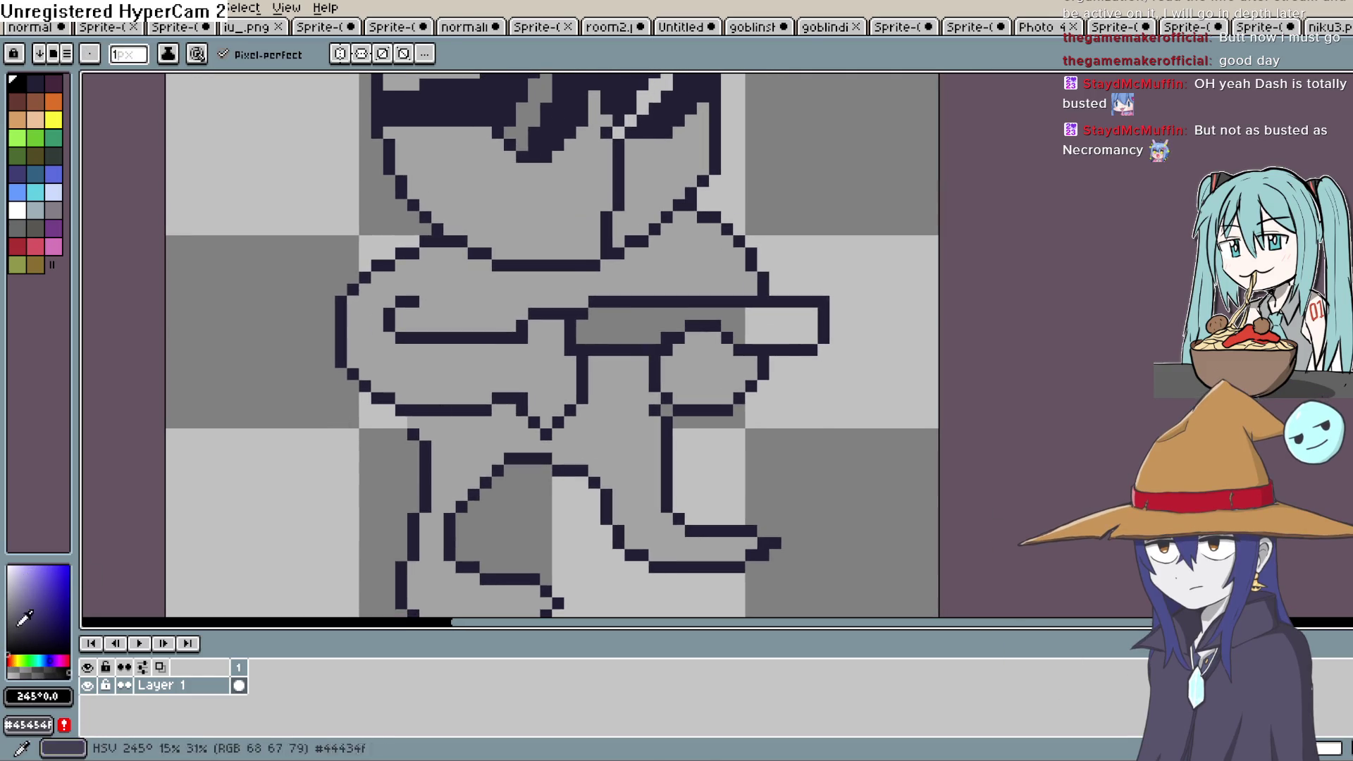
# Fill the gun interior dark grey and add white glare pixels to both lenses.
pyautogui.press('g')
pyautogui.click(746, 326)
pyautogui.scroll(3, 716, 362)
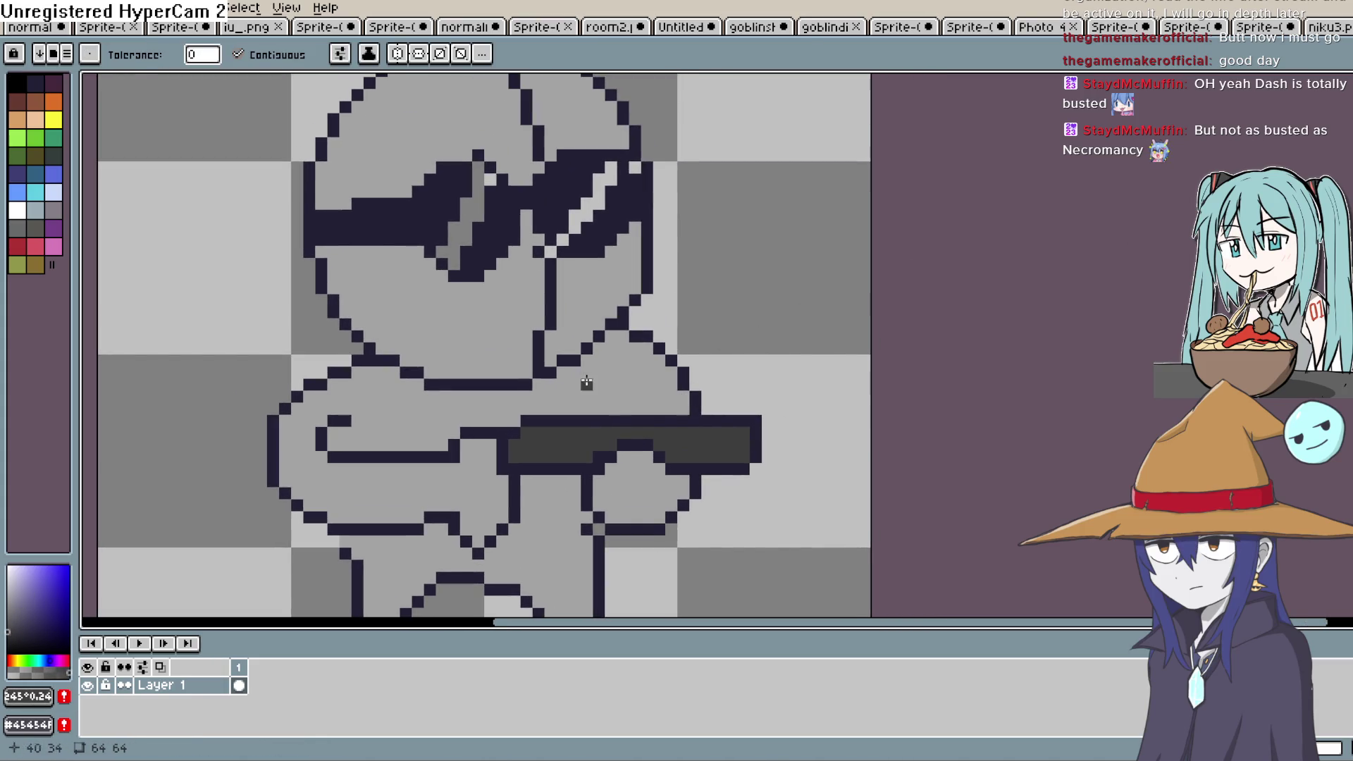
pyautogui.click(8, 566)
pyautogui.click(451, 261)
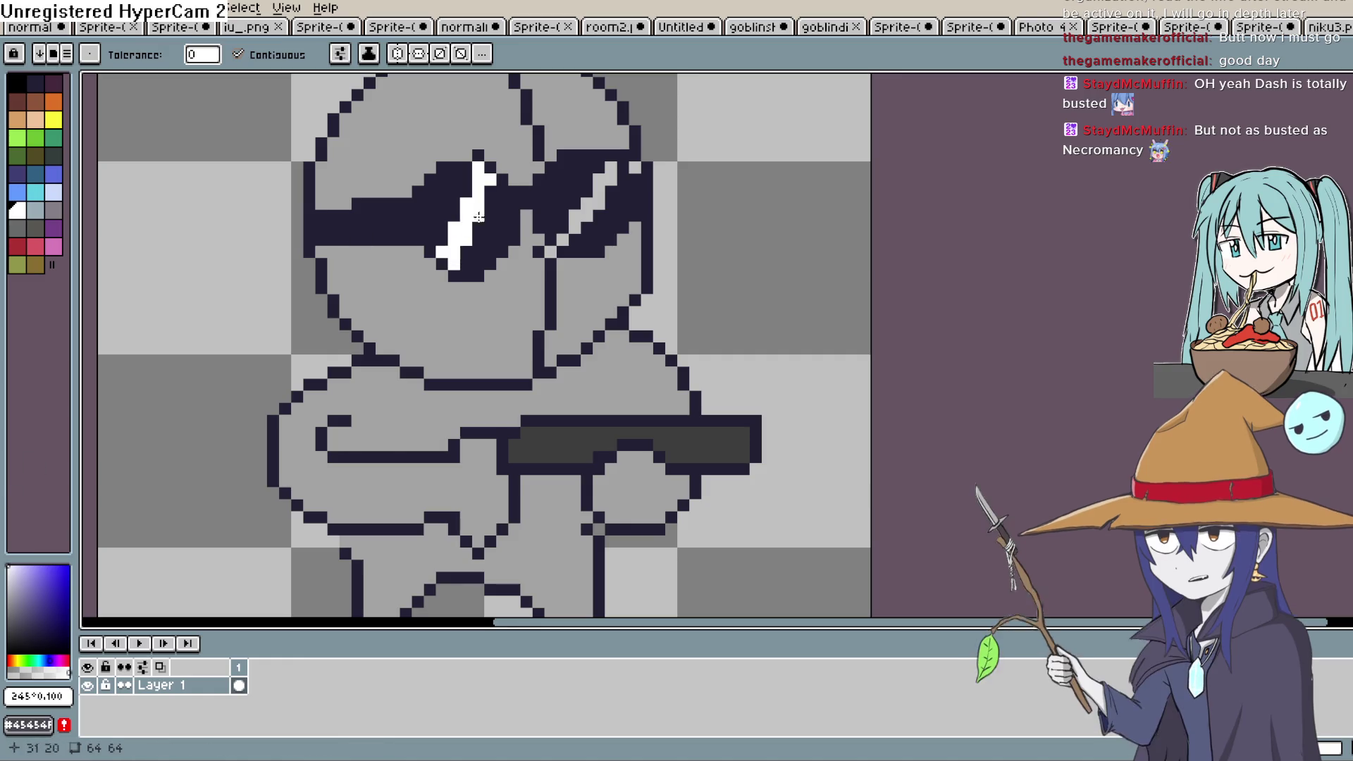
pyautogui.click(595, 190)
pyautogui.click(582, 220)
pyautogui.click(562, 239)
pyautogui.click(635, 167)
pyautogui.click(620, 186)
pyautogui.hotkey('ctrl', 'z')
# Zoom out and centre the whole 64x64 sprite in the view.
pyautogui.press('b')
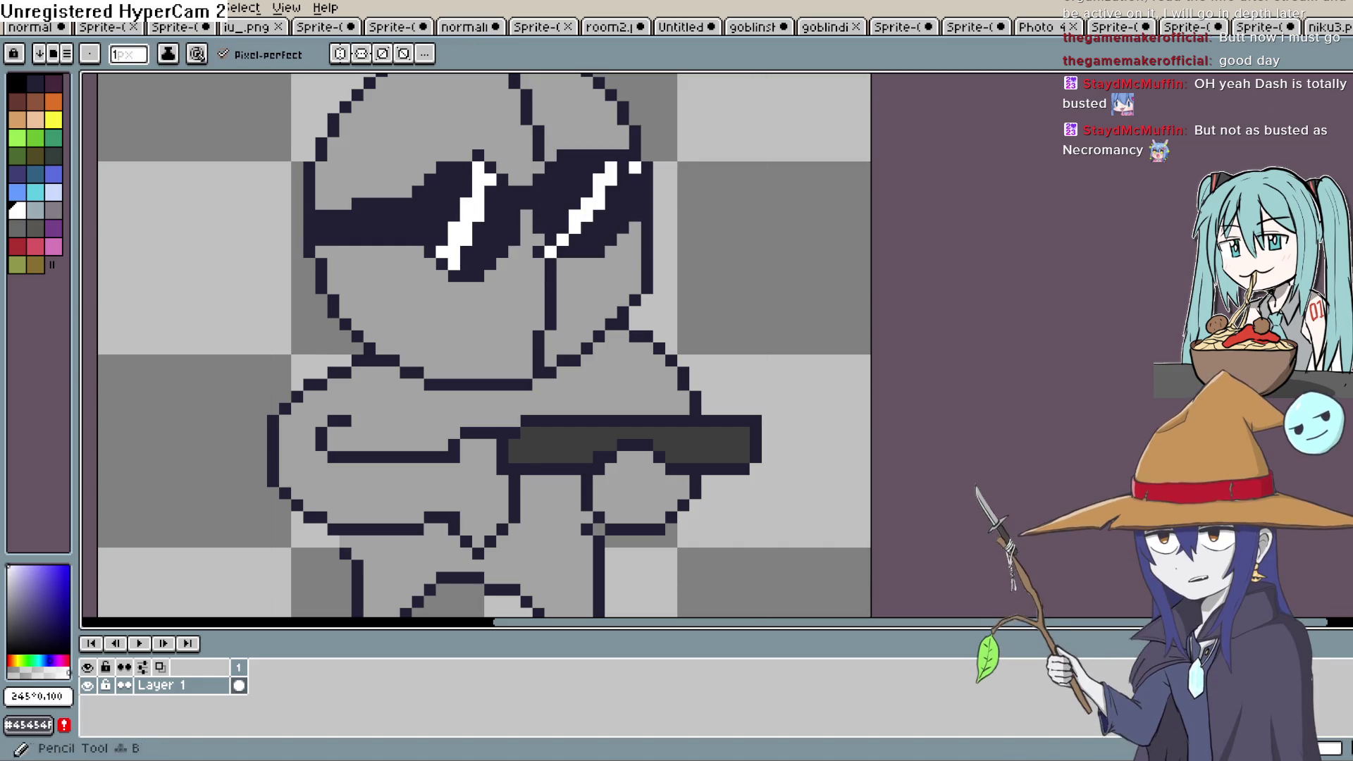
pyautogui.scroll(-1, 695, 251)
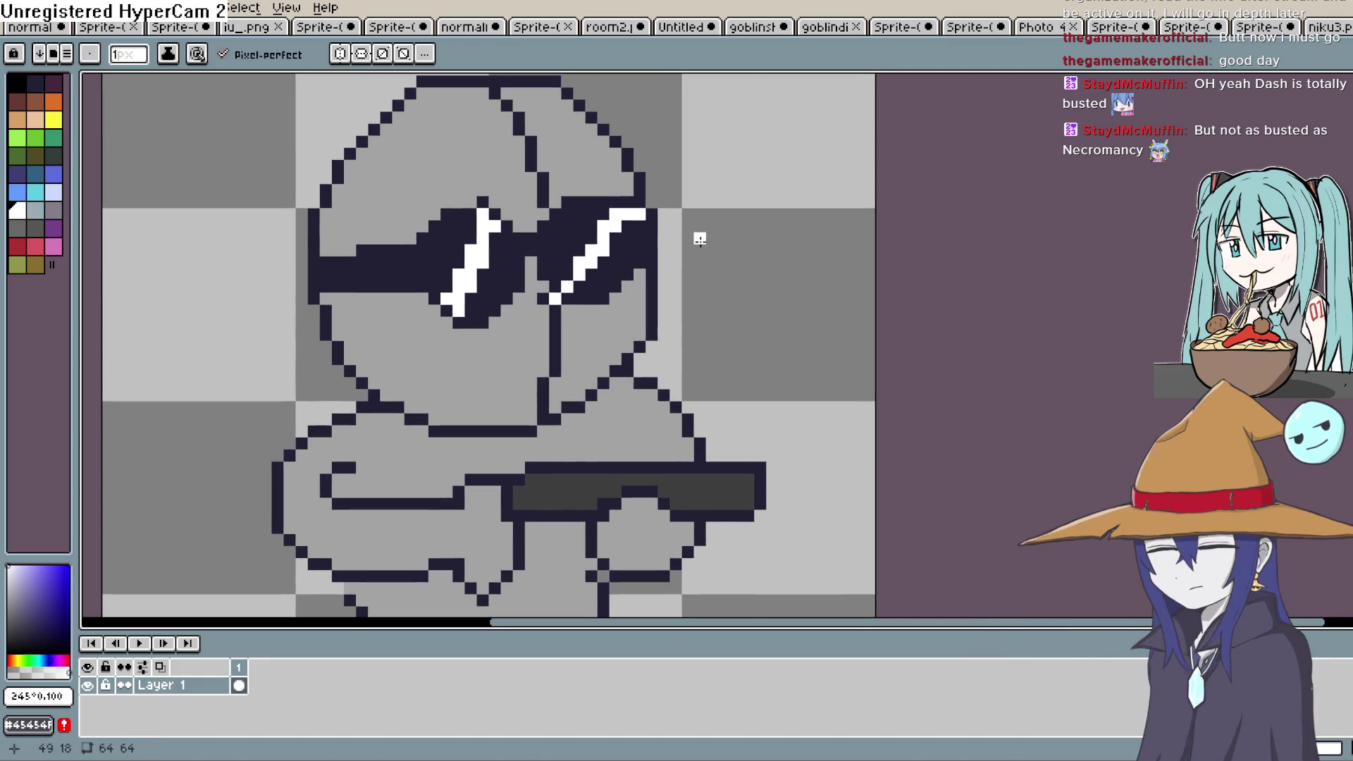
pyautogui.scroll(-1, 724, 269)
pyautogui.scroll(-2, 724, 269)
pyautogui.moveTo(722, 289)
pyautogui.mouseDown()
pyautogui.moveTo(683, 281)
pyautogui.moveTo(666, 307)
pyautogui.mouseUp()
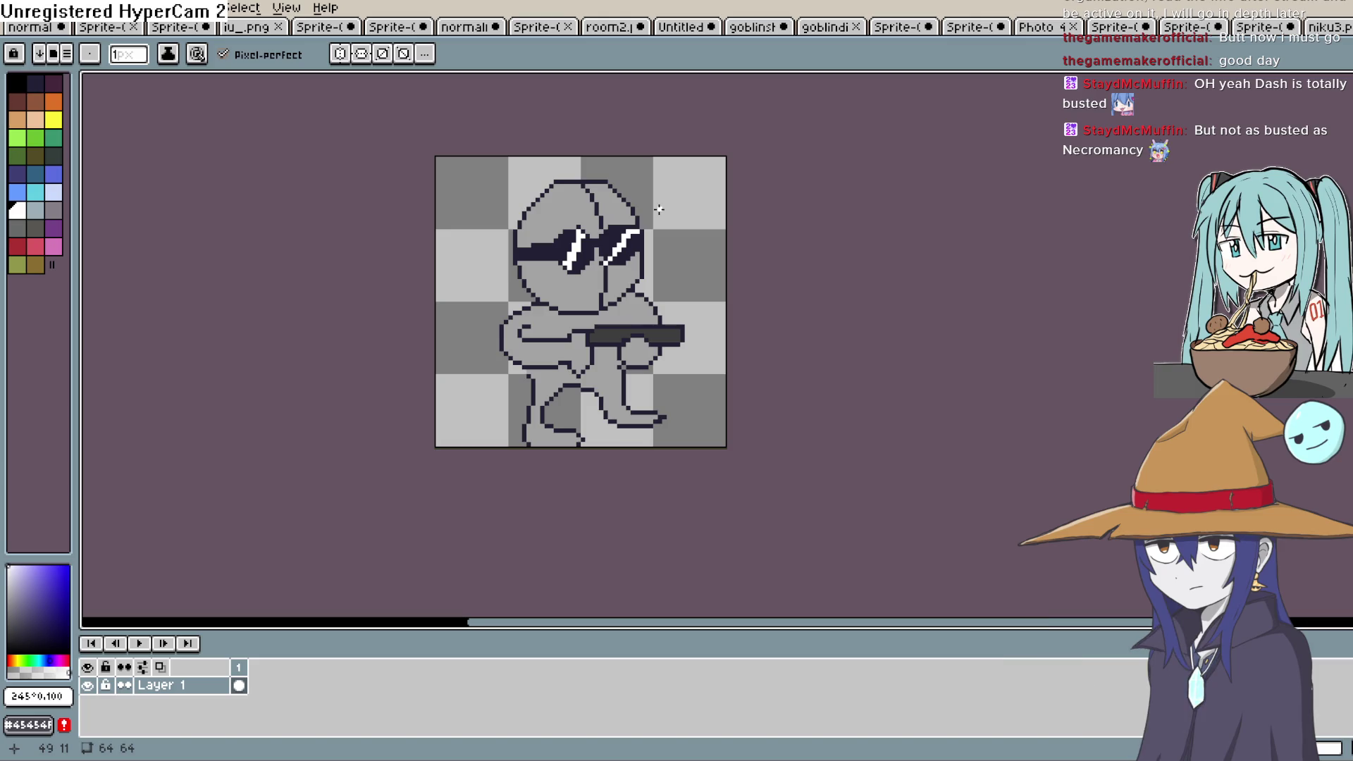
pyautogui.press('l')
pyautogui.press('i')
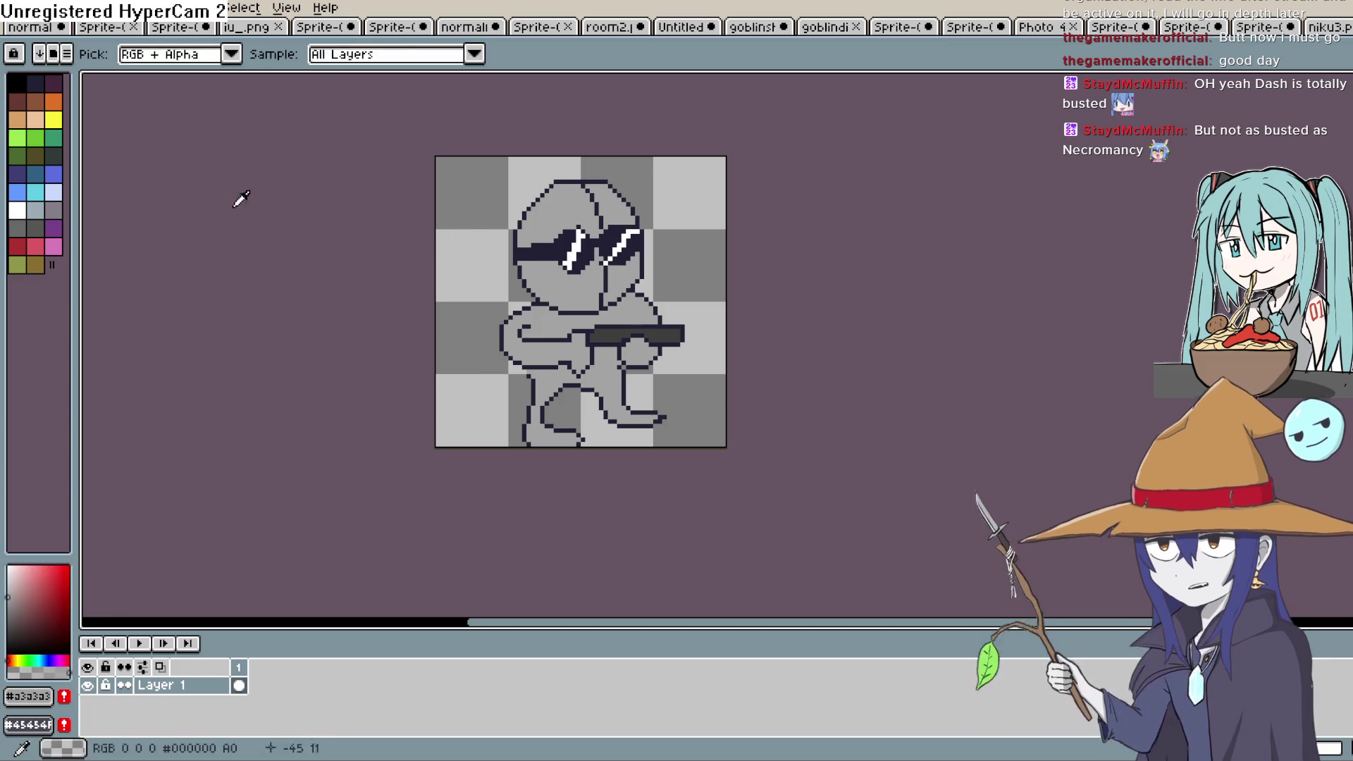
# Choose a pale peach skin tone and draw a line along the brow above the glasses.
pyautogui.click(20, 571)
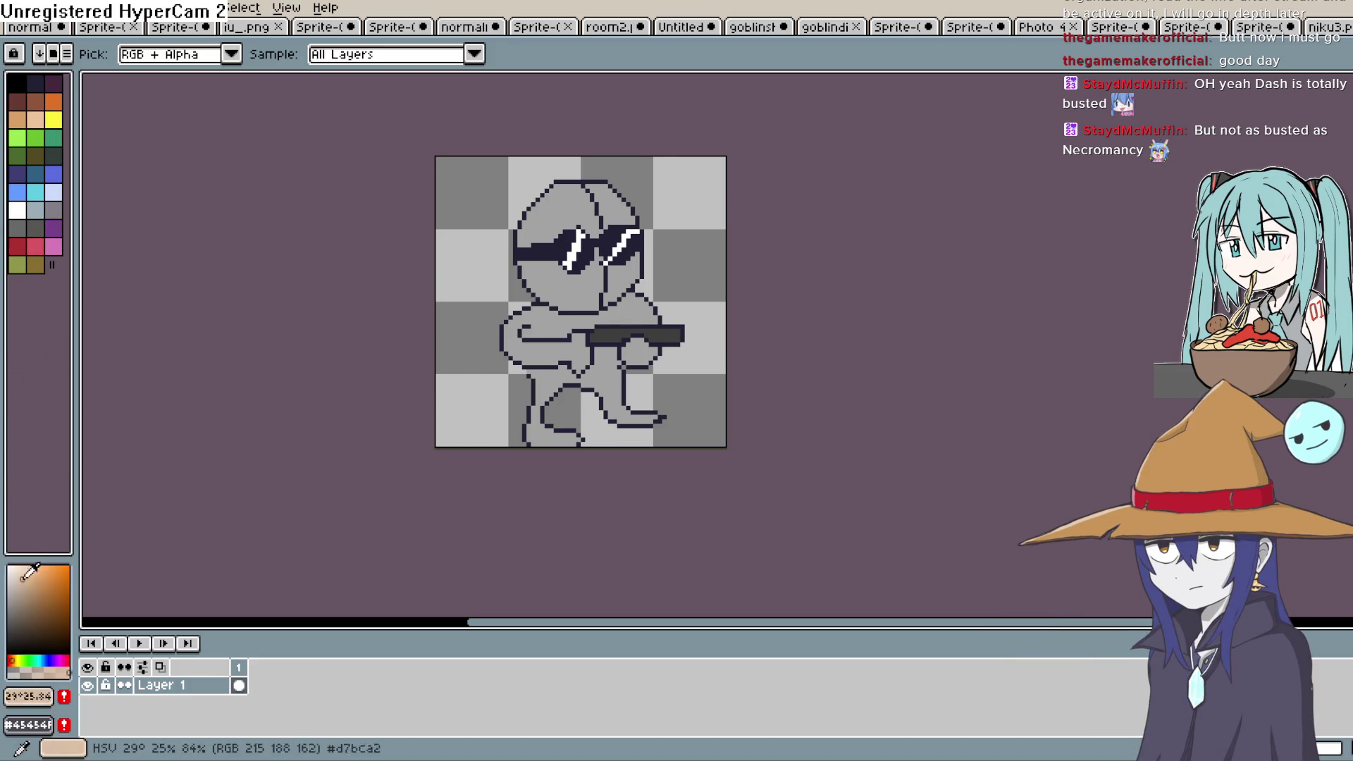
pyautogui.click(18, 573)
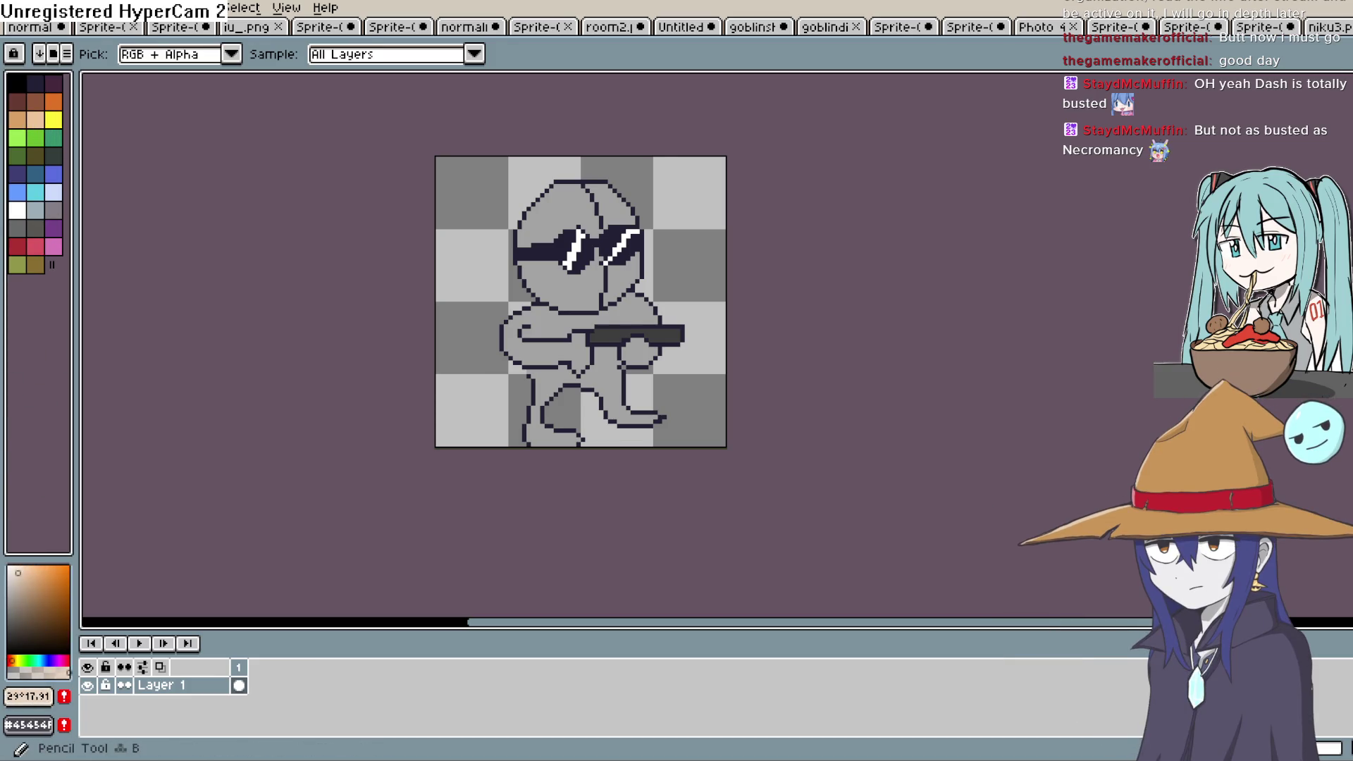
pyautogui.press('b')
pyautogui.scroll(-2, 598, 317)
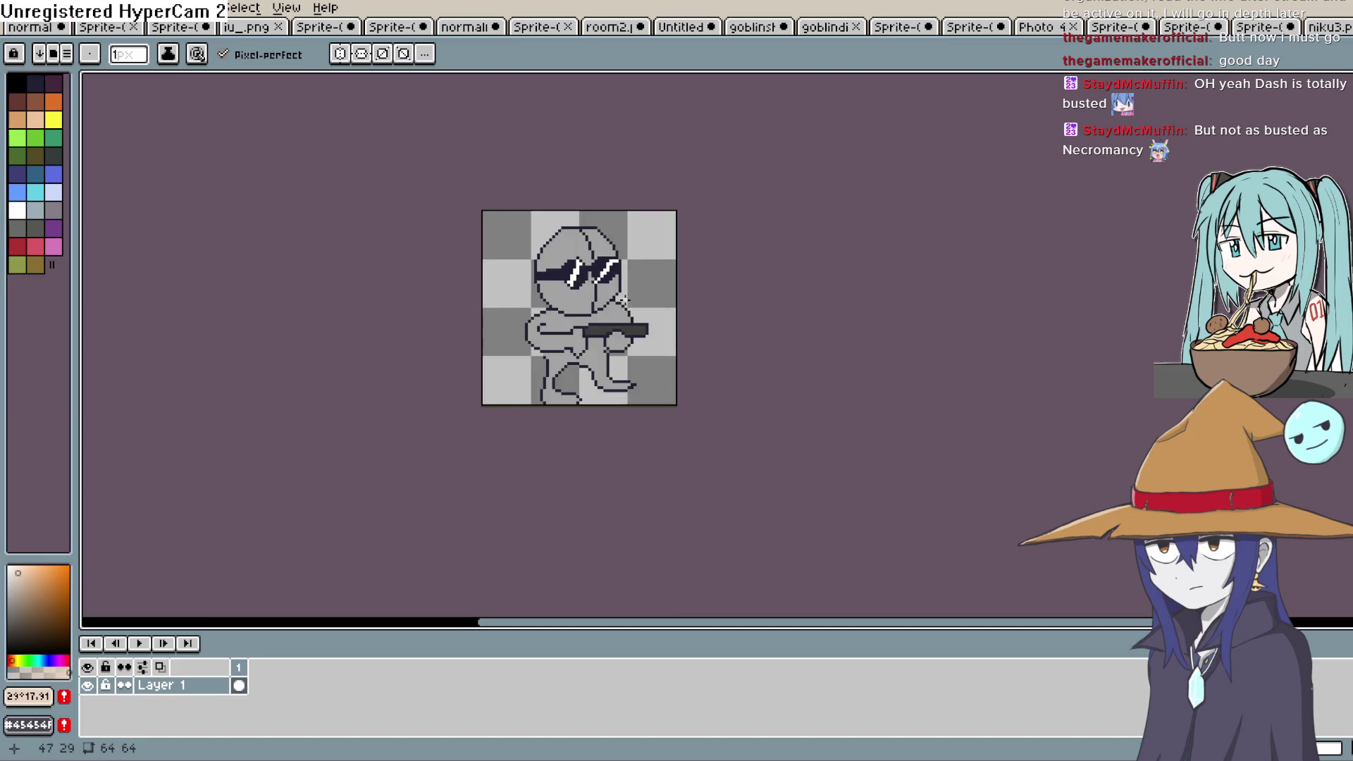
pyautogui.scroll(5, 605, 254)
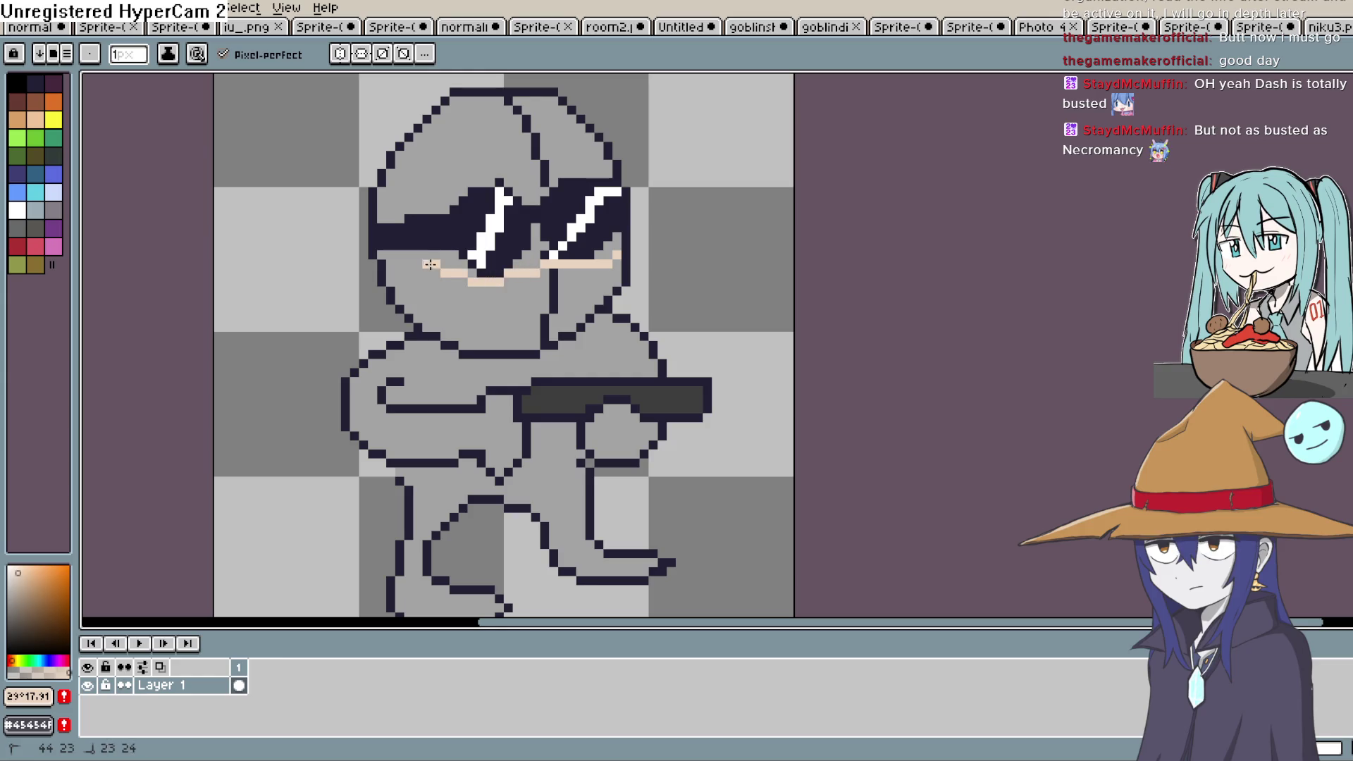
pyautogui.moveTo(428, 202); pyautogui.dragTo(498, 174)
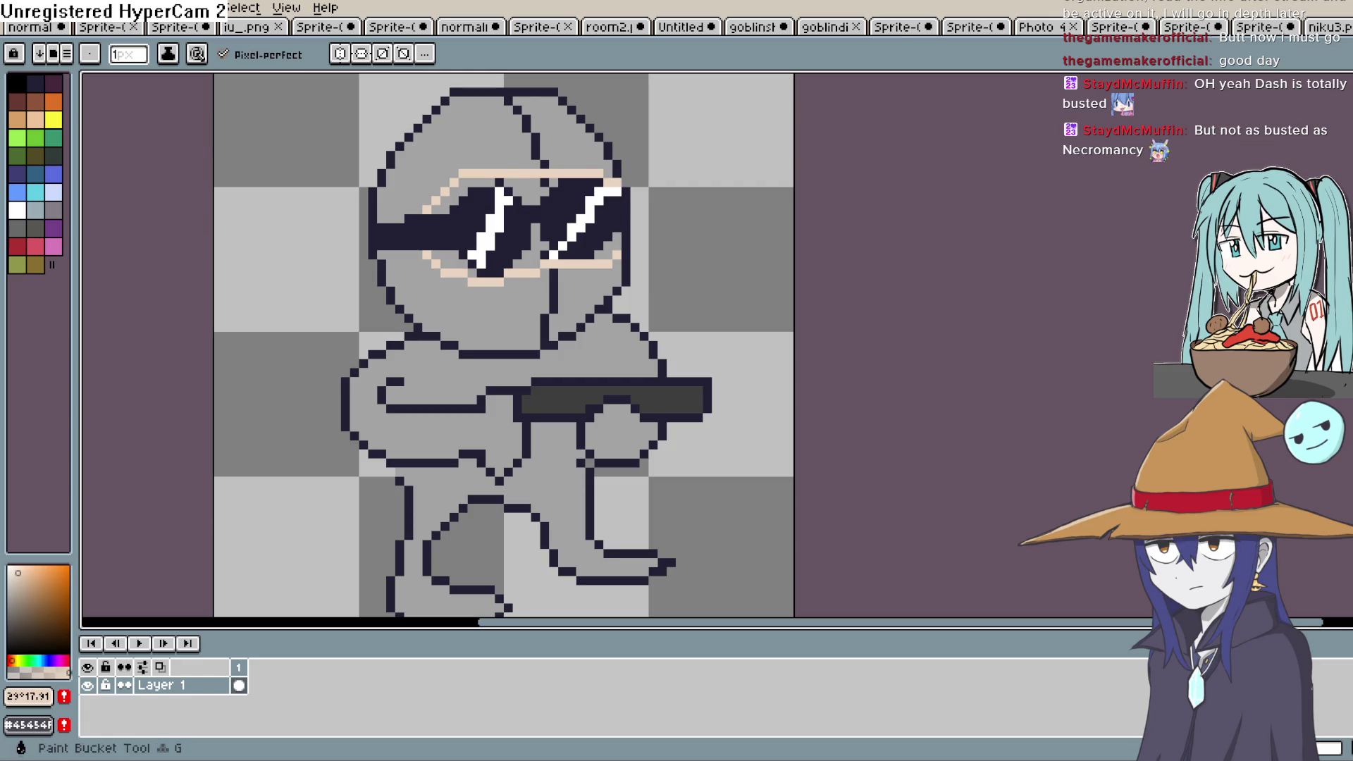
# Fill the gap between the lenses and the area above the left lens with peach.
pyautogui.press('g')
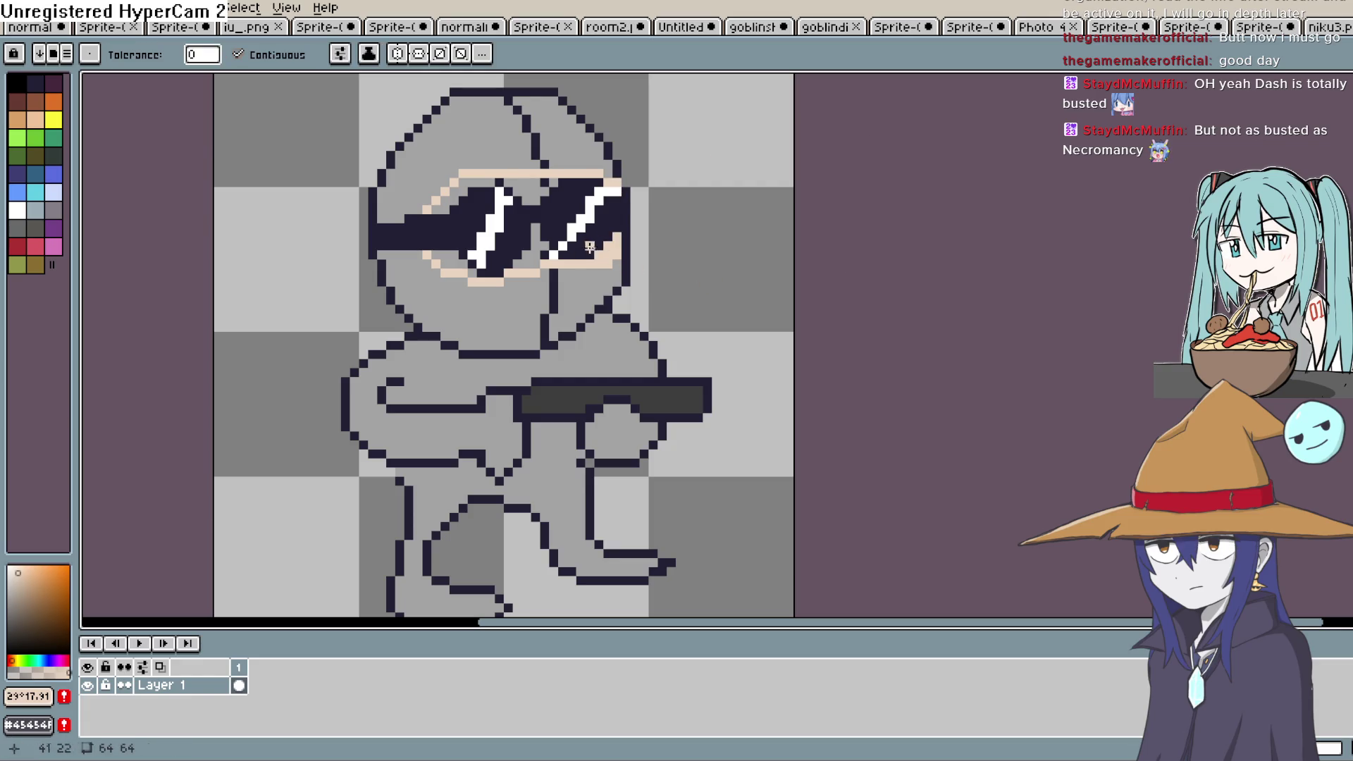
pyautogui.click(533, 193)
pyautogui.click(493, 186)
pyautogui.hotkey('ctrl', 'z')
pyautogui.click(487, 183)
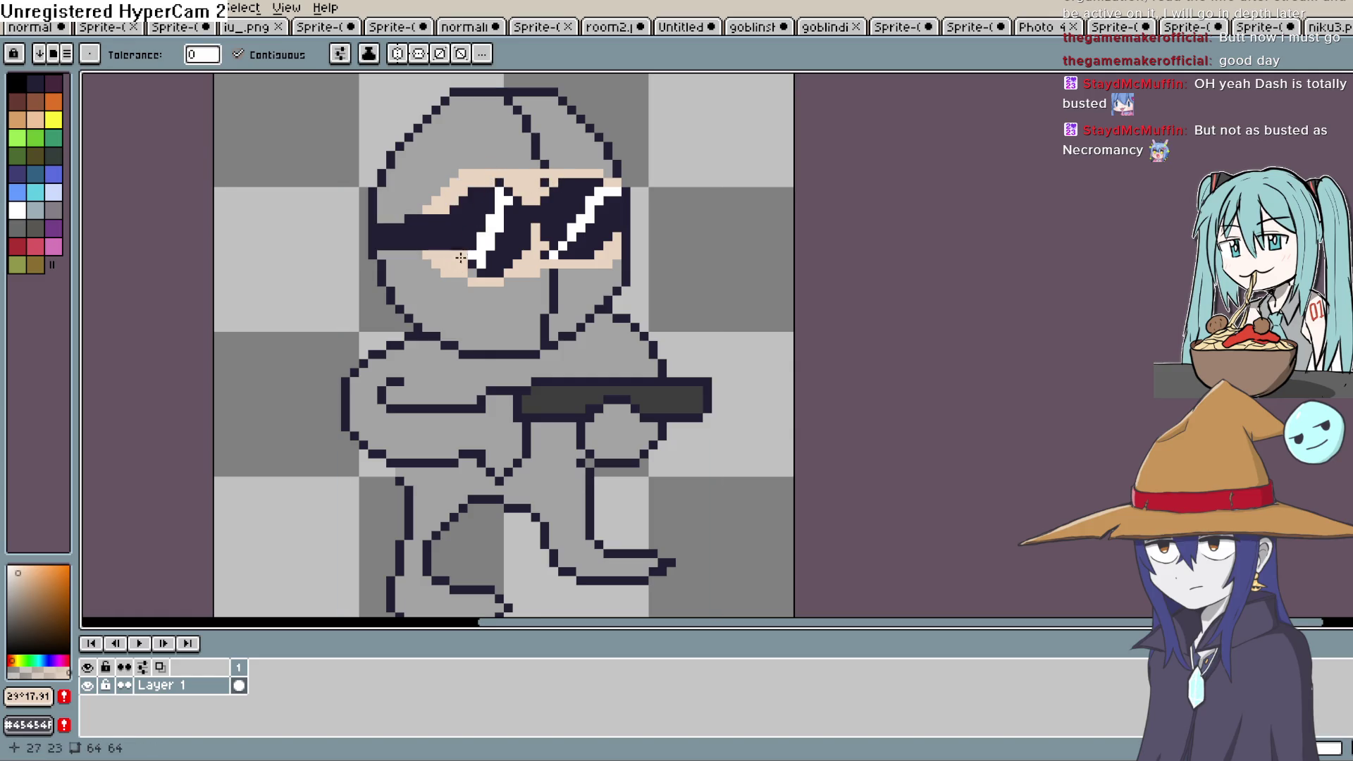
pyautogui.scroll(-1, 743, 224)
pyautogui.moveTo(713, 239)
pyautogui.mouseDown()
pyautogui.moveTo(689, 248)
pyautogui.moveTo(713, 254)
pyautogui.moveTo(688, 266)
pyautogui.mouseUp()
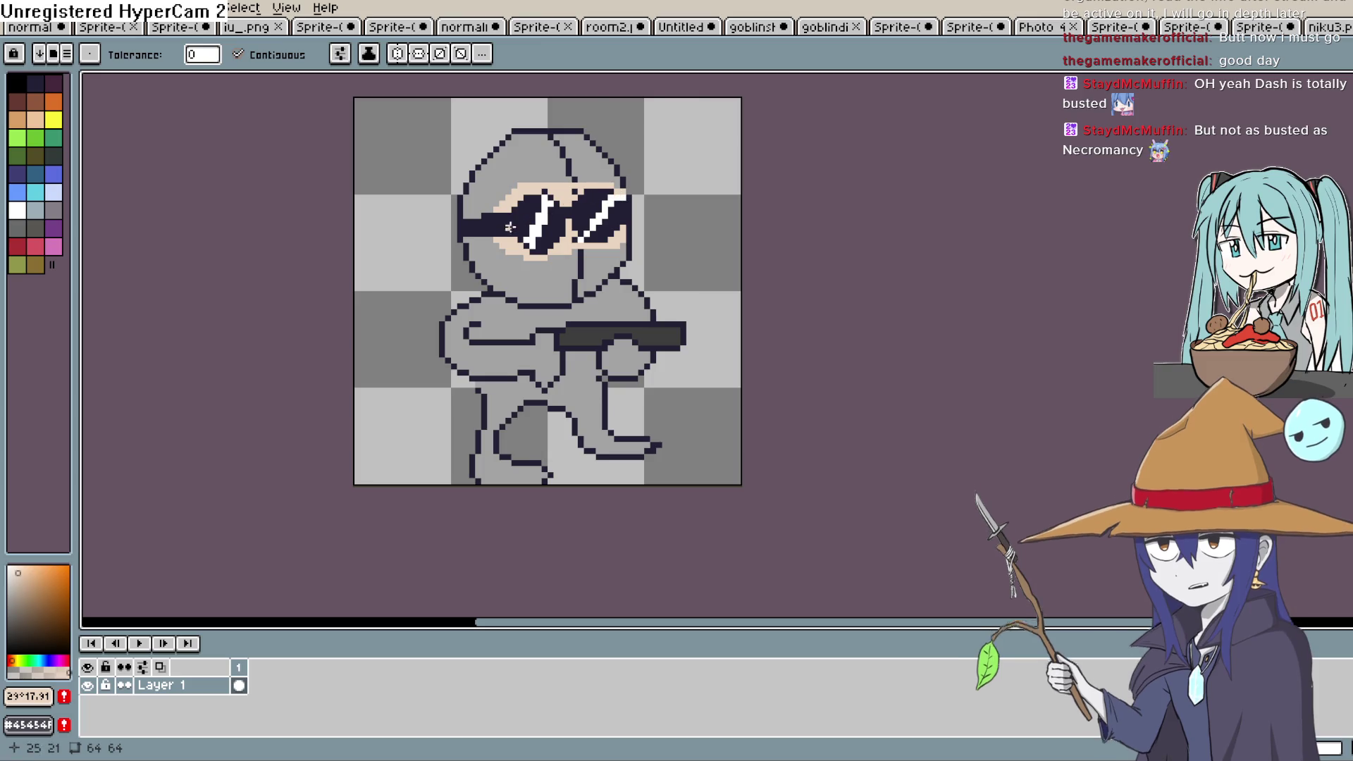
pyautogui.press('b')
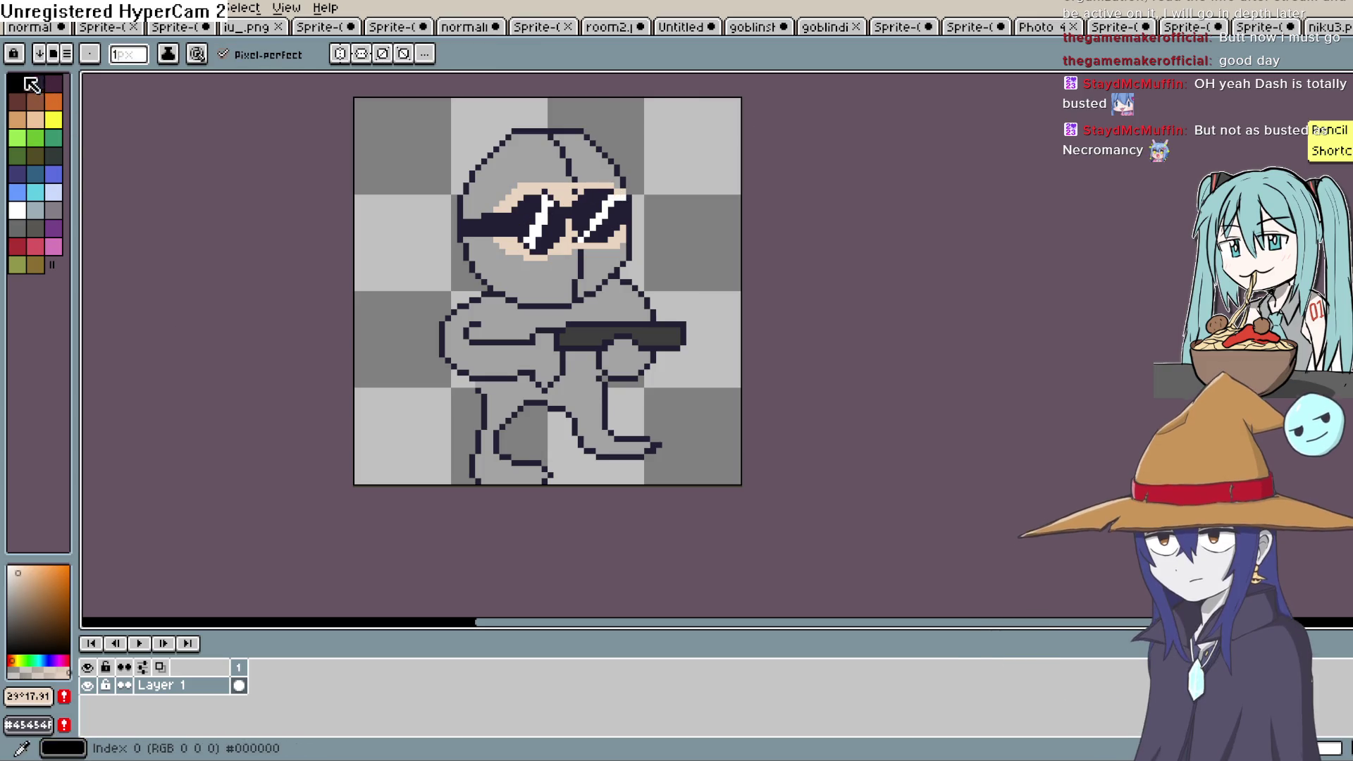
# Sample the hood grey, darken it, and draw a shading line along the hood rim above the face.
pyautogui.keyDown('alt'); pyautogui.click(542, 275); pyautogui.keyUp('alt')
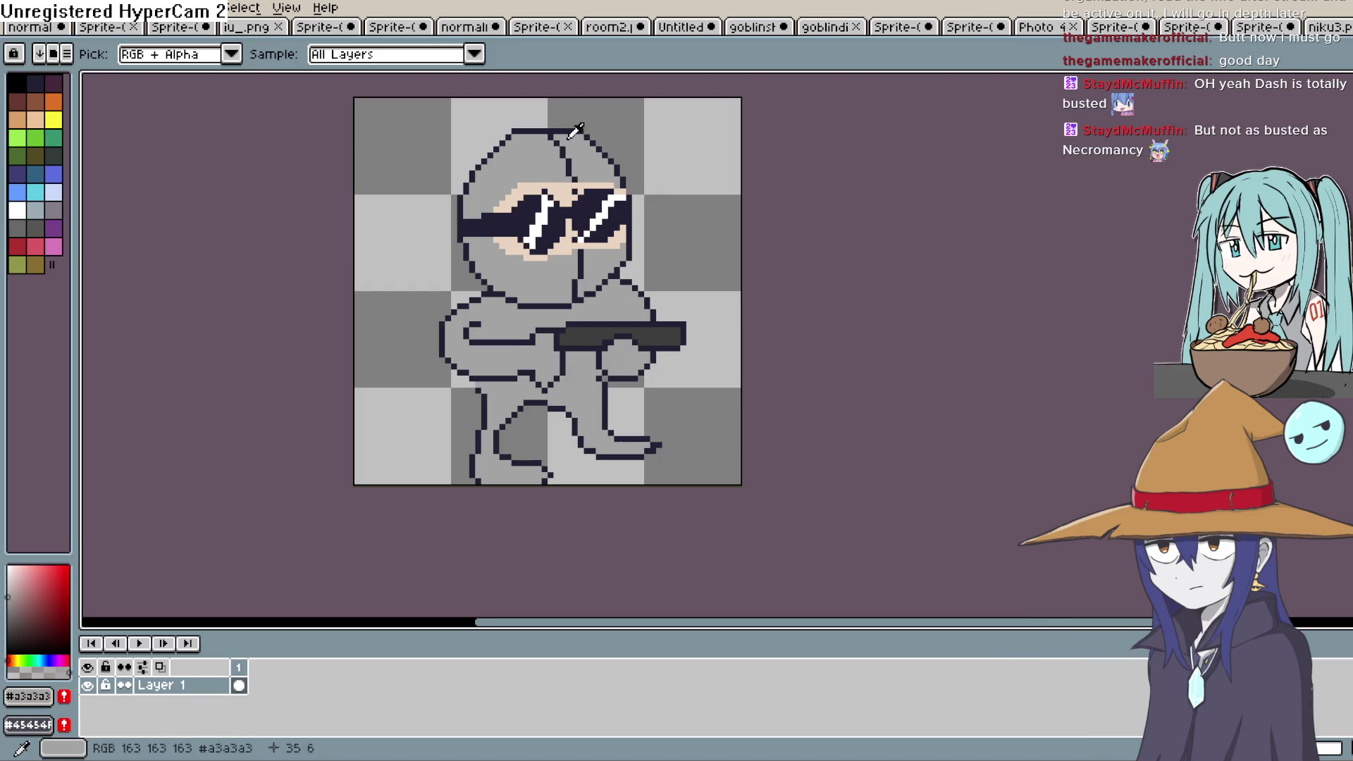
pyautogui.click(10, 602)
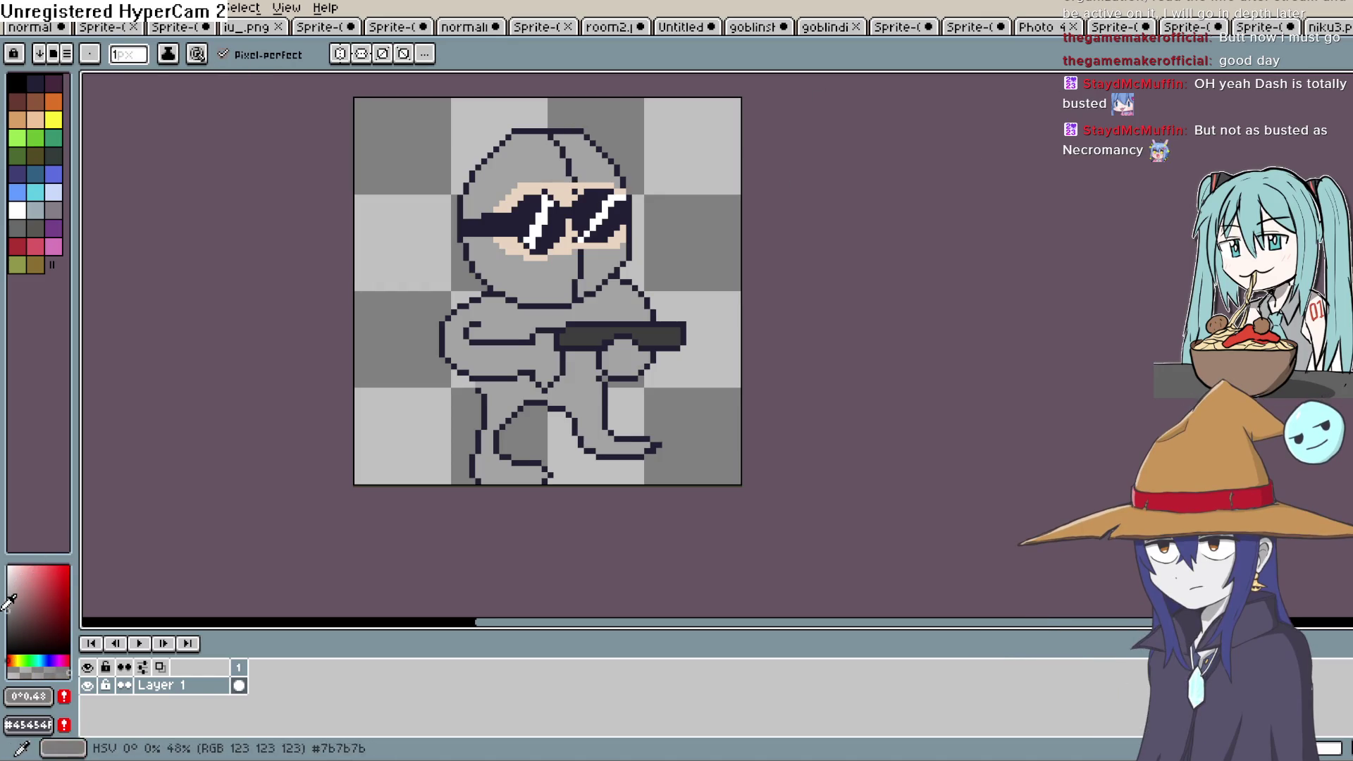
pyautogui.click(8, 613)
pyautogui.scroll(1, 715, 124)
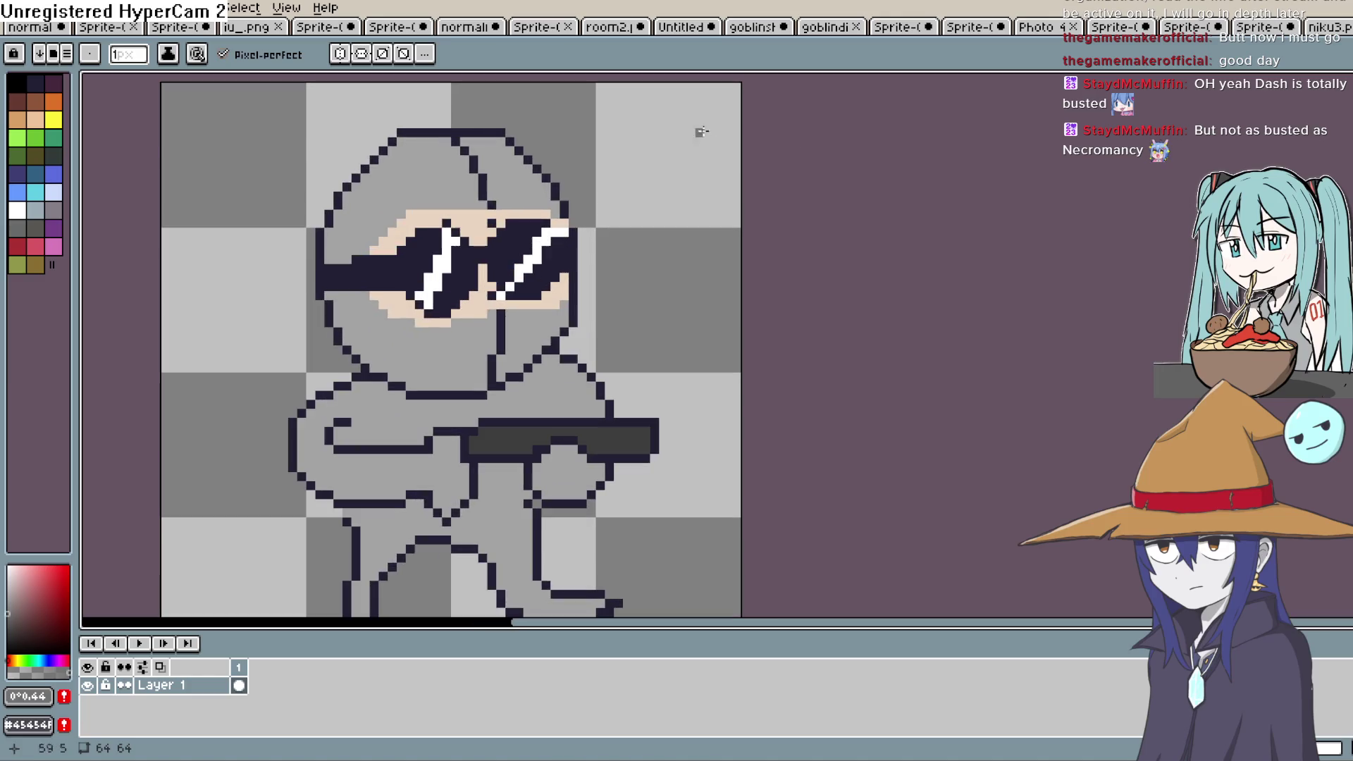
pyautogui.moveTo(545, 206); pyautogui.dragTo(477, 205)
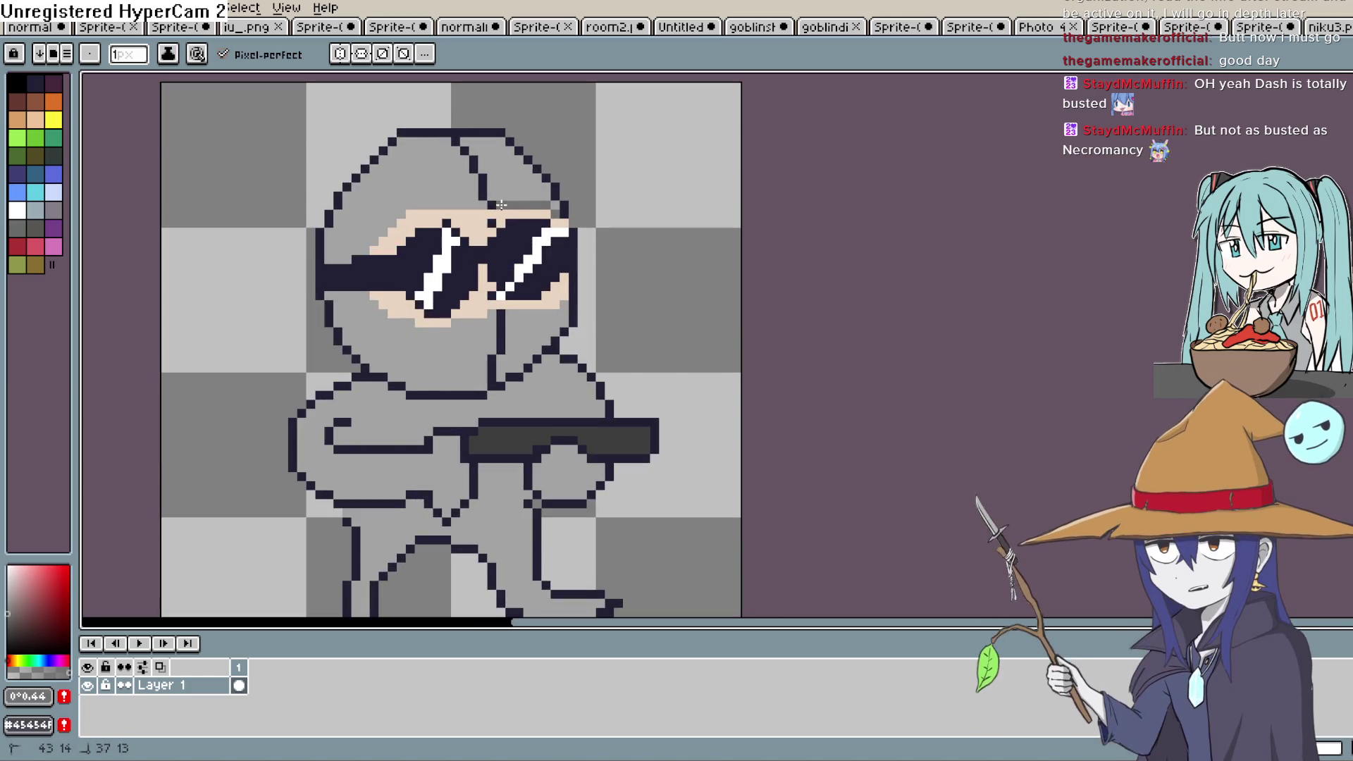
pyautogui.moveTo(476, 204)
pyautogui.mouseDown()
pyautogui.moveTo(403, 205)
pyautogui.moveTo(364, 249)
pyautogui.mouseUp()
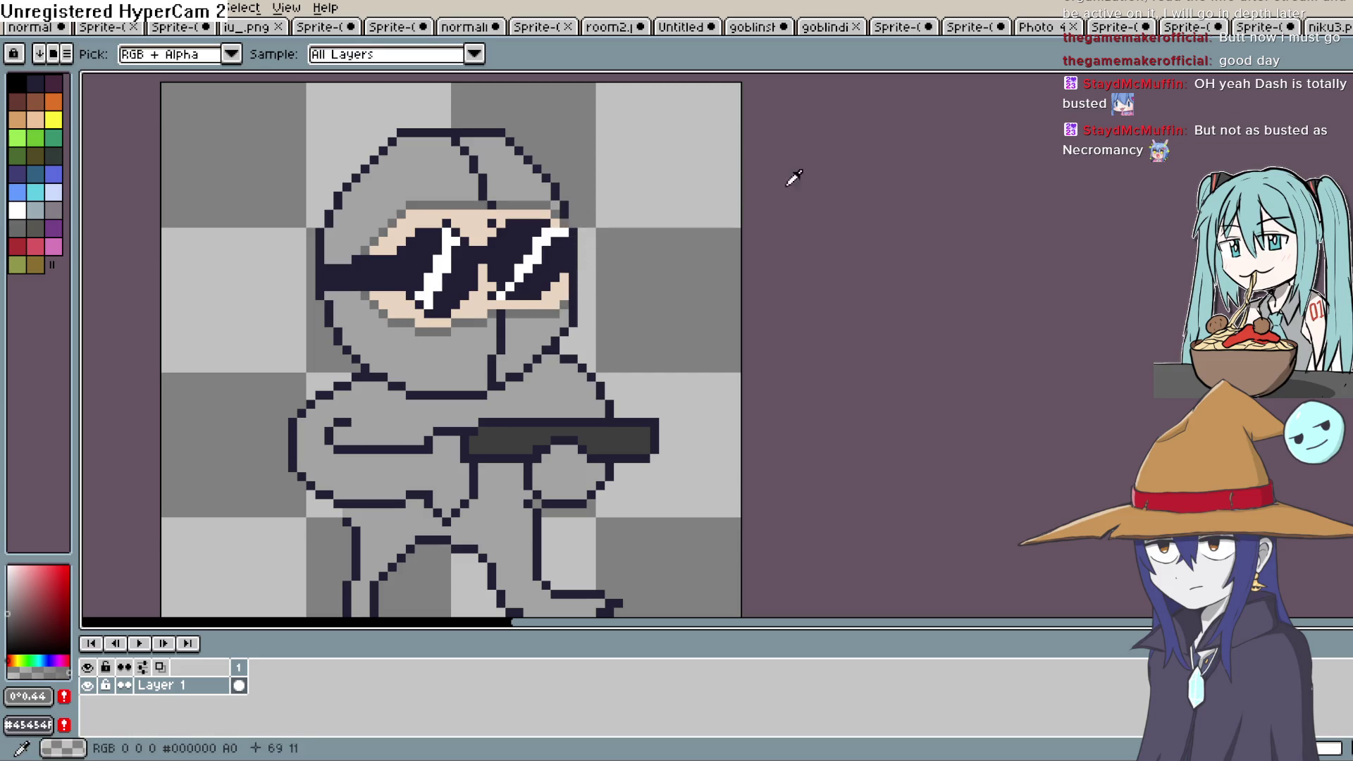
pyautogui.keyDown('alt'); pyautogui.click(572, 224); pyautogui.keyUp('alt')
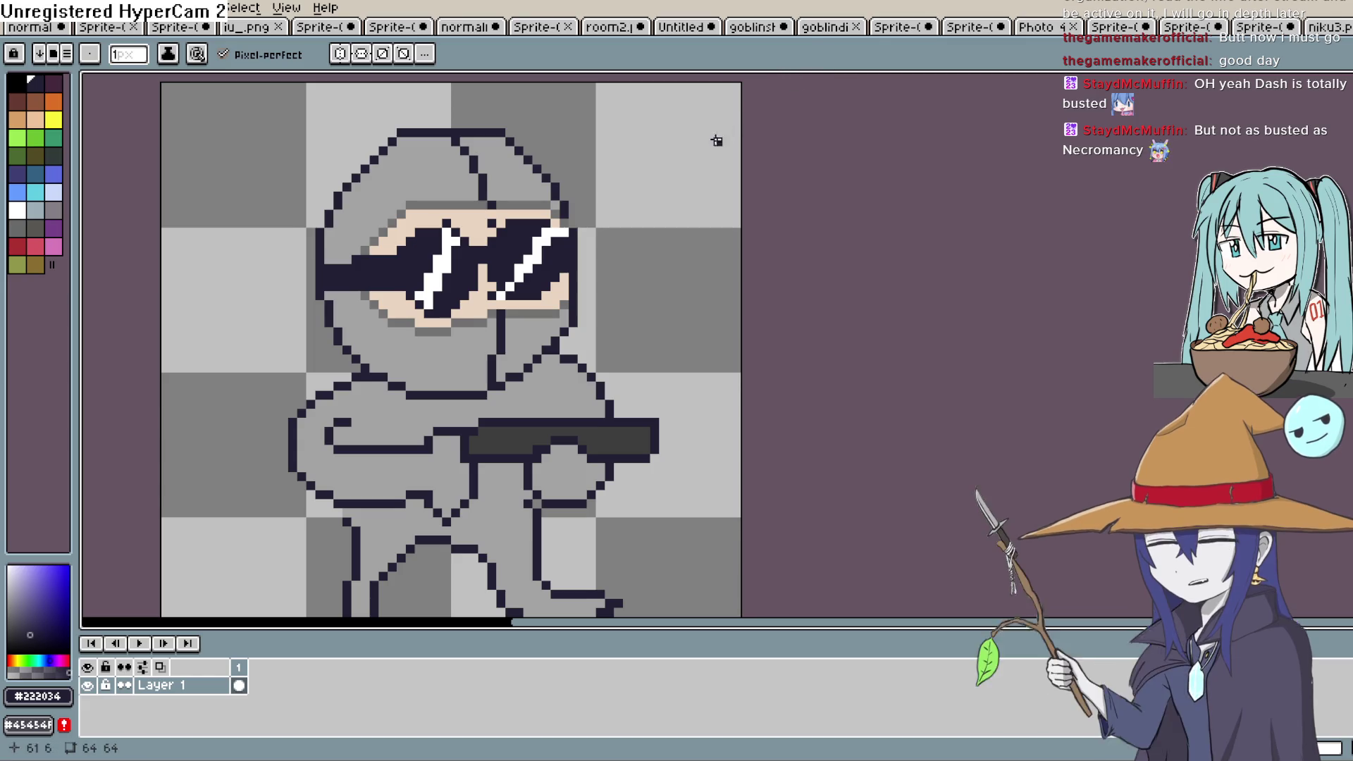
pyautogui.scroll(-5, 645, 221)
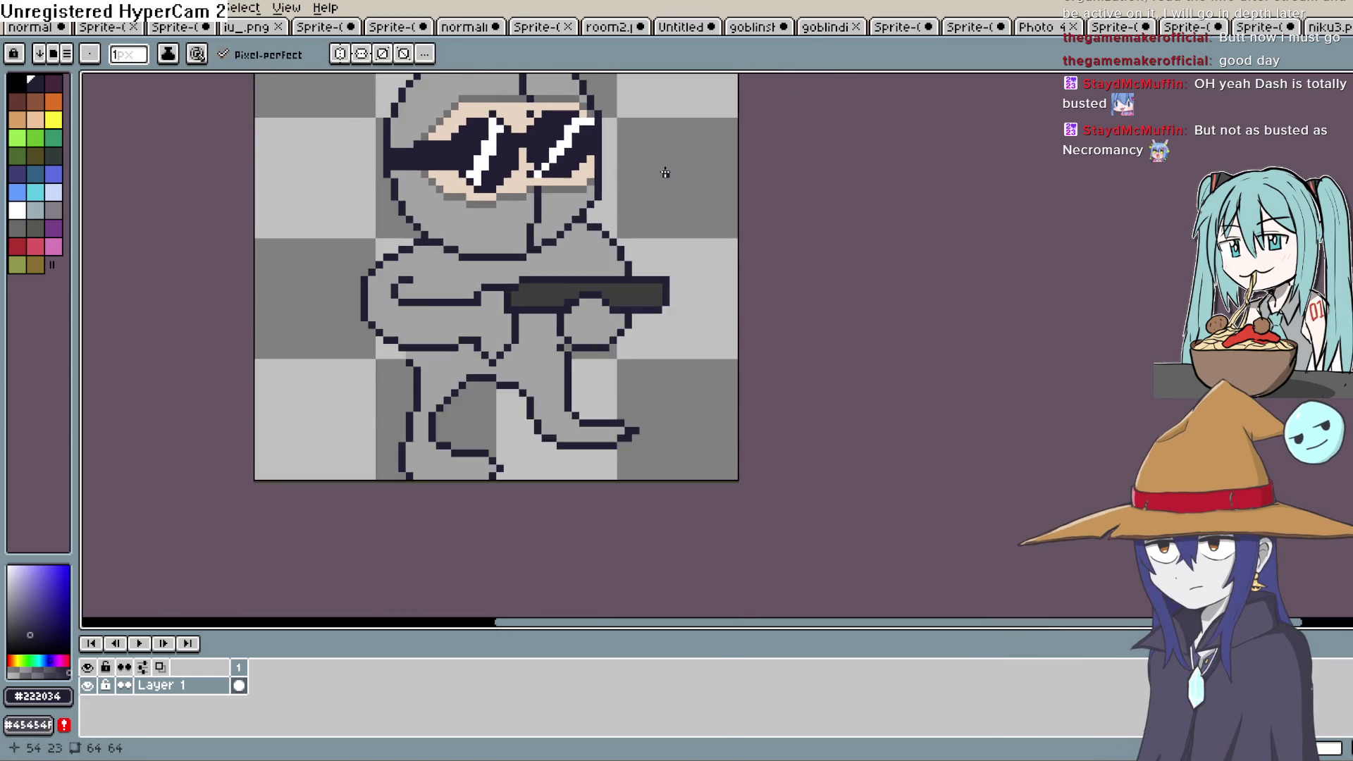
# Zoom in on the arm, try a grey stroke across it, then undo it.
pyautogui.moveTo(648, 220)
pyautogui.mouseDown()
pyautogui.moveTo(622, 252)
pyautogui.moveTo(606, 228)
pyautogui.mouseUp()
pyautogui.press('q')
pyautogui.scroll(3, 546, 209)
pyautogui.scroll(1, 554, 213)
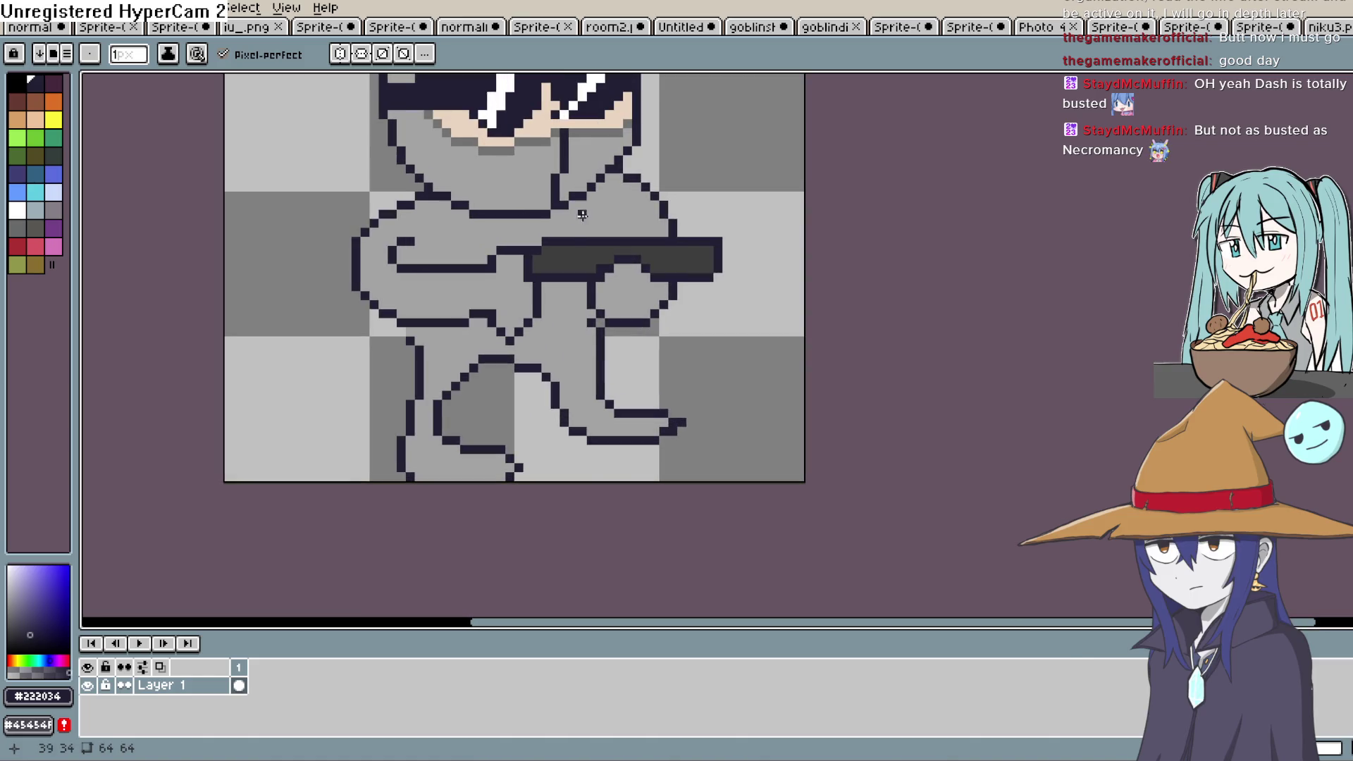
pyautogui.click(8, 613)
pyautogui.moveTo(9, 610); pyautogui.dragTo(8, 651)
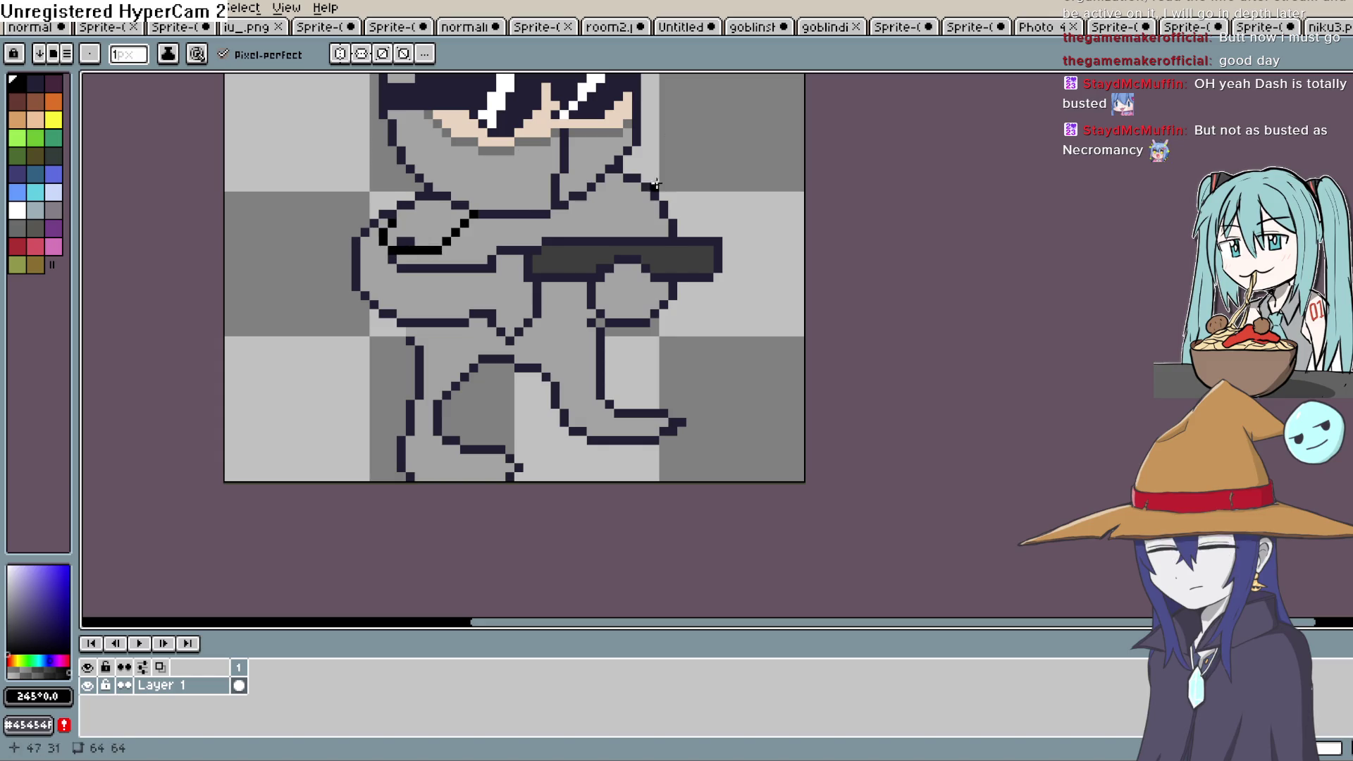
pyautogui.hotkey('ctrl', 'z')
# Sample the dark outline colour and redraw a diagonal outline separating the arm from the torso.
pyautogui.press('i')
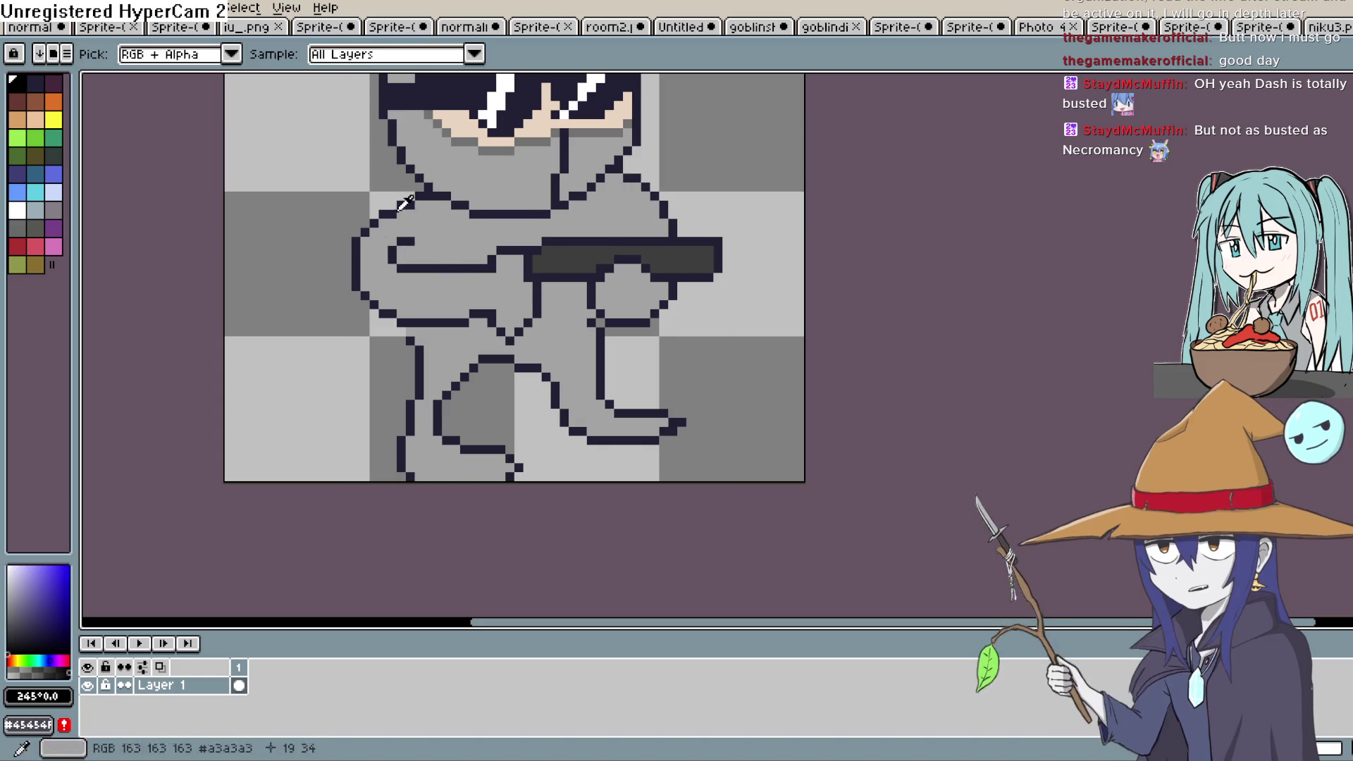
pyautogui.click(395, 199)
pyautogui.press('b')
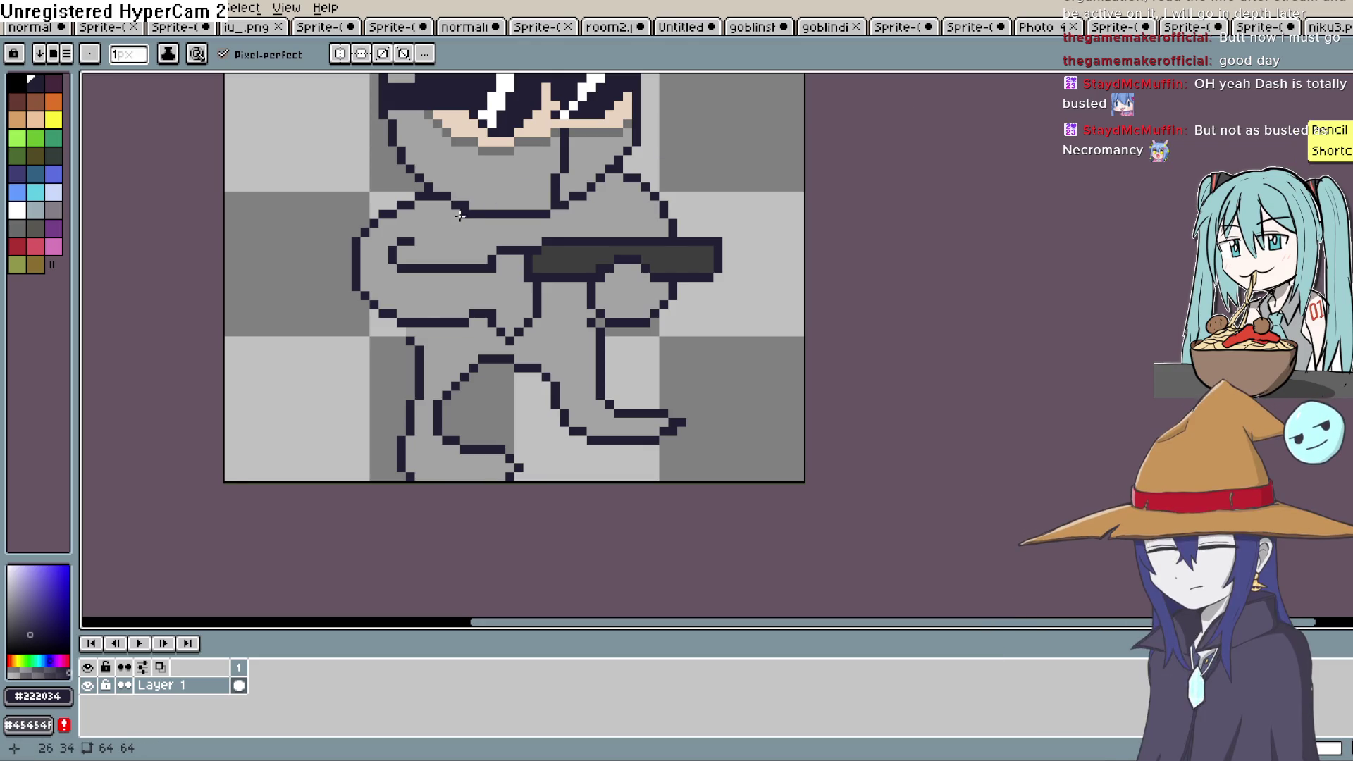
pyautogui.hotkey('ctrl', 'z')
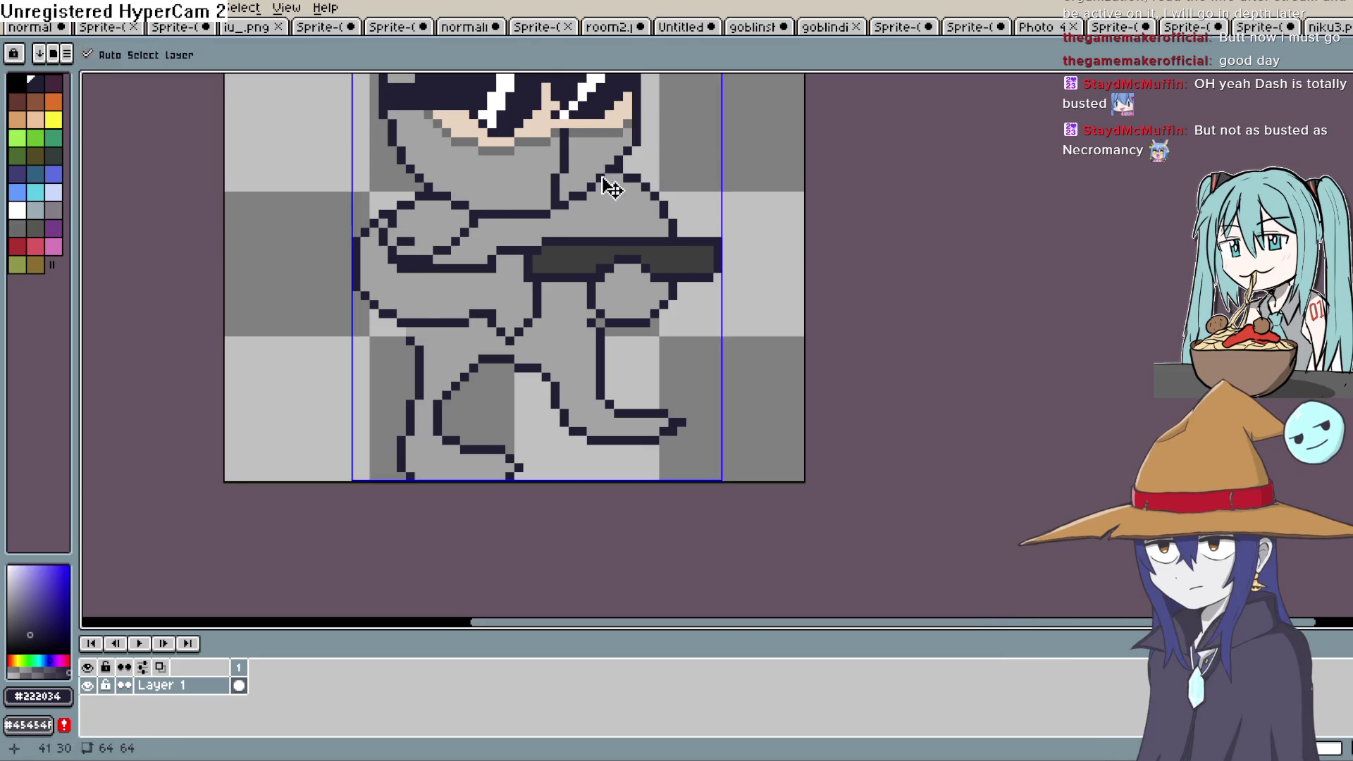
pyautogui.moveTo(386, 243); pyautogui.dragTo(461, 206)
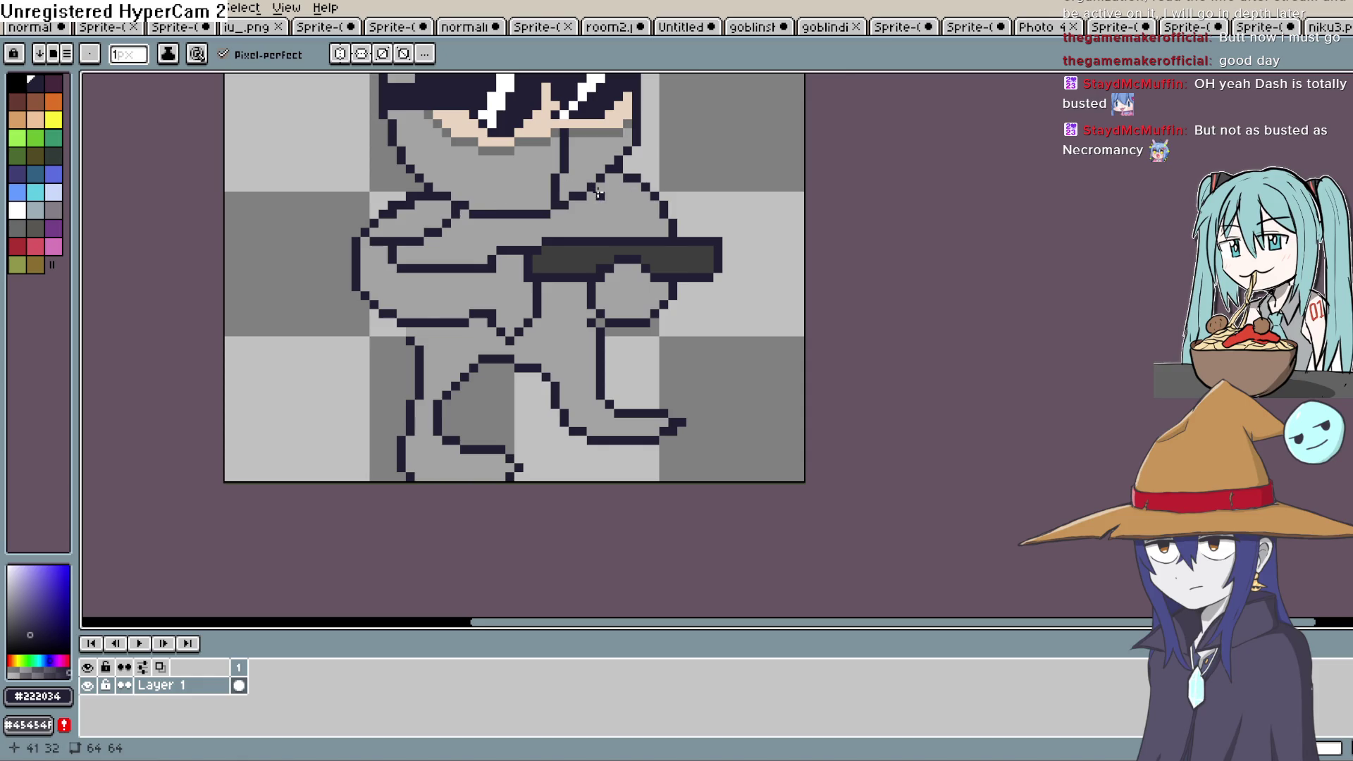
# Zoom out until the whole sprite is visible.
pyautogui.scroll(-1, 715, 202)
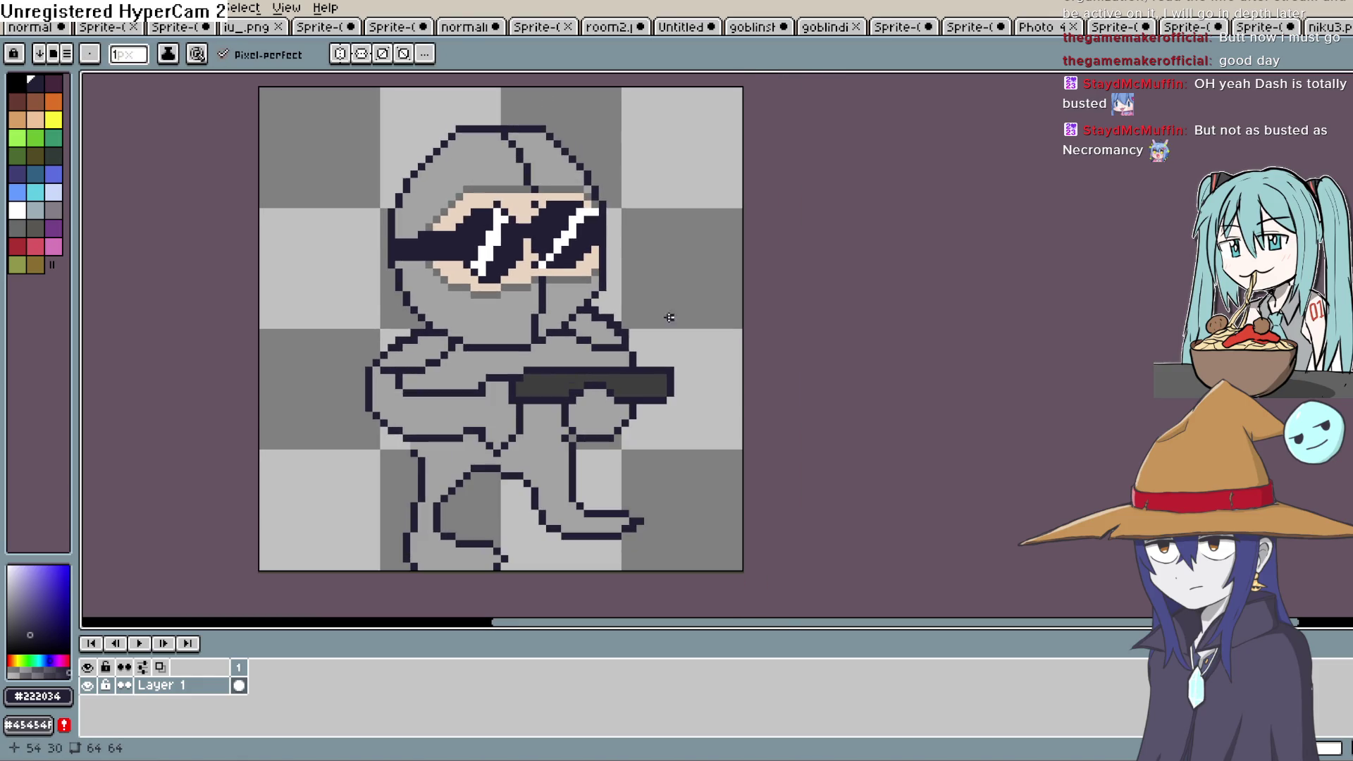
pyautogui.scroll(-1, 670, 314)
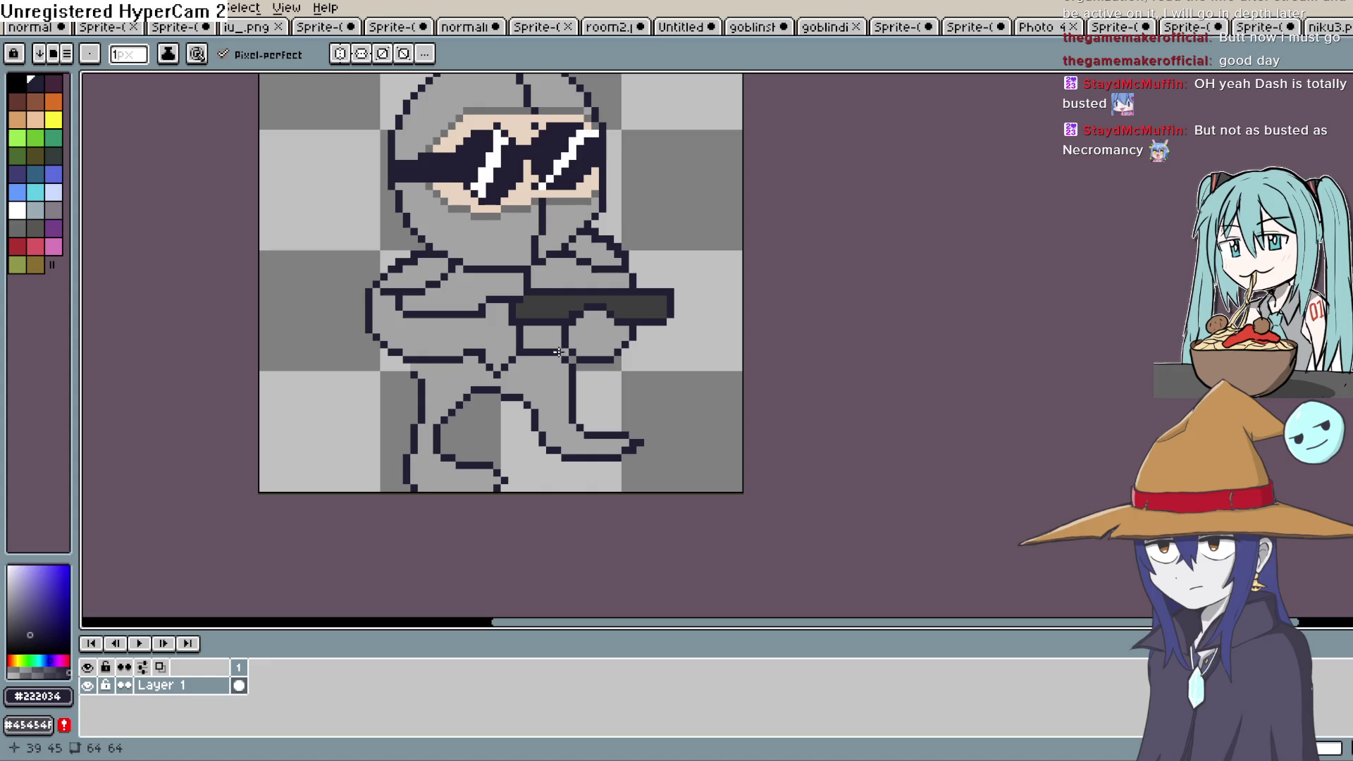
pyautogui.scroll(1, 678, 251)
pyautogui.scroll(-1, 688, 302)
pyautogui.scroll(-1, 688, 302)
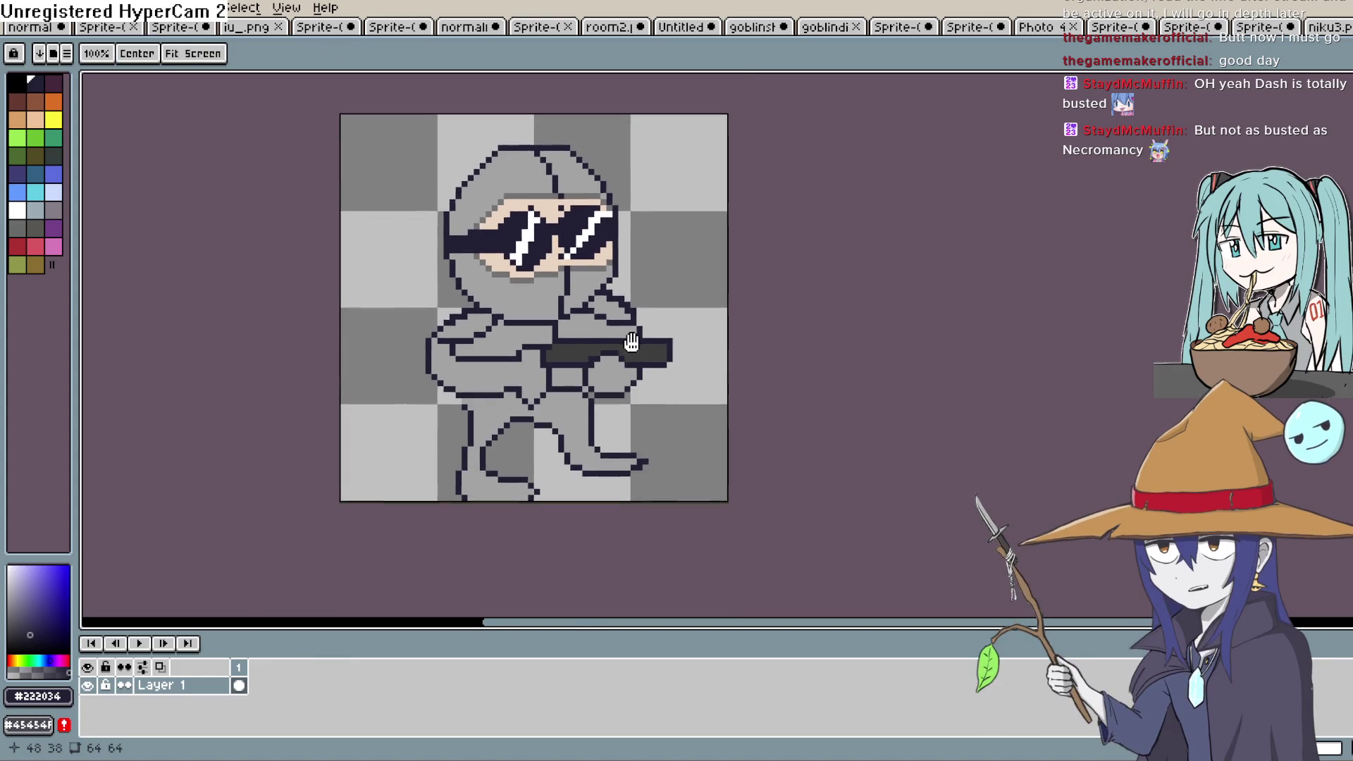
pyautogui.scroll(-1, 634, 283)
pyautogui.scroll(2, 620, 296)
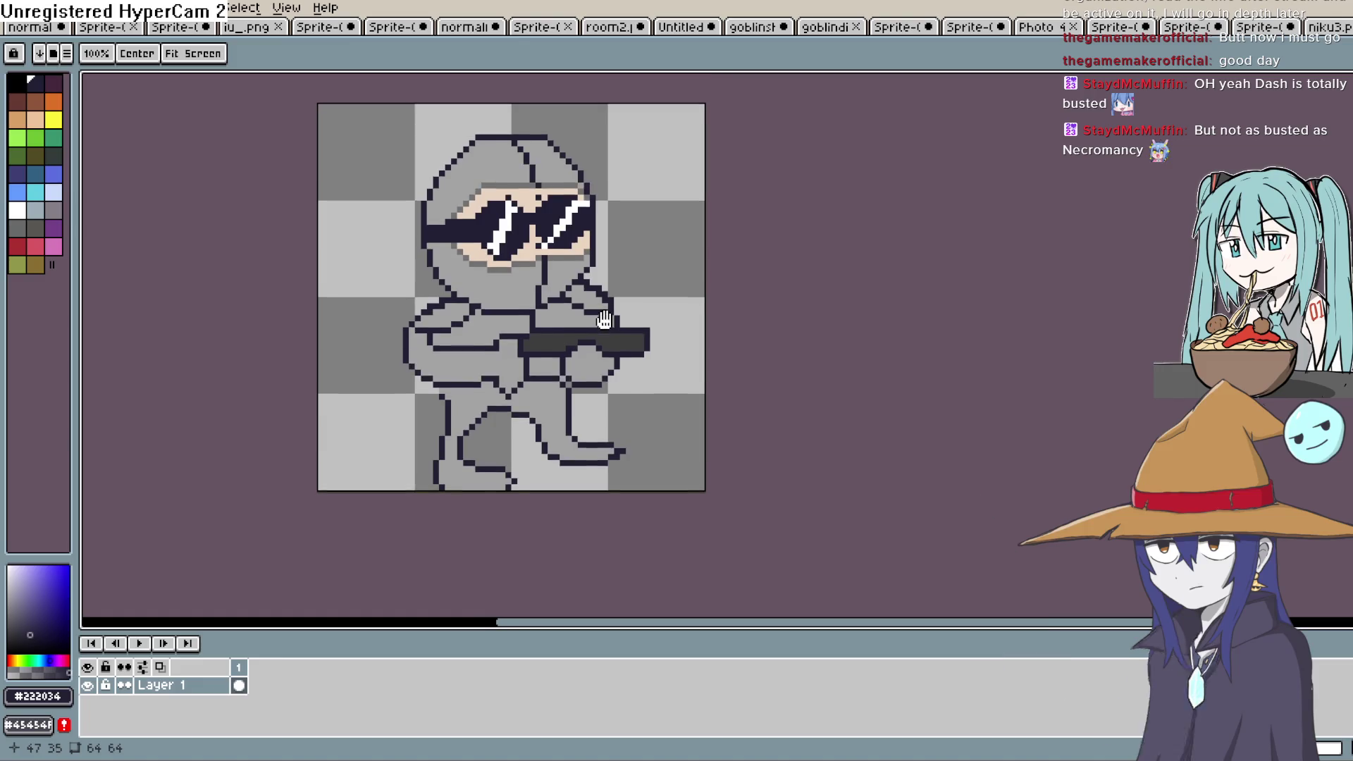
pyautogui.scroll(-2, 541, 316)
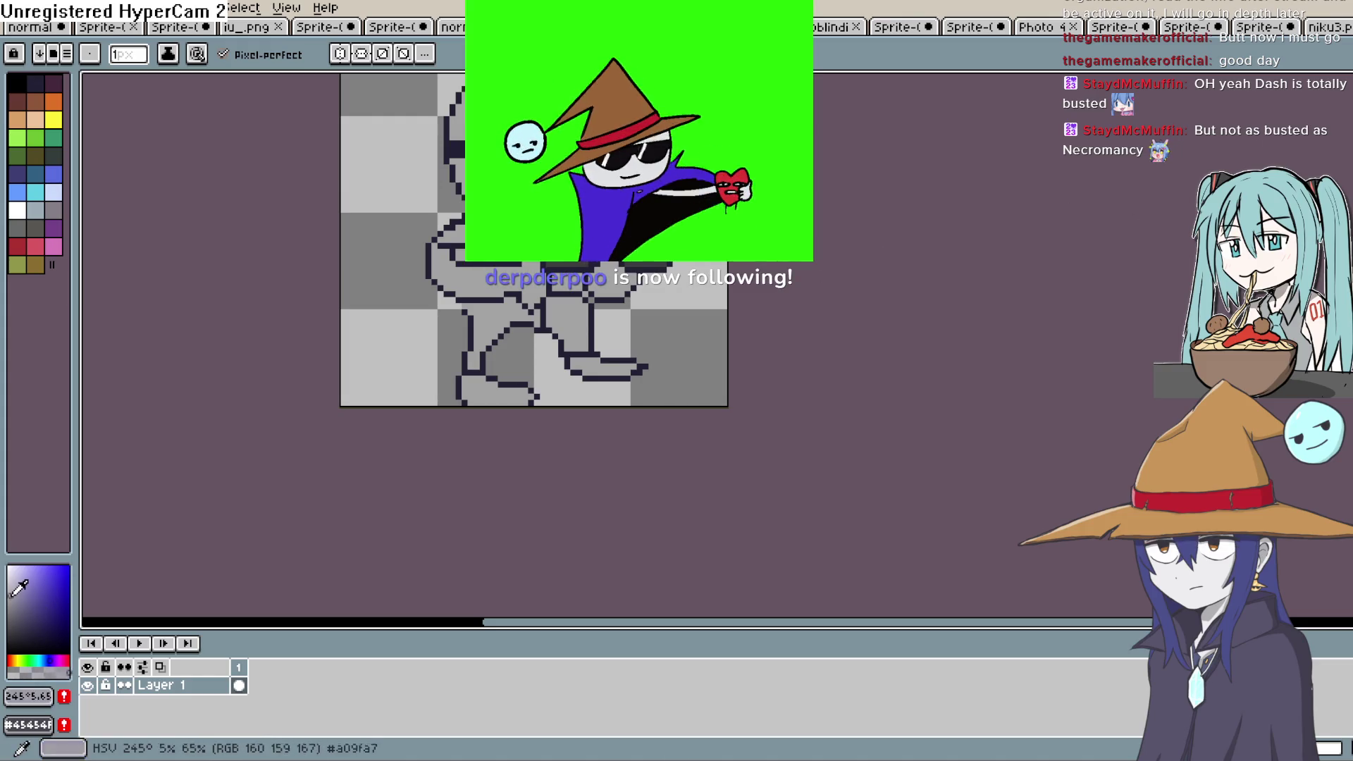
# Bucket-fill both shoes dark grey and reposition the sprite in view.
pyautogui.press('g')
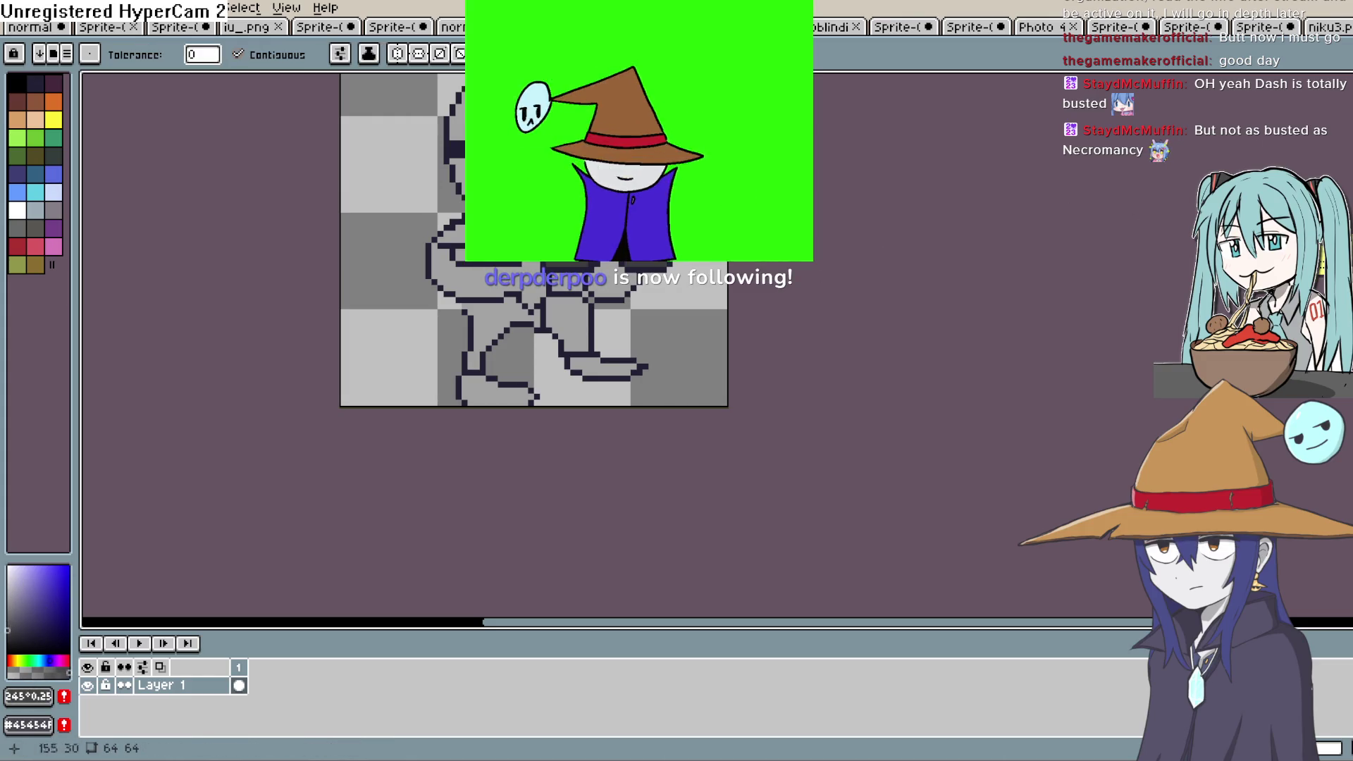
pyautogui.click(599, 367)
pyautogui.click(493, 393)
pyautogui.press('h')
pyautogui.moveTo(710, 285)
pyautogui.mouseDown()
pyautogui.moveTo(643, 404)
pyautogui.moveTo(604, 392)
pyautogui.mouseUp()
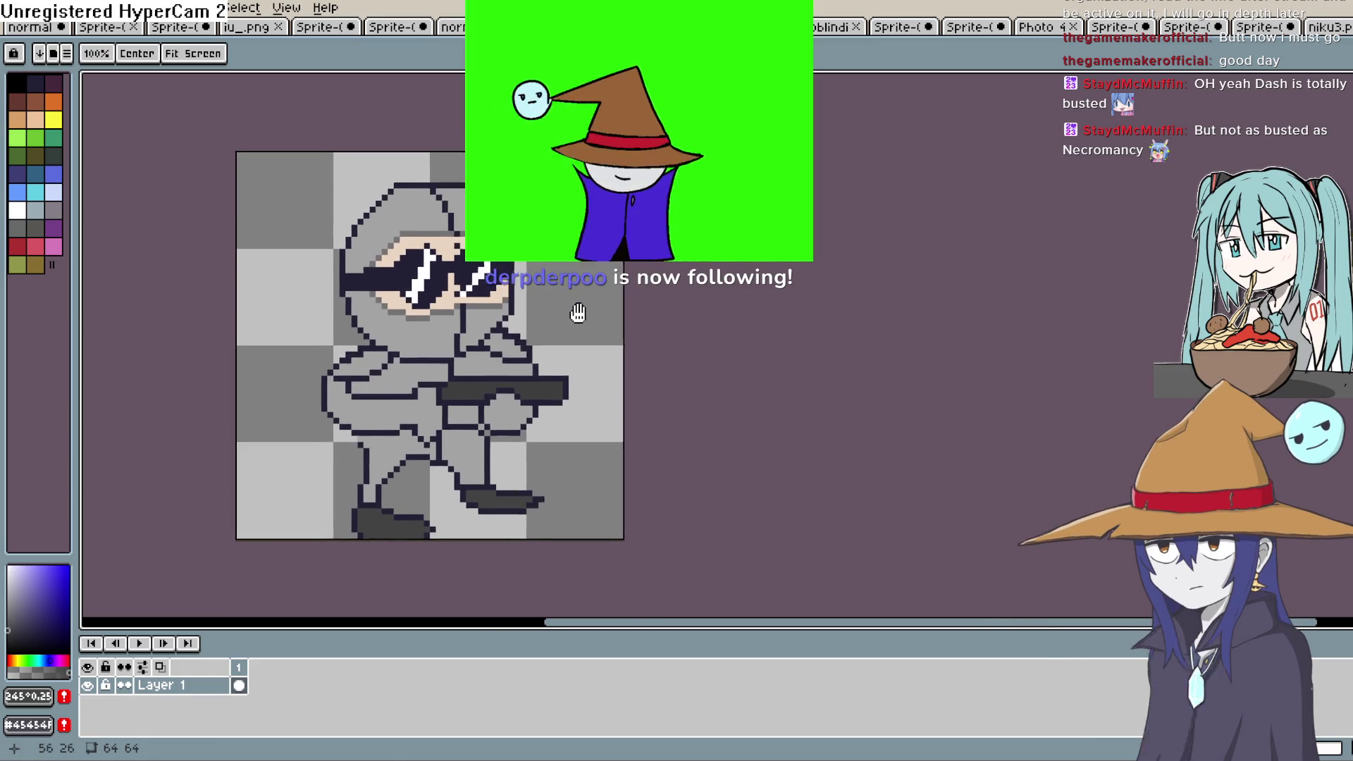
pyautogui.moveTo(573, 311); pyautogui.dragTo(579, 307)
pyautogui.press('g')
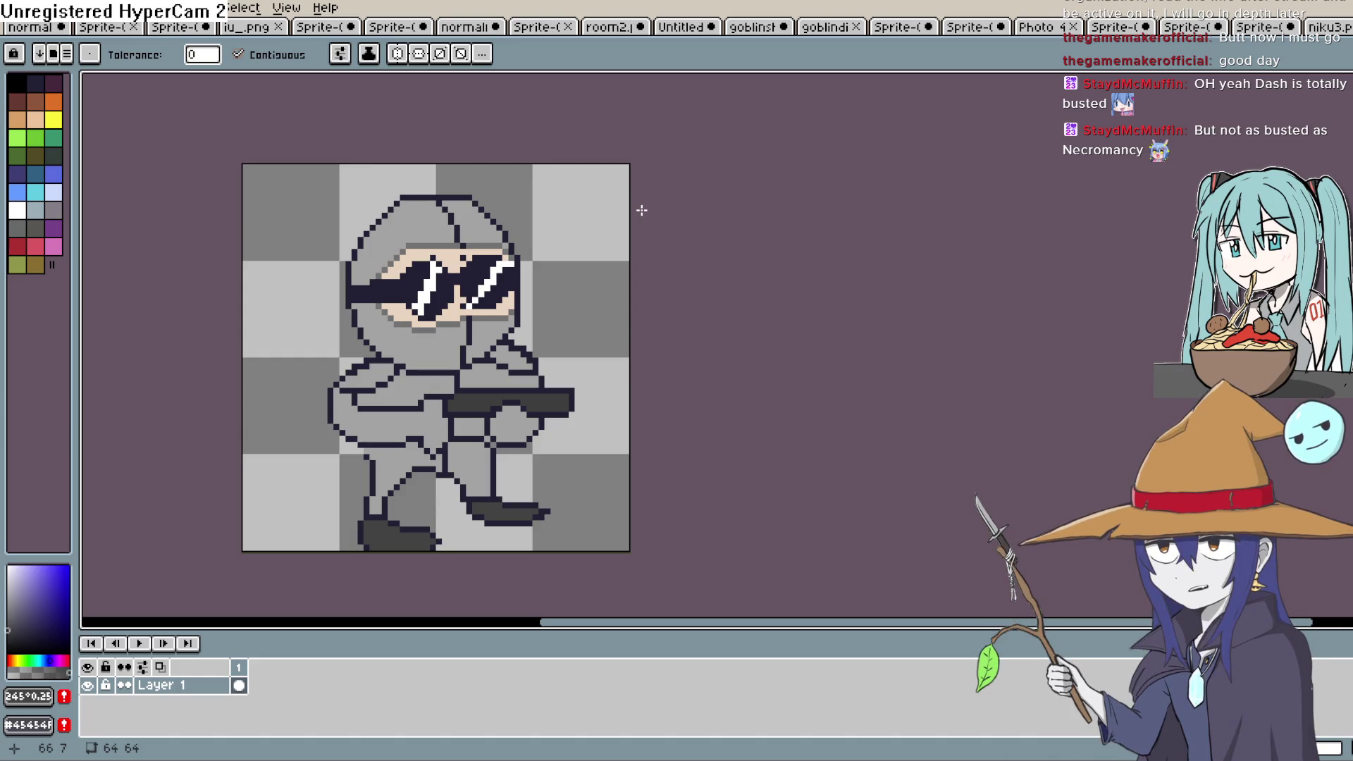
# Eyedrop the body's light grey, darken it for shading, and switch to the pencil.
pyautogui.press('i')
pyautogui.click(380, 353)
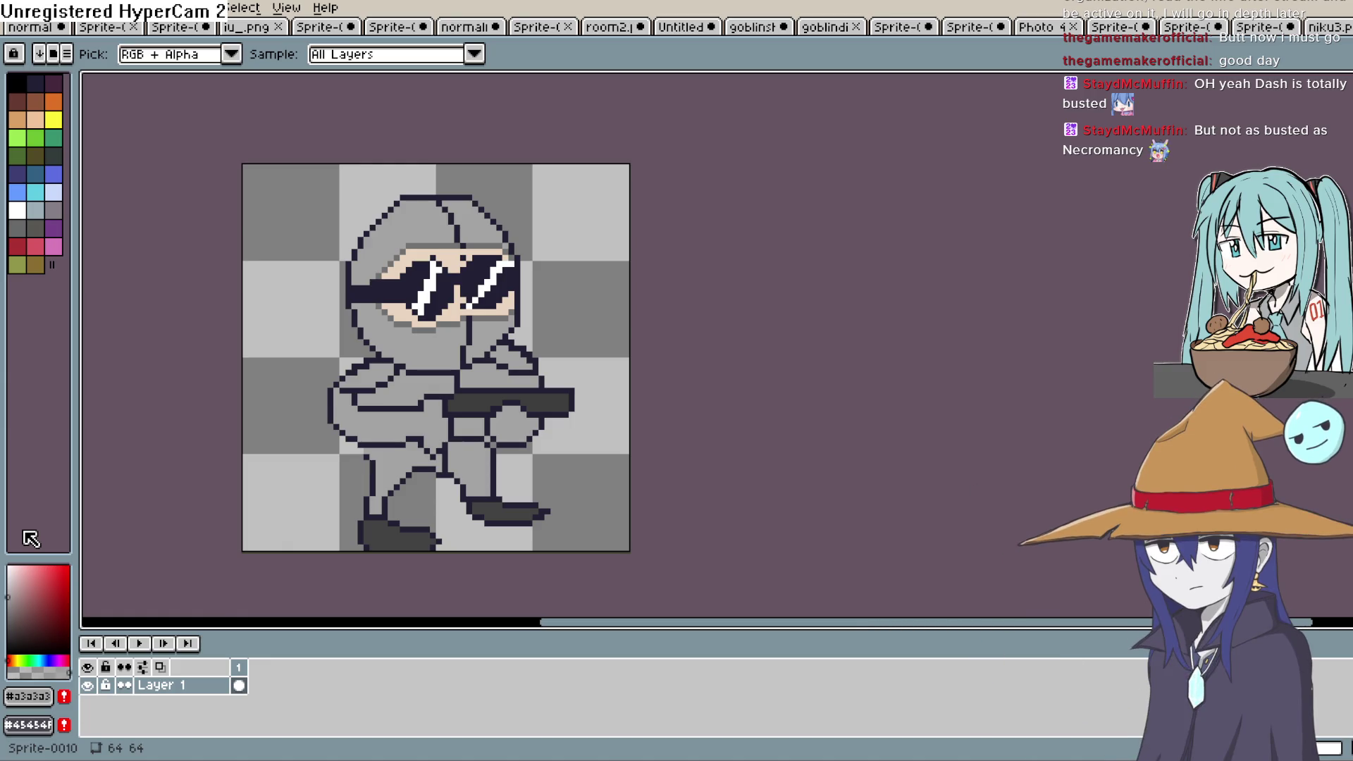
pyautogui.click(7, 615)
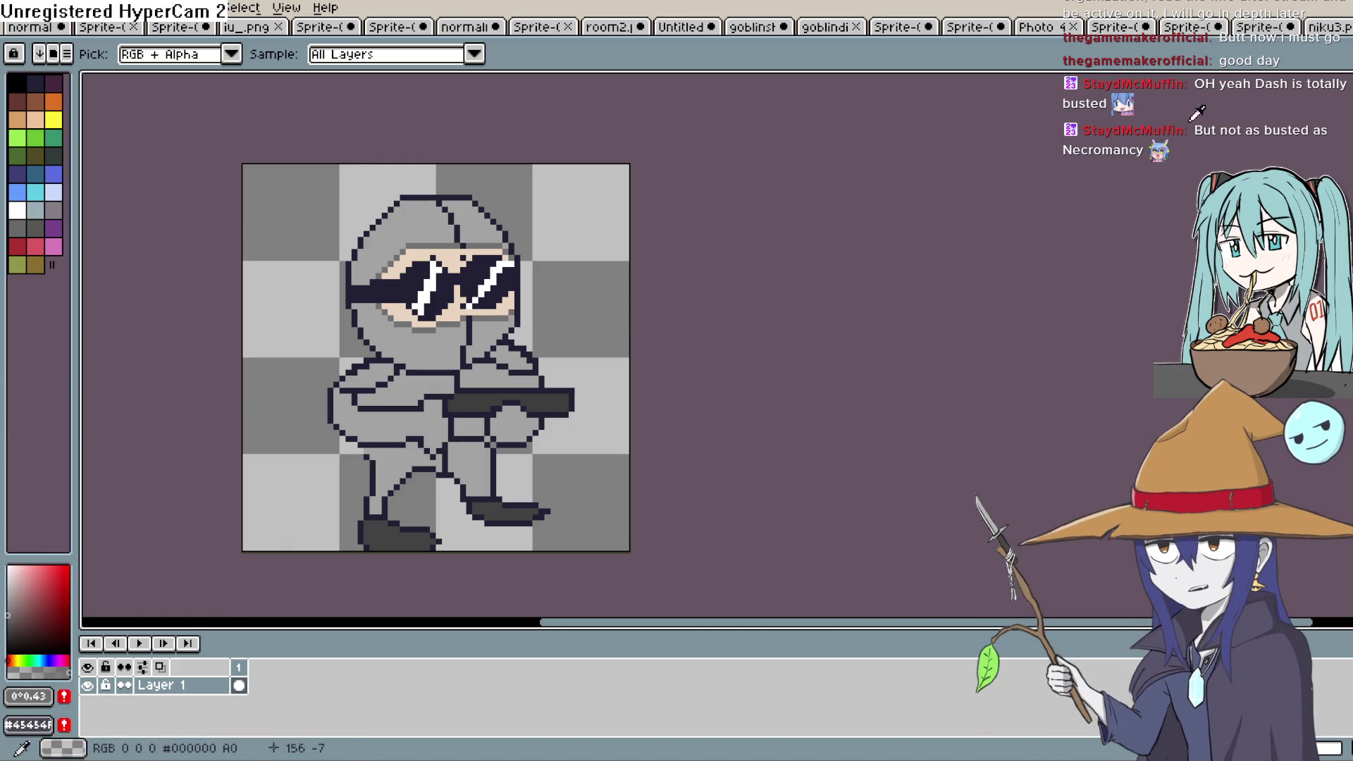
pyautogui.press('b')
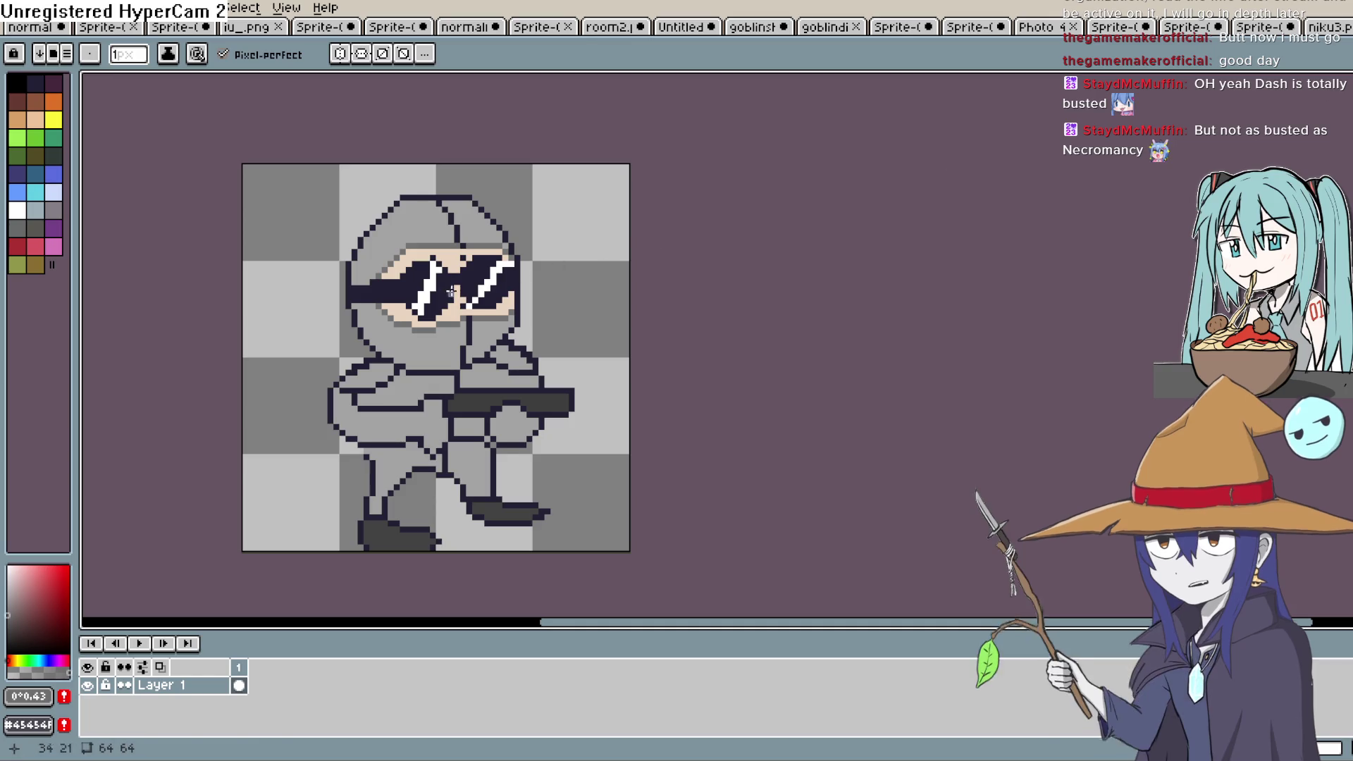
# Draw shade lines along the hood's inner and lower-left edges and fill those regions darker grey.
pyautogui.scroll(1, 403, 205)
pyautogui.moveTo(402, 205); pyautogui.dragTo(346, 284)
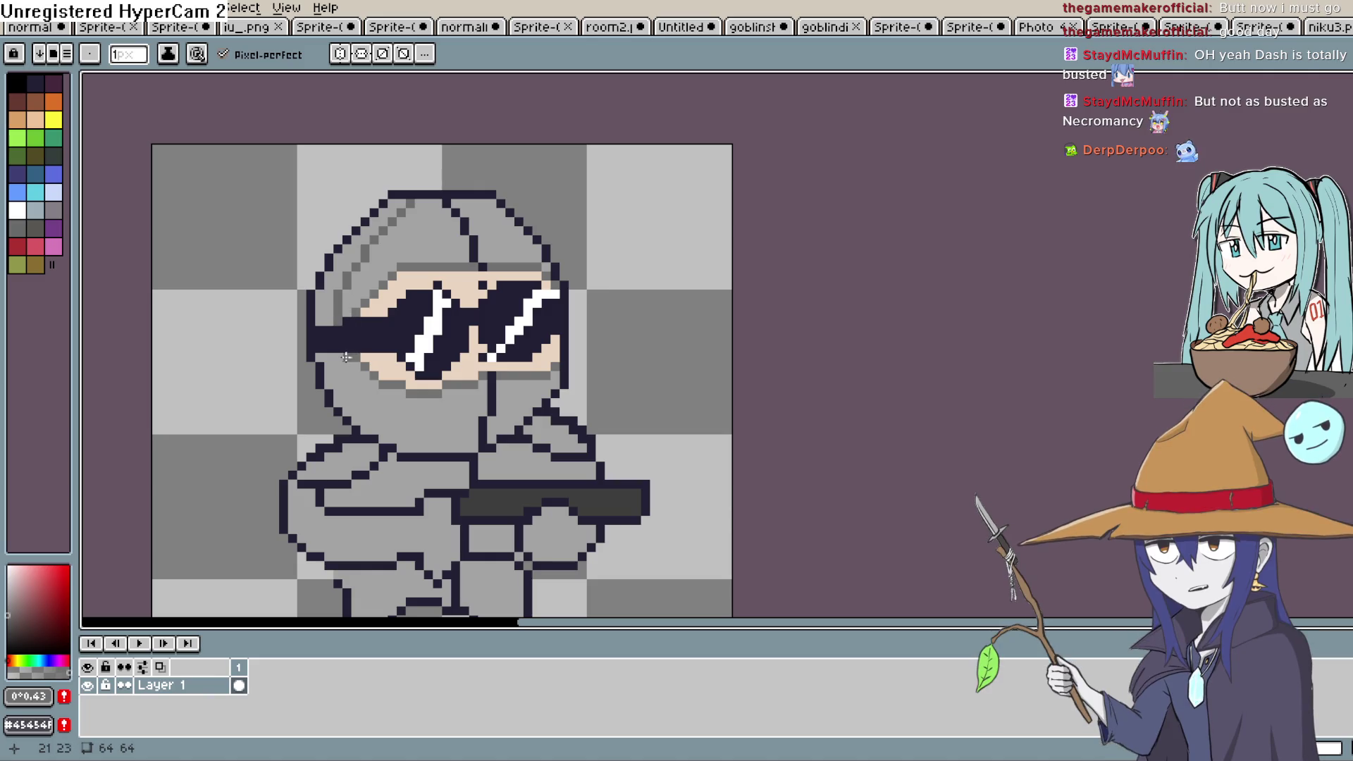
pyautogui.moveTo(347, 376); pyautogui.dragTo(418, 450)
pyautogui.press('g')
pyautogui.click(363, 405)
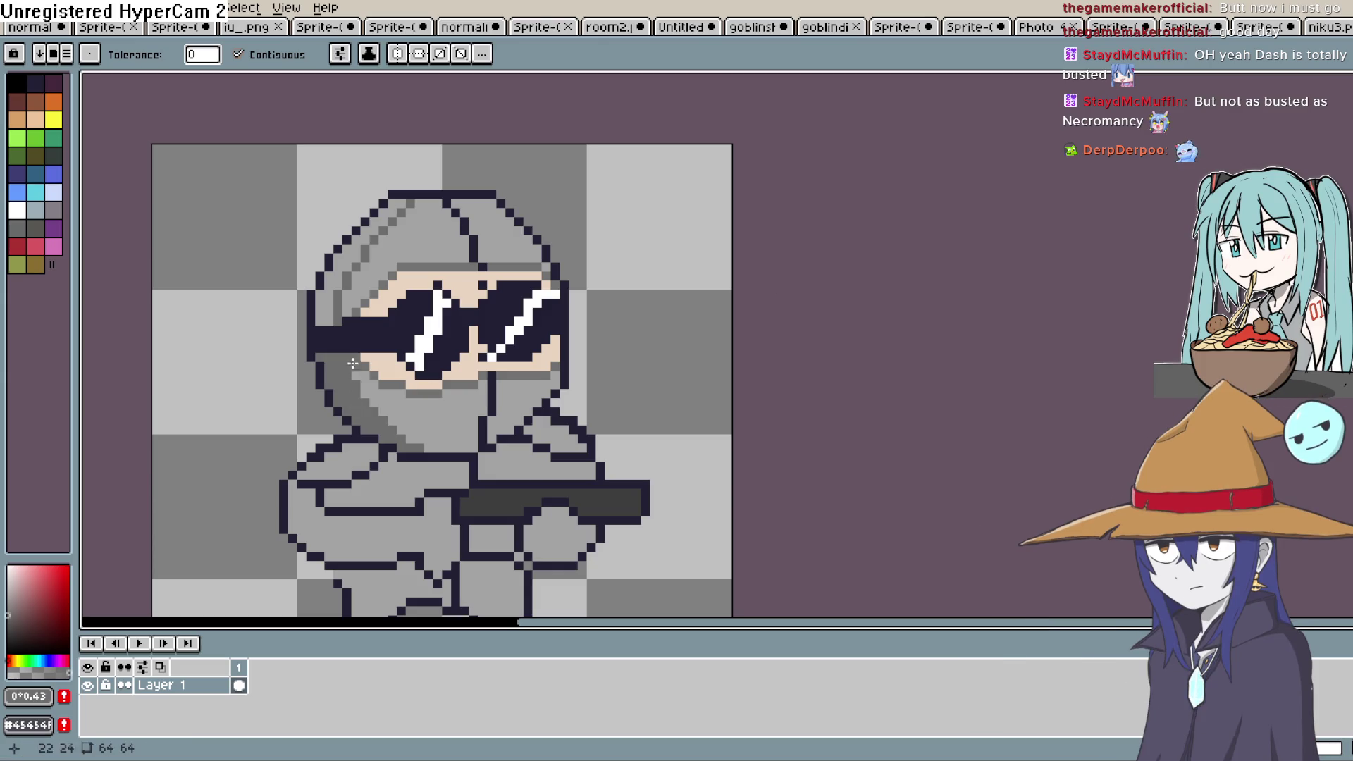
pyautogui.click(352, 275)
# Touch up the hood shading and add darker pixels along the top of the hood.
pyautogui.moveTo(585, 253); pyautogui.dragTo(562, 143)
pyautogui.press('b')
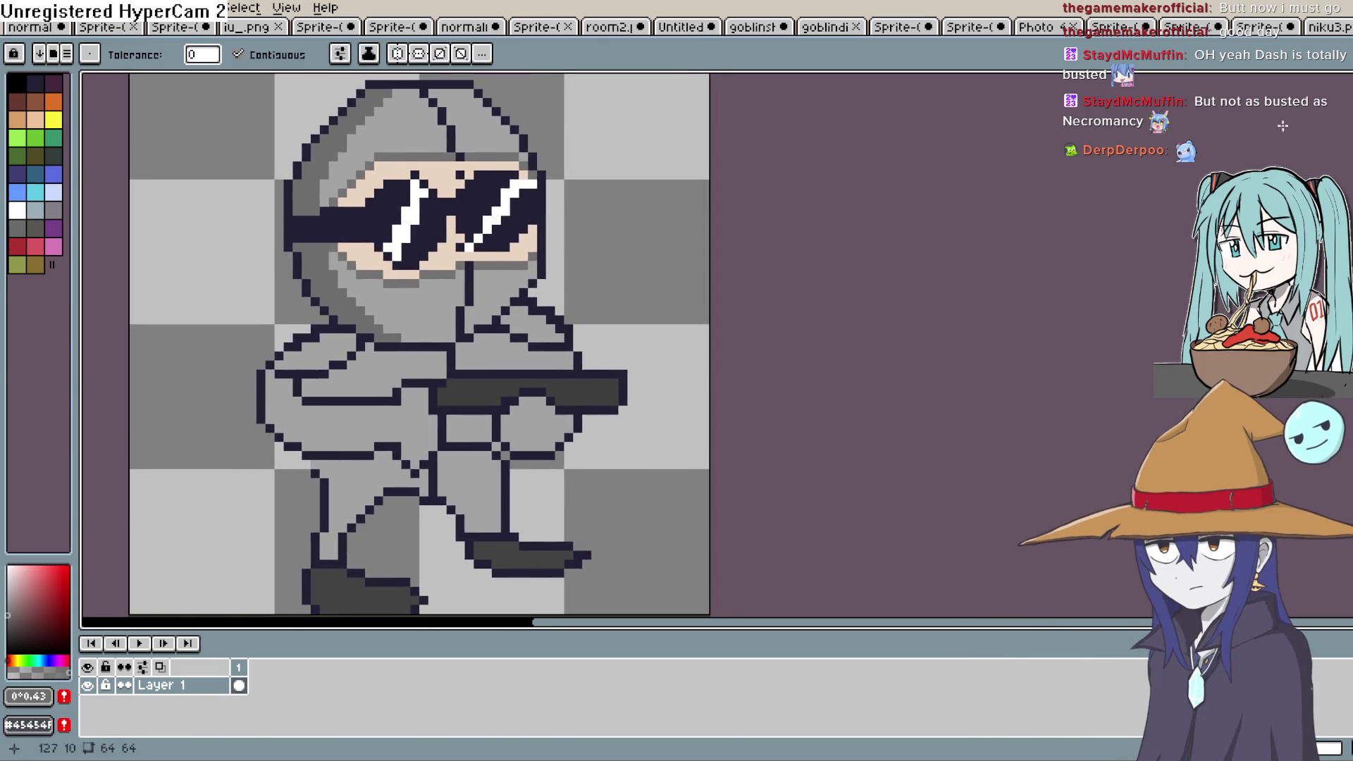
pyautogui.moveTo(477, 284); pyautogui.dragTo(470, 311)
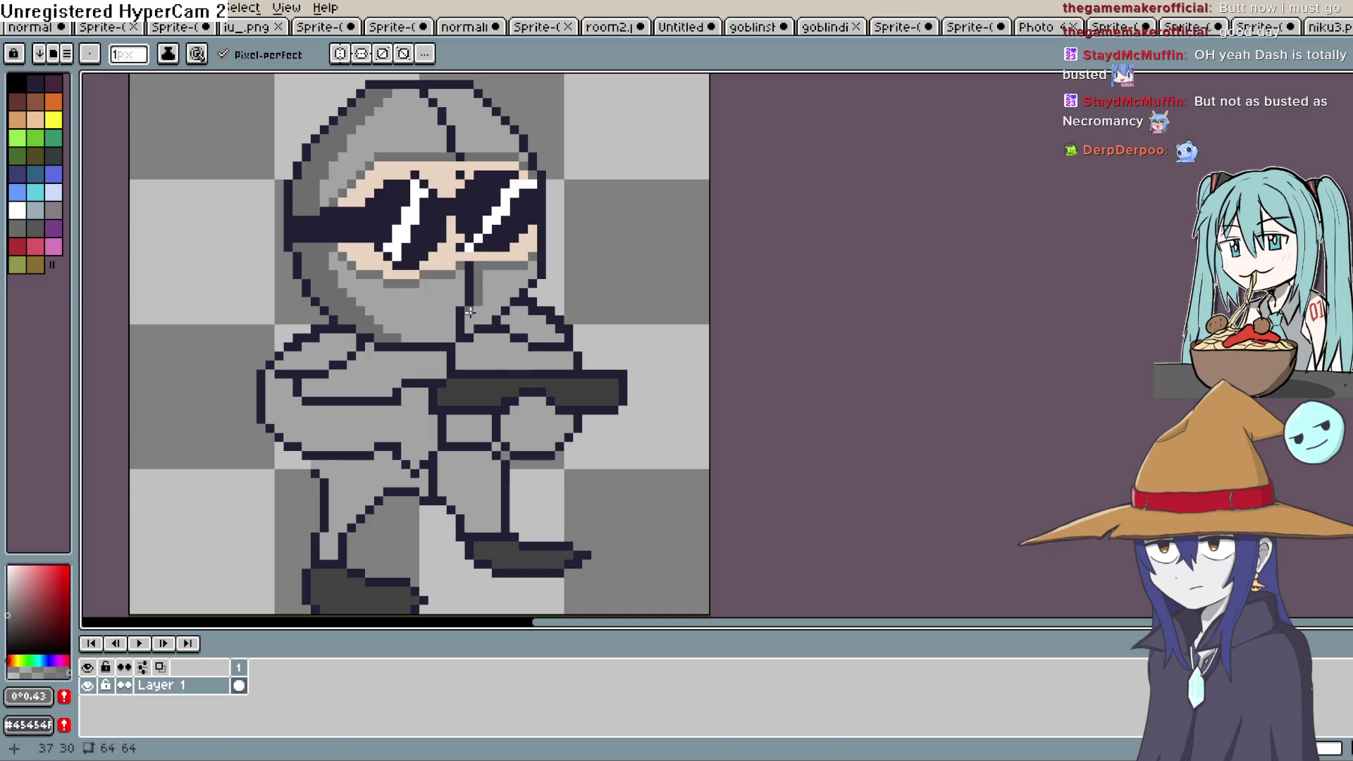
pyautogui.scroll(3, 486, 301)
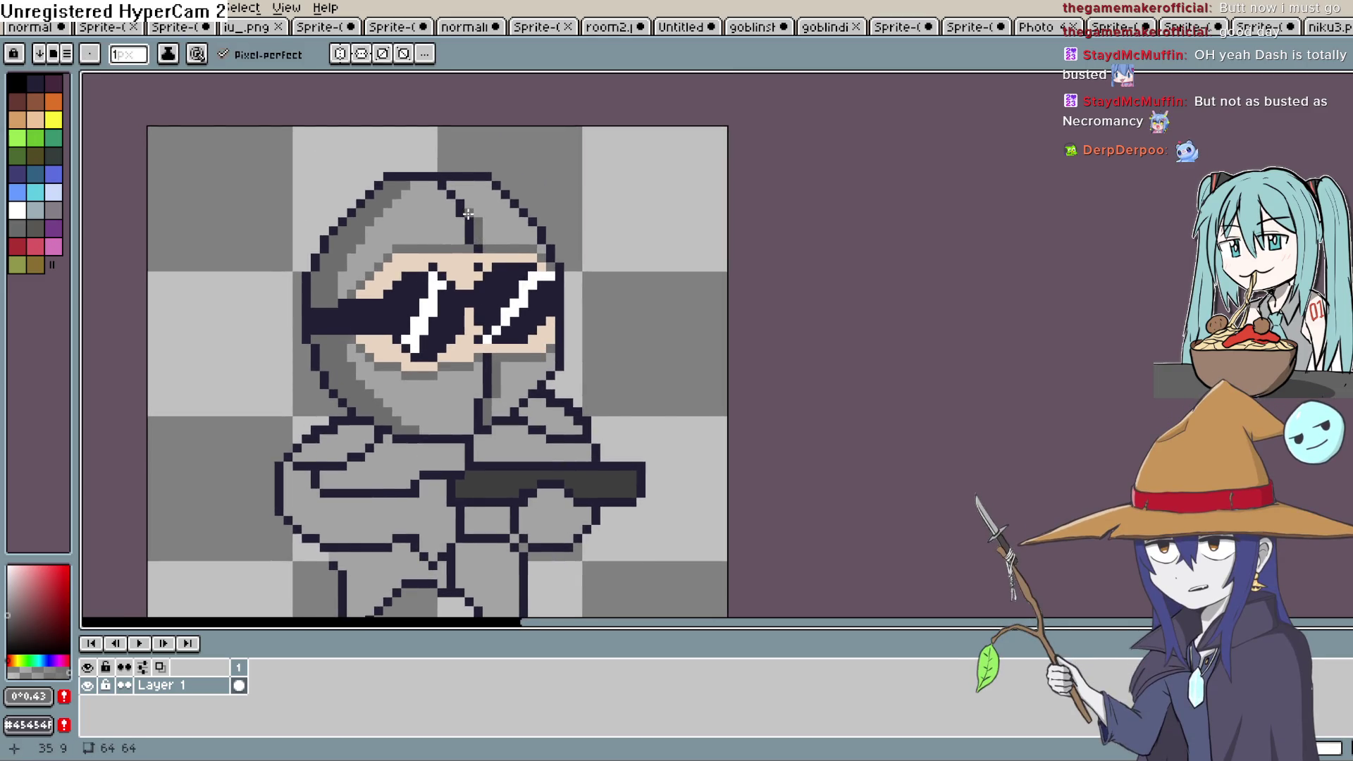
pyautogui.moveTo(468, 213); pyautogui.dragTo(467, 205)
pyautogui.scroll(-1, 547, 213)
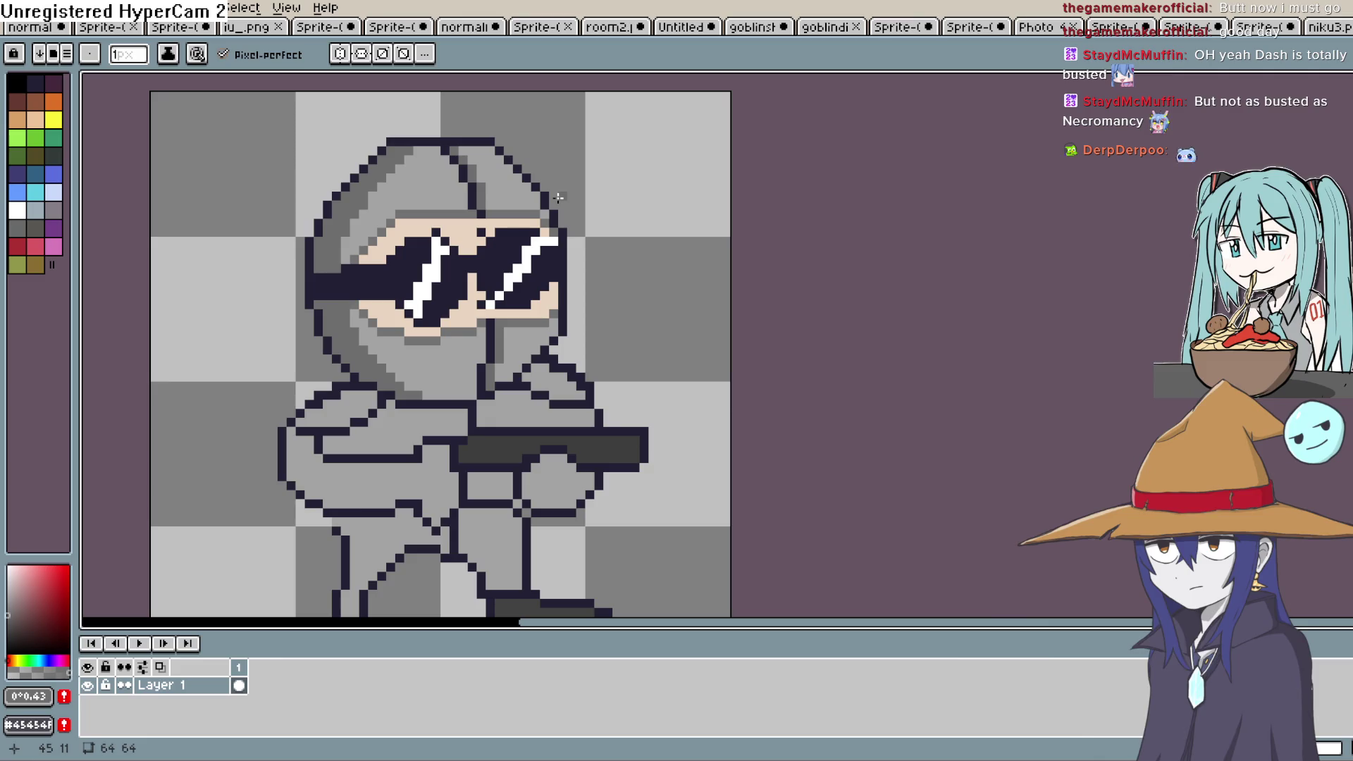
pyautogui.moveTo(625, 367); pyautogui.dragTo(650, 231)
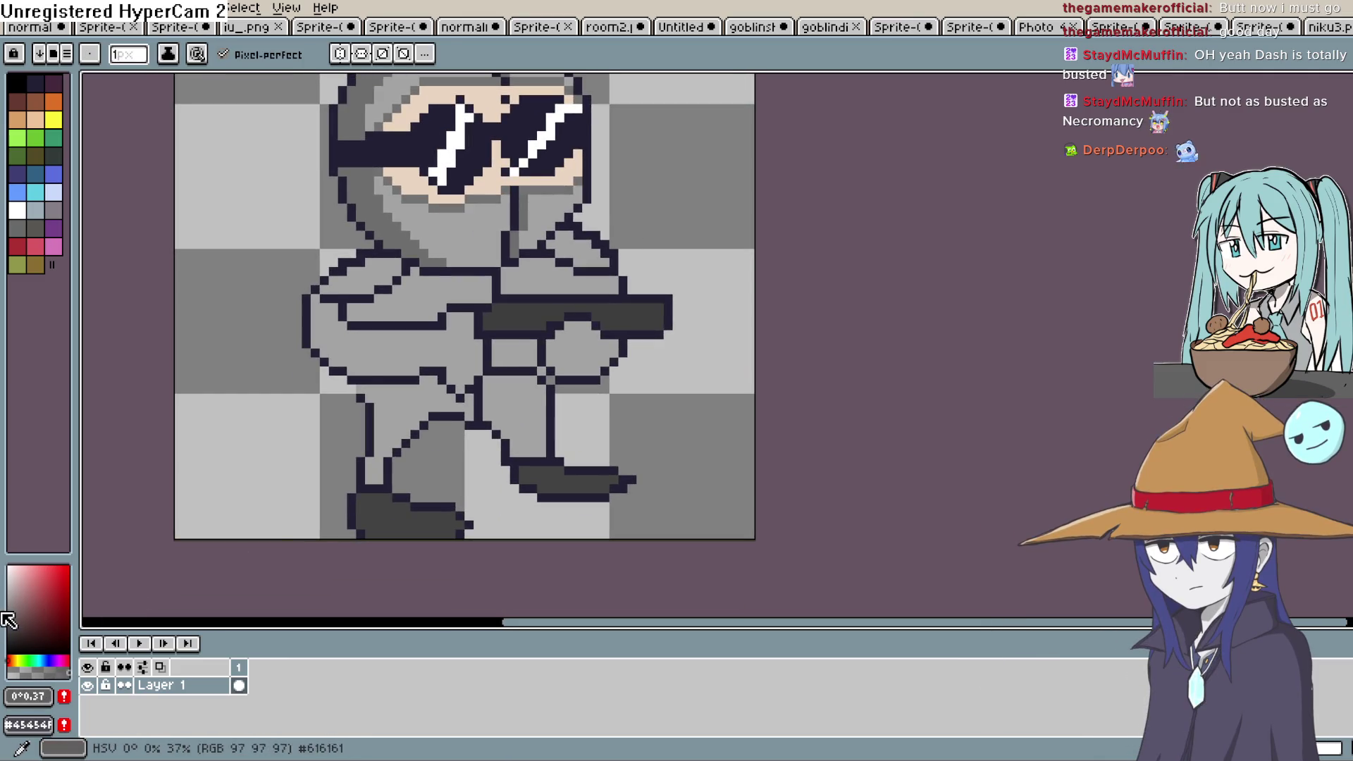
# Bucket-fill both shoulders darker grey.
pyautogui.press('g')
pyautogui.click(585, 252)
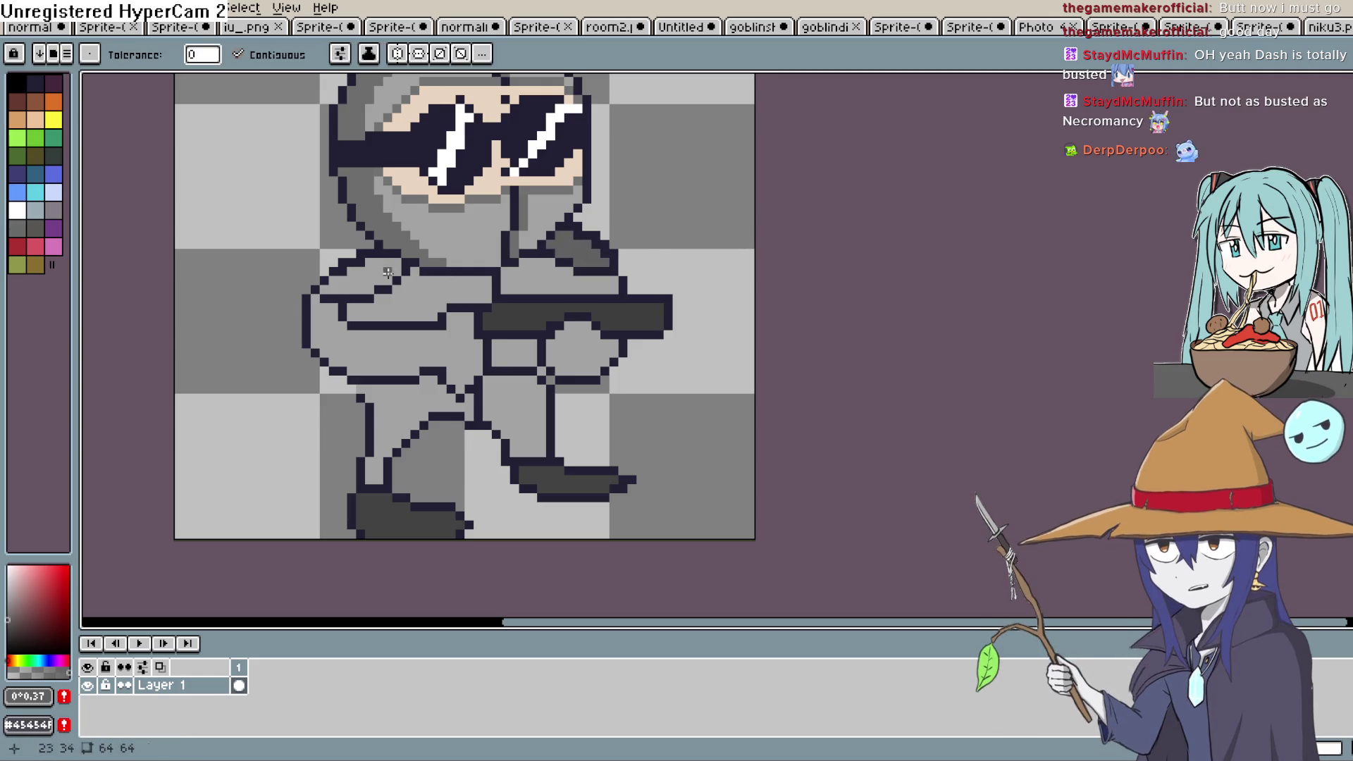
pyautogui.click(353, 268)
# Draw a white highlight on the shoulder, check the gun-side shoulder, and recenter the sprite.
pyautogui.press('space')
pyautogui.moveTo(457, 301); pyautogui.dragTo(620, 285)
pyautogui.scroll(3, 580, 292)
pyautogui.moveTo(479, 301); pyautogui.dragTo(551, 227)
pyautogui.press('space')
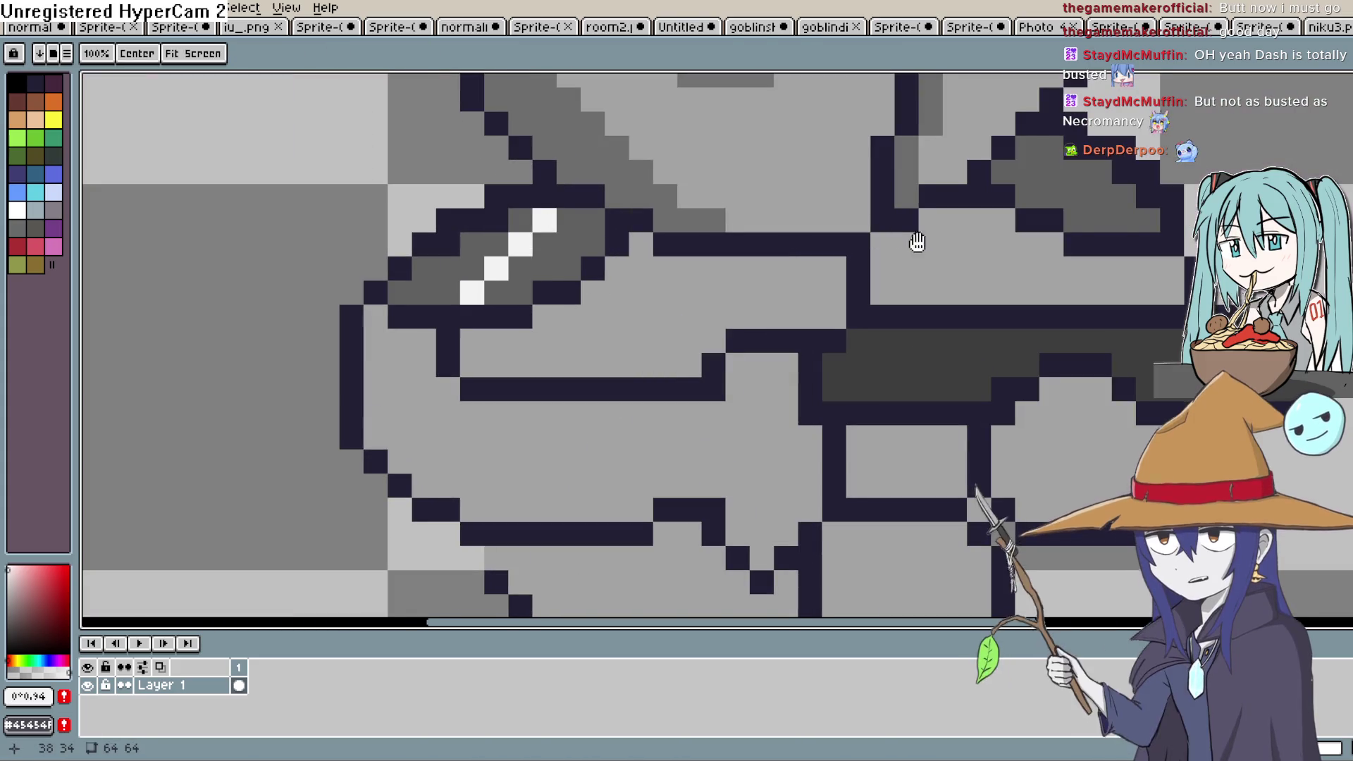
pyautogui.moveTo(906, 236); pyautogui.dragTo(631, 270)
pyautogui.press('space')
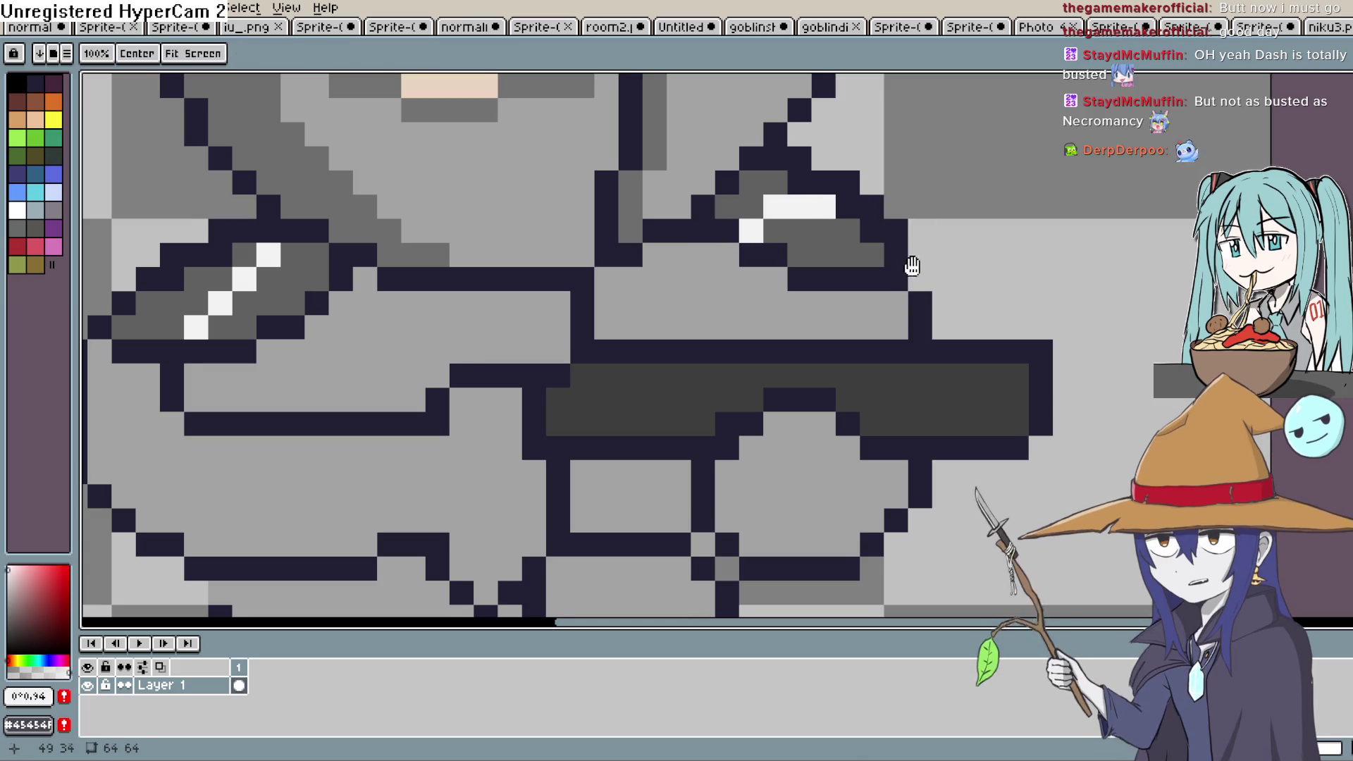
pyautogui.moveTo(910, 263); pyautogui.dragTo(832, 257)
pyautogui.scroll(-6, 787, 198)
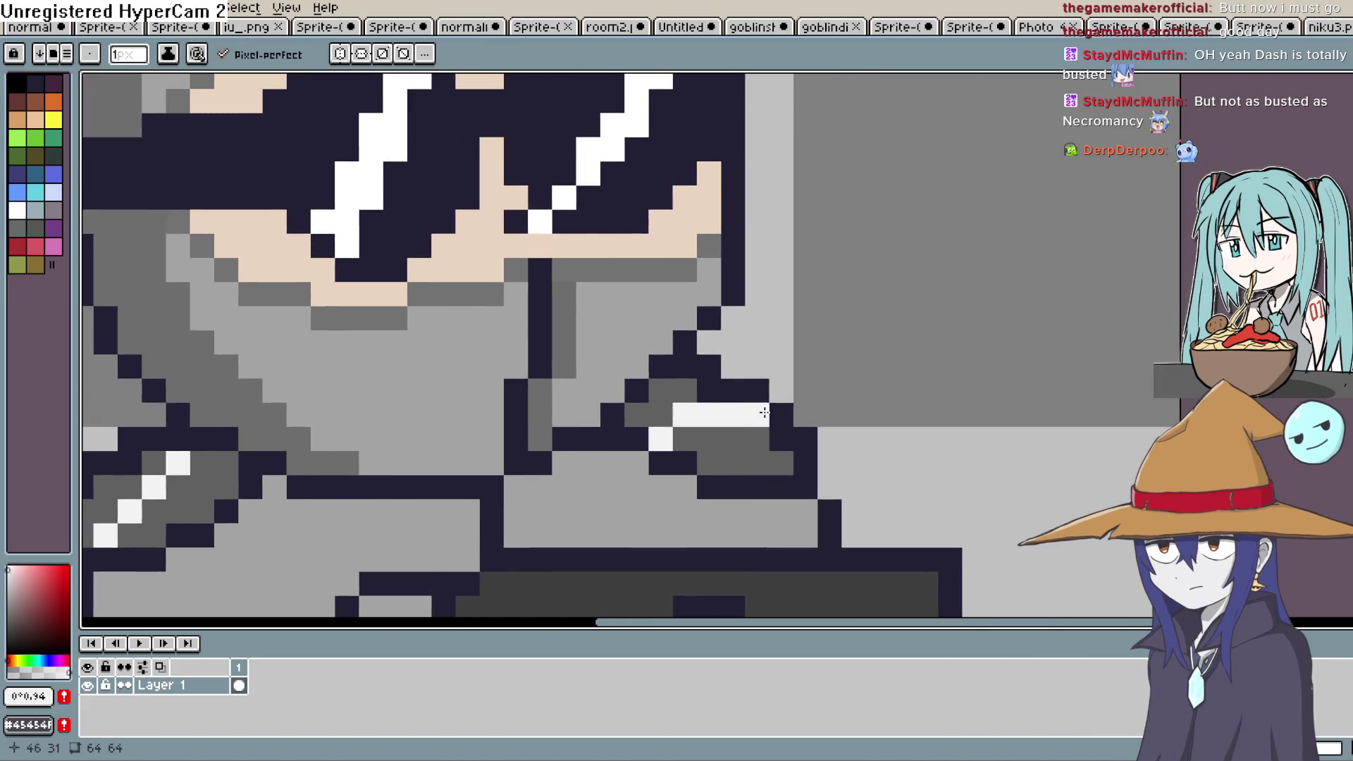
pyautogui.moveTo(872, 489); pyautogui.dragTo(740, 400)
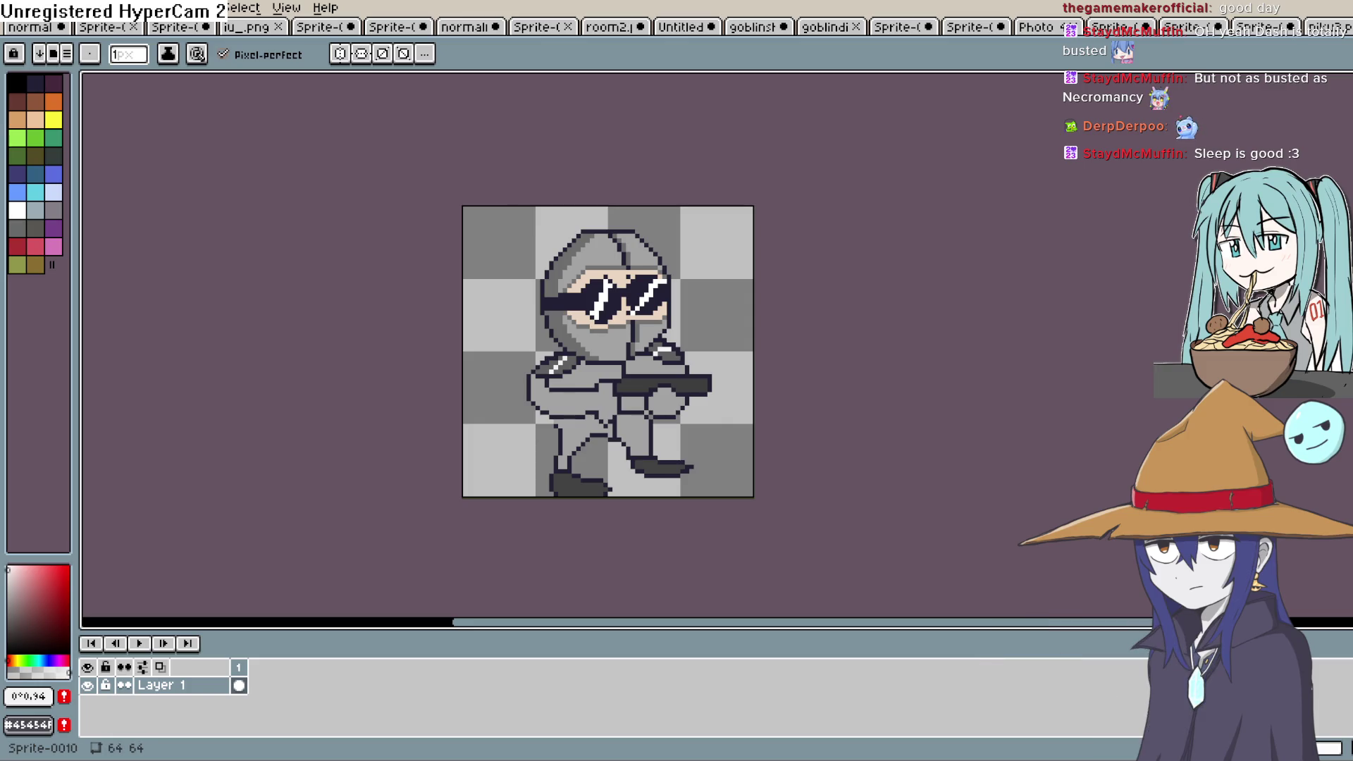
# View the Sprite-0009 pistol, browse the other open sprite tabs, and return to the pistol.
pyautogui.click(1254, 28)
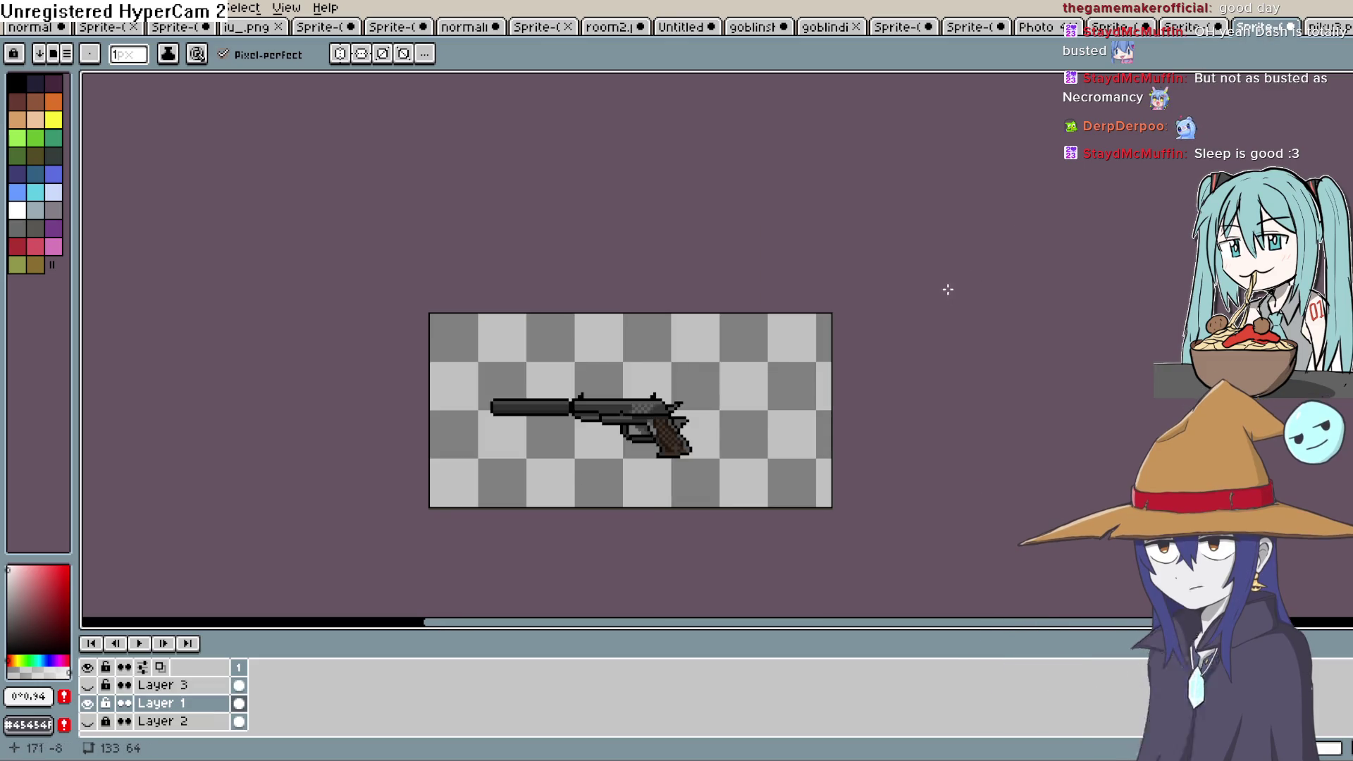
pyautogui.scroll(3, 652, 400)
pyautogui.moveTo(652, 400)
pyautogui.mouseDown()
pyautogui.moveTo(658, 299)
pyautogui.moveTo(697, 281)
pyautogui.moveTo(727, 212)
pyautogui.mouseUp()
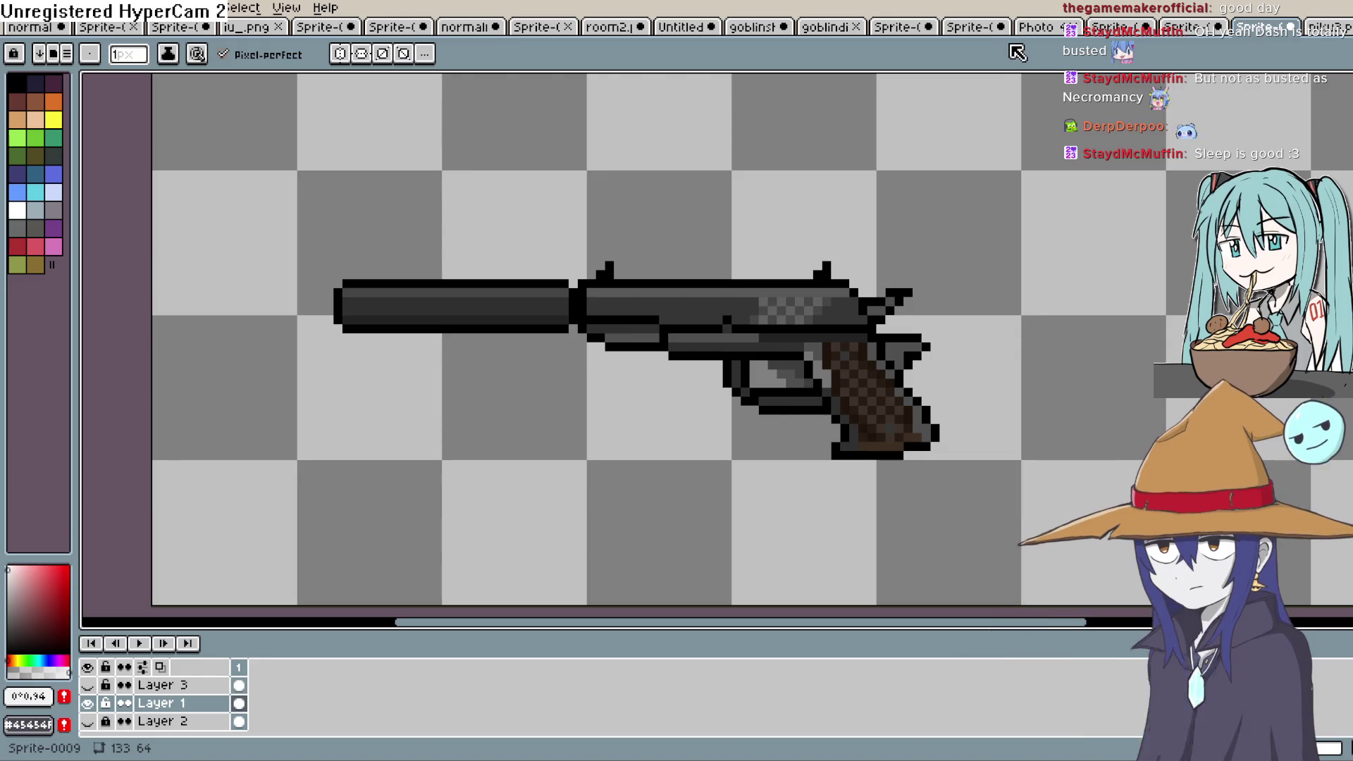
pyautogui.click(1158, 29)
pyautogui.click(1104, 30)
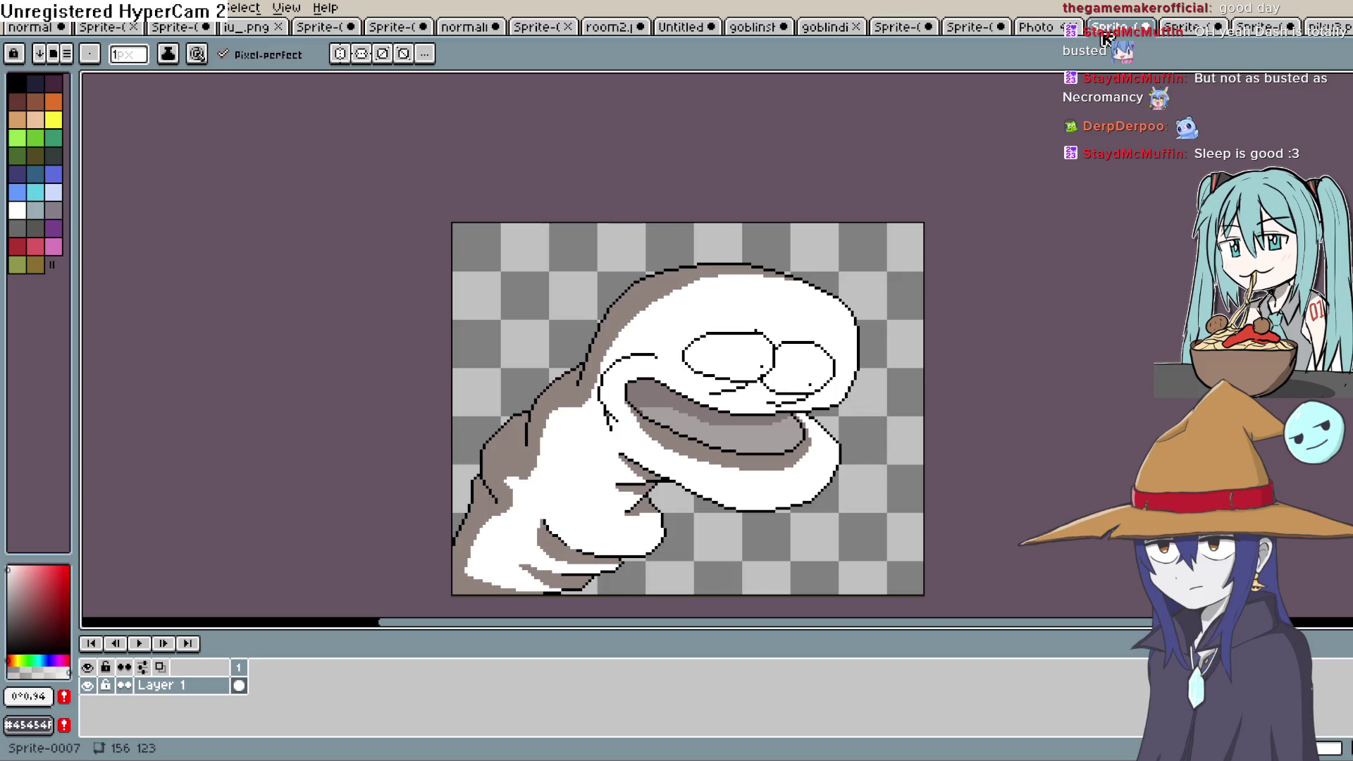
pyautogui.click(1189, 28)
pyautogui.click(1258, 29)
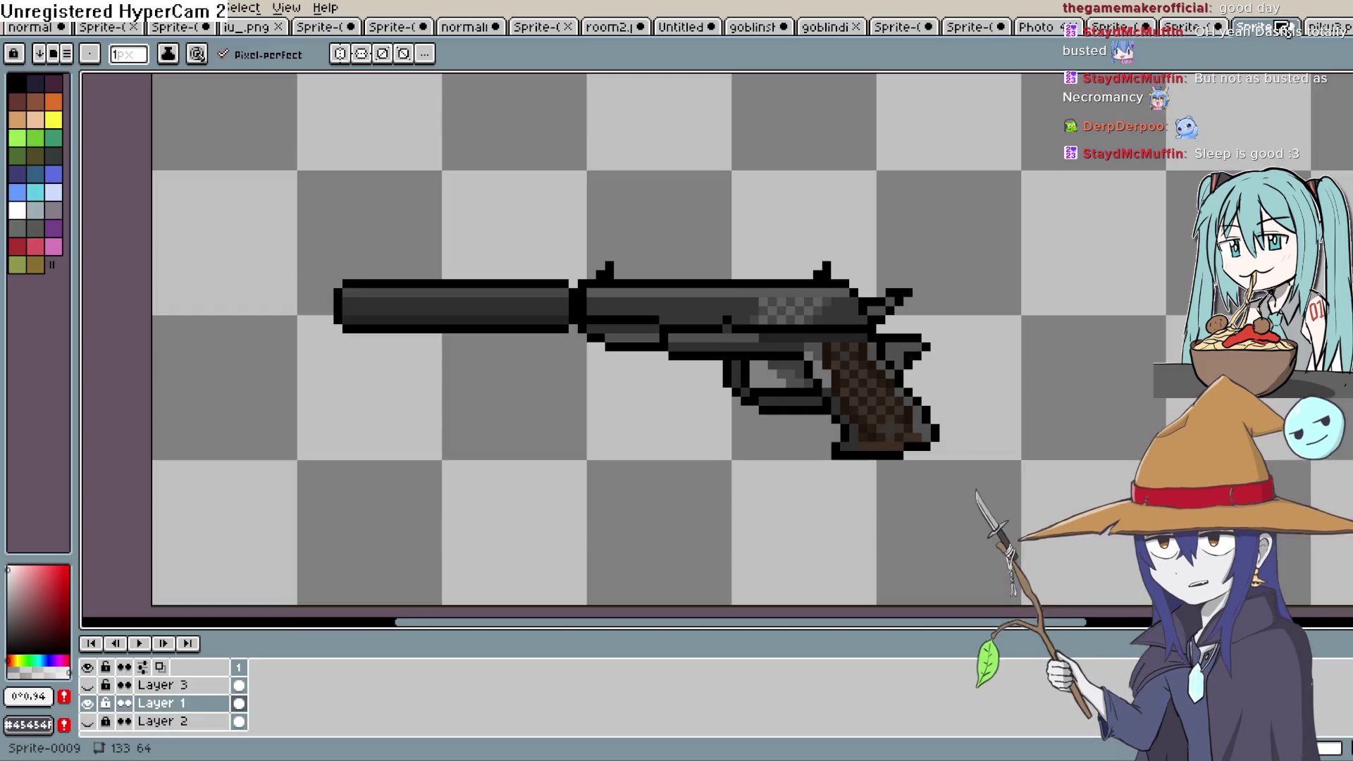